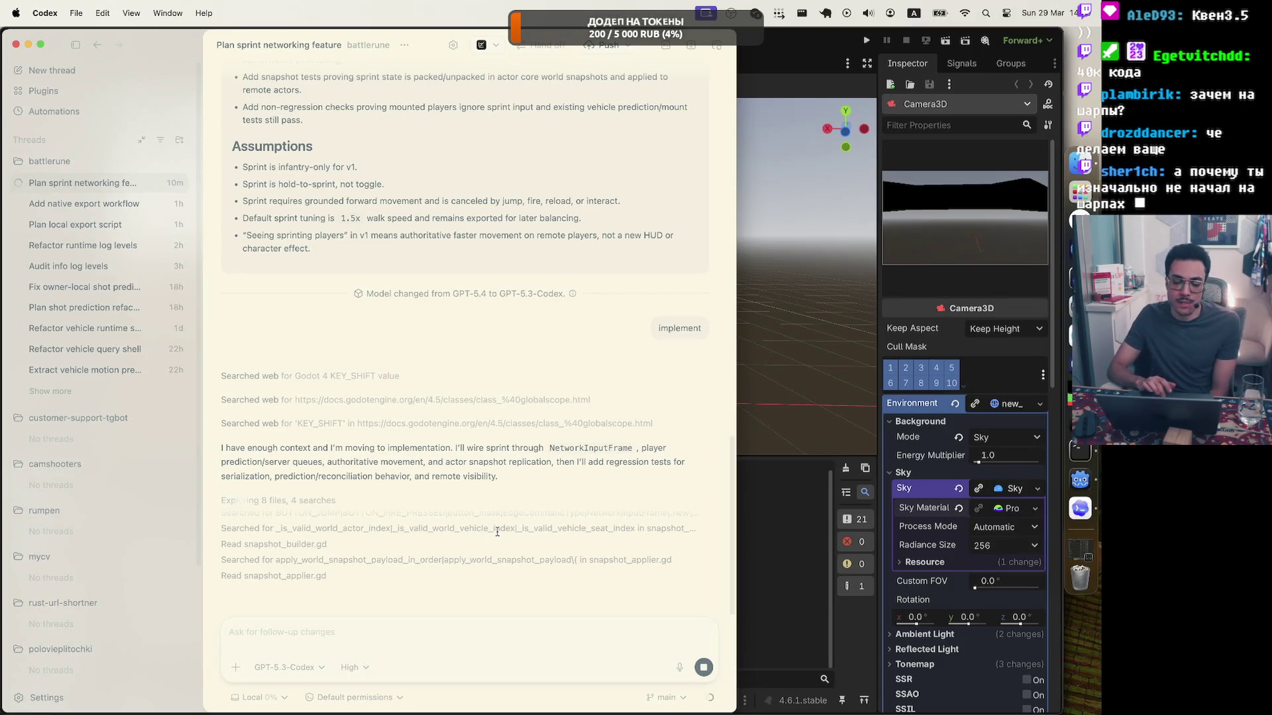
Switch from Codex to the Godot editor showing player.tscn.
{"action": "key", "text": "super+Tab"}
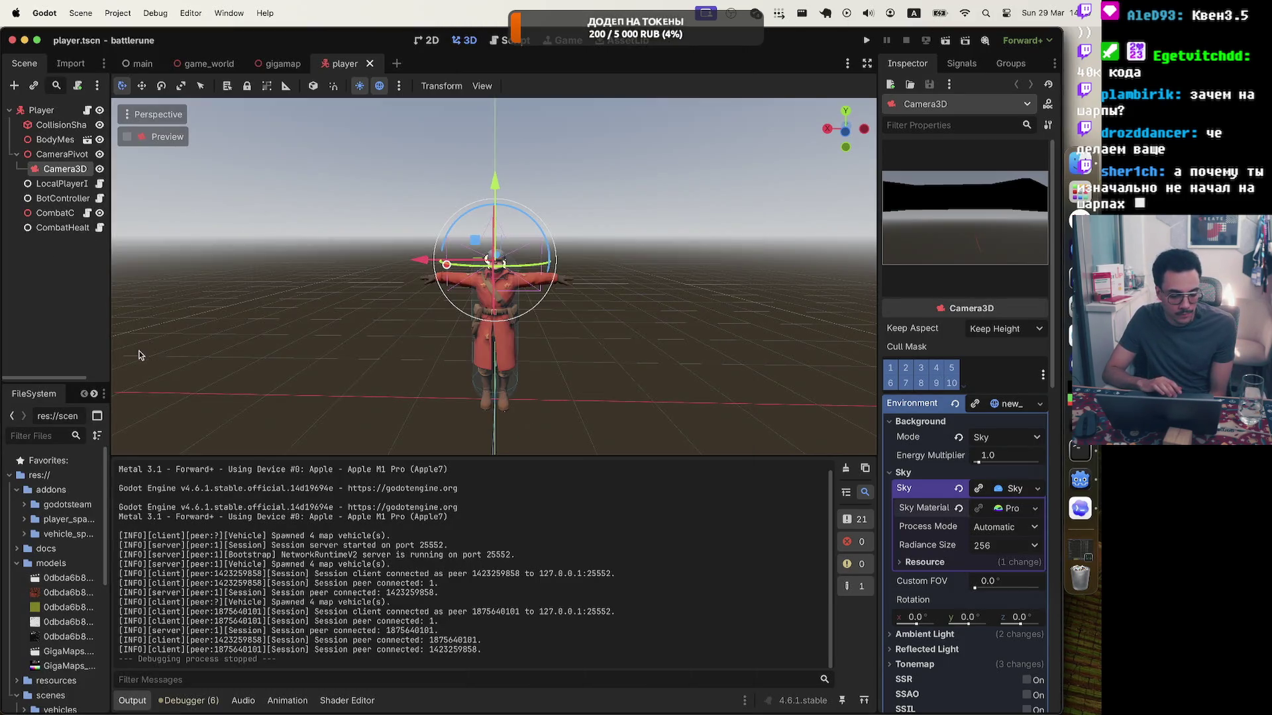
Widen the FileSystem dock, collapse models and scenes, and expand resources > abilities.
{"action": "mouse_move", "coordinate": [110, 380]}
{"action": "left_mouse_down"}
{"action": "mouse_move", "coordinate": [334, 381]}
{"action": "mouse_move", "coordinate": [292, 381]}
{"action": "left_mouse_up"}
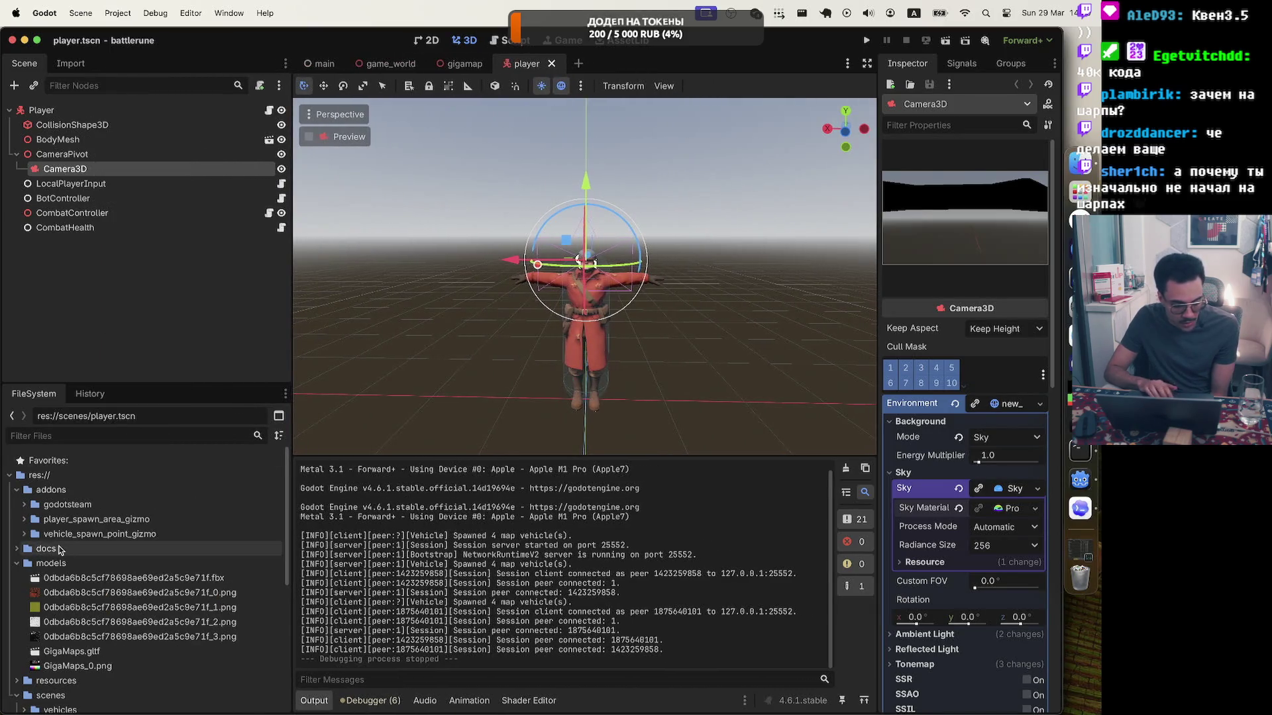
{"action": "left_click", "coordinate": [16, 564]}
{"action": "left_click", "coordinate": [16, 592]}
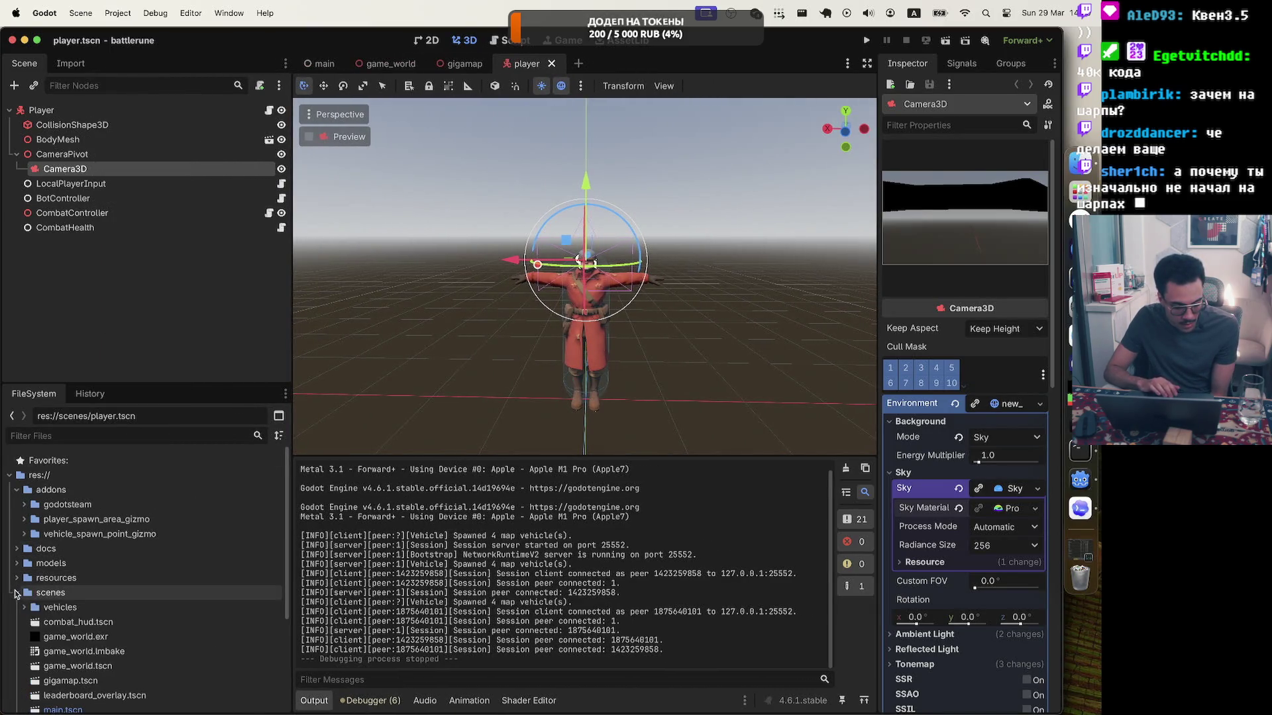
{"action": "left_click", "coordinate": [16, 578]}
{"action": "left_click", "coordinate": [25, 593]}
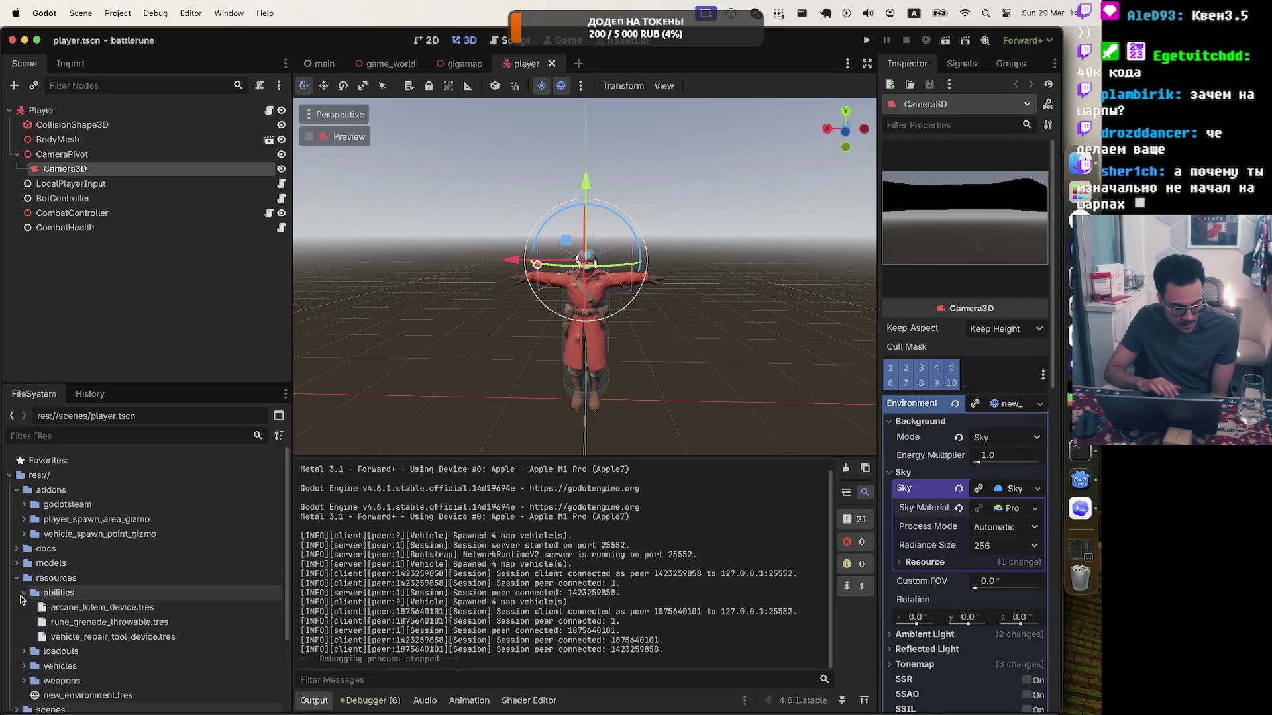
Open rune_grenade_throwable.tres and widen the Inspector so its property names fit.
{"action": "left_click", "coordinate": [179, 625]}
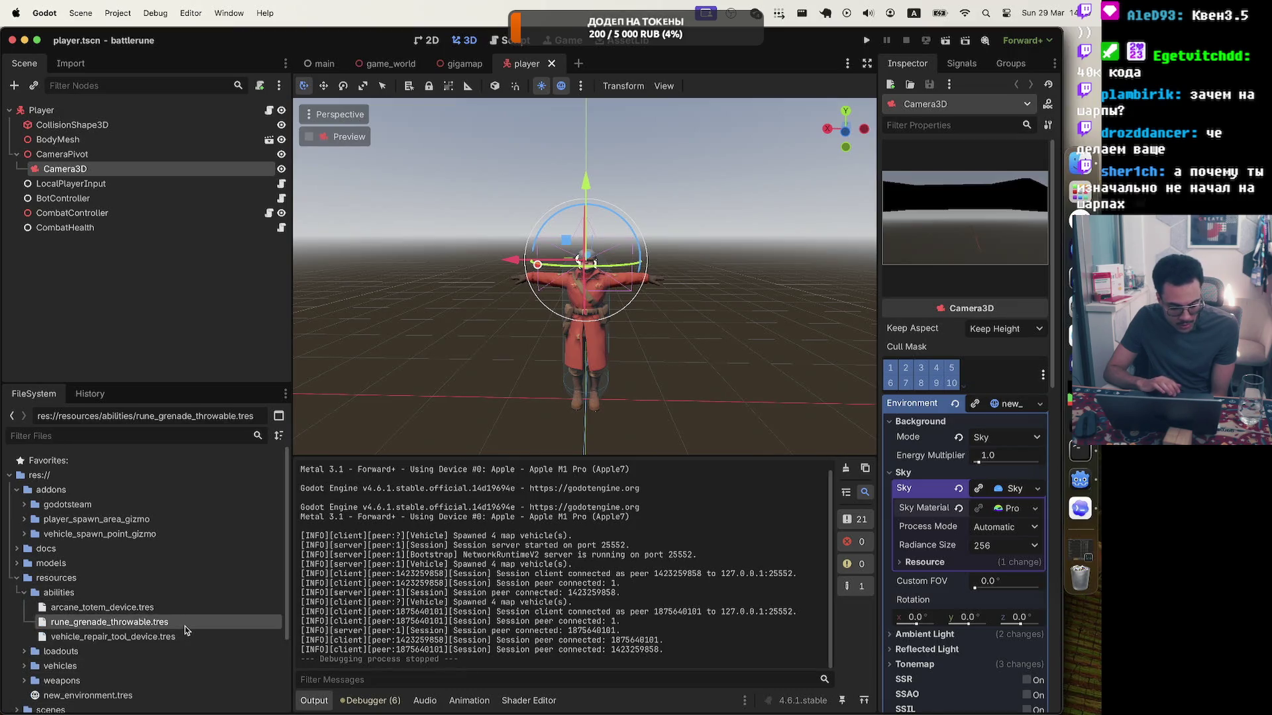
{"action": "double_click", "coordinate": [131, 629]}
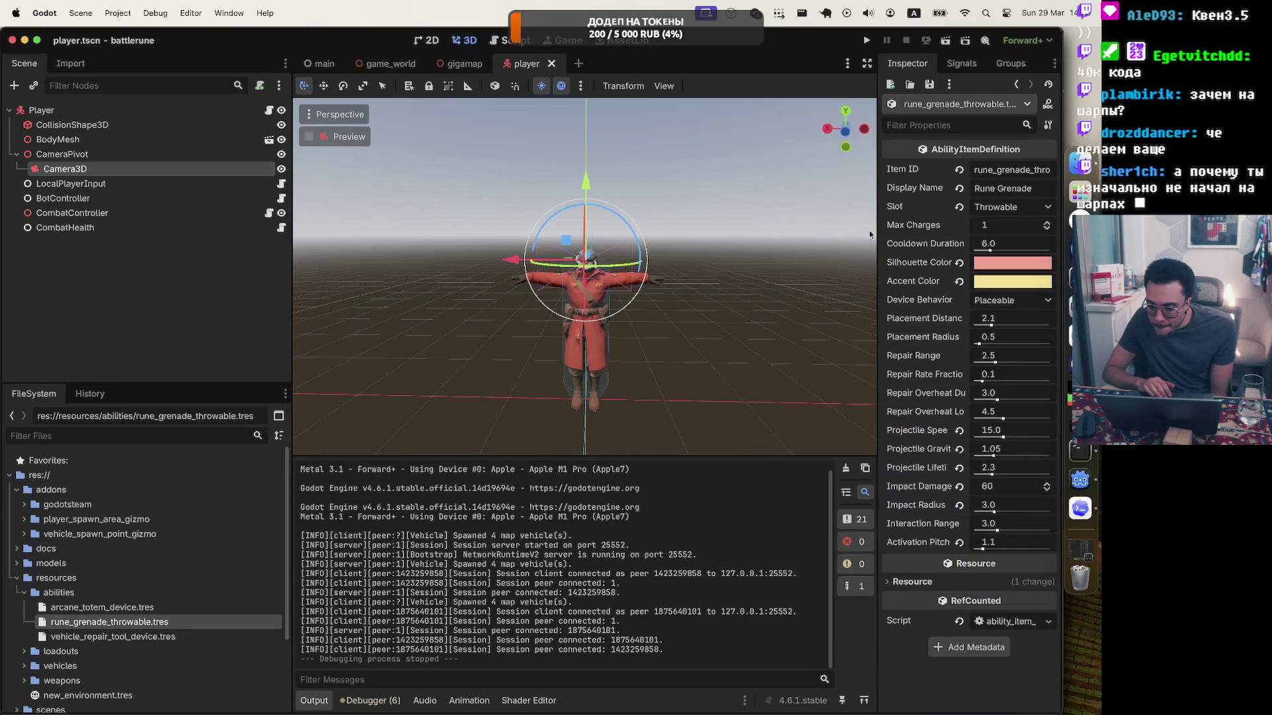
{"action": "left_click_drag", "start_coordinate": [876, 229], "coordinate": [730, 233]}
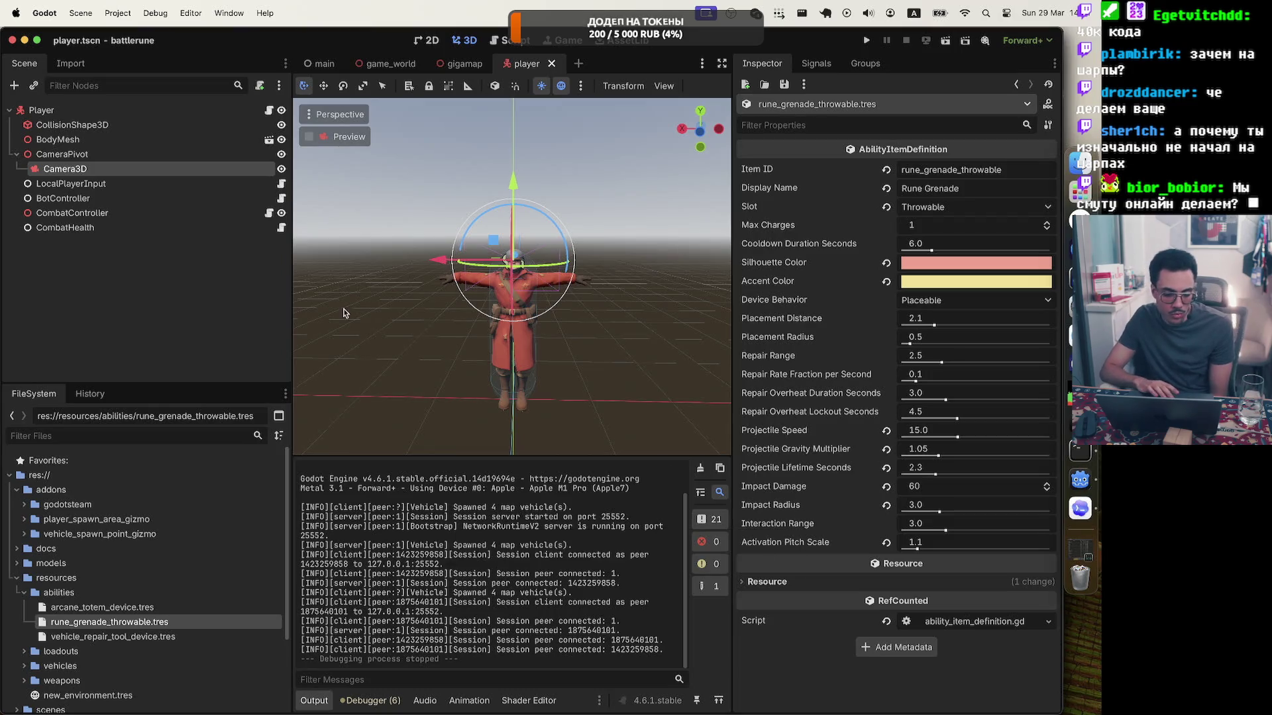
{"action": "left_click_drag", "start_coordinate": [292, 296], "coordinate": [183, 296]}
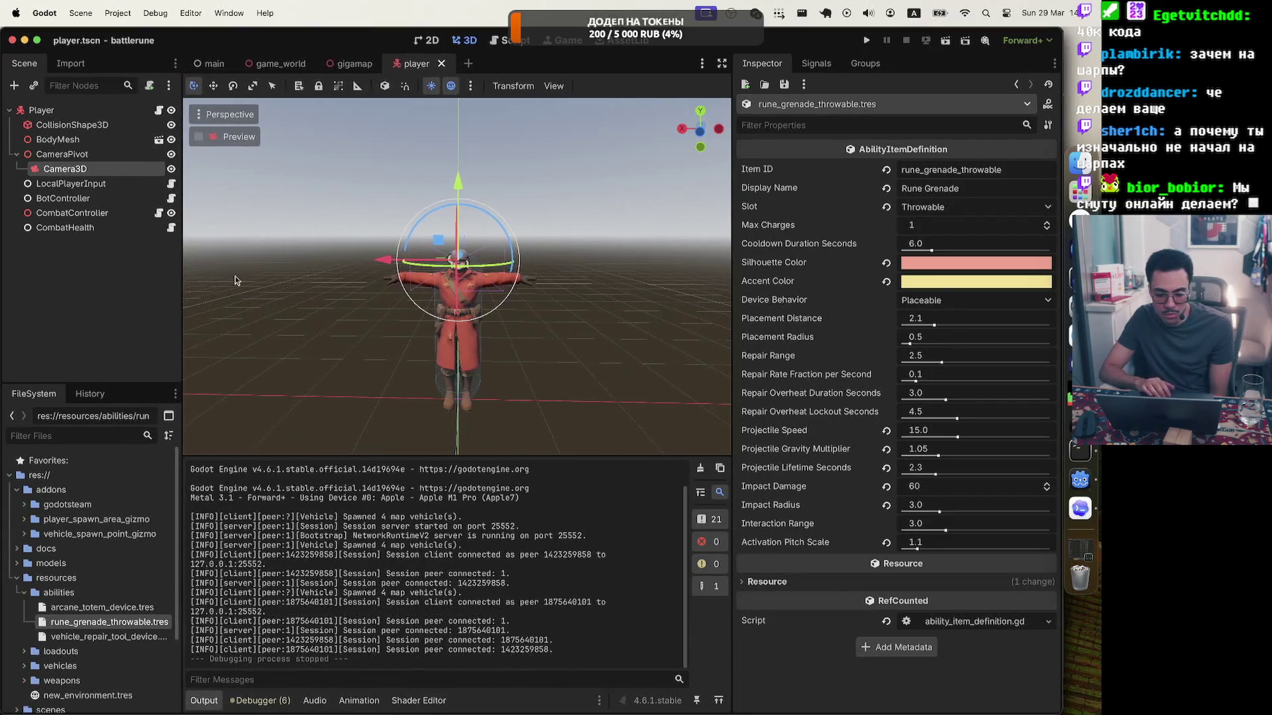
{"action": "left_click_drag", "start_coordinate": [733, 286], "coordinate": [779, 285]}
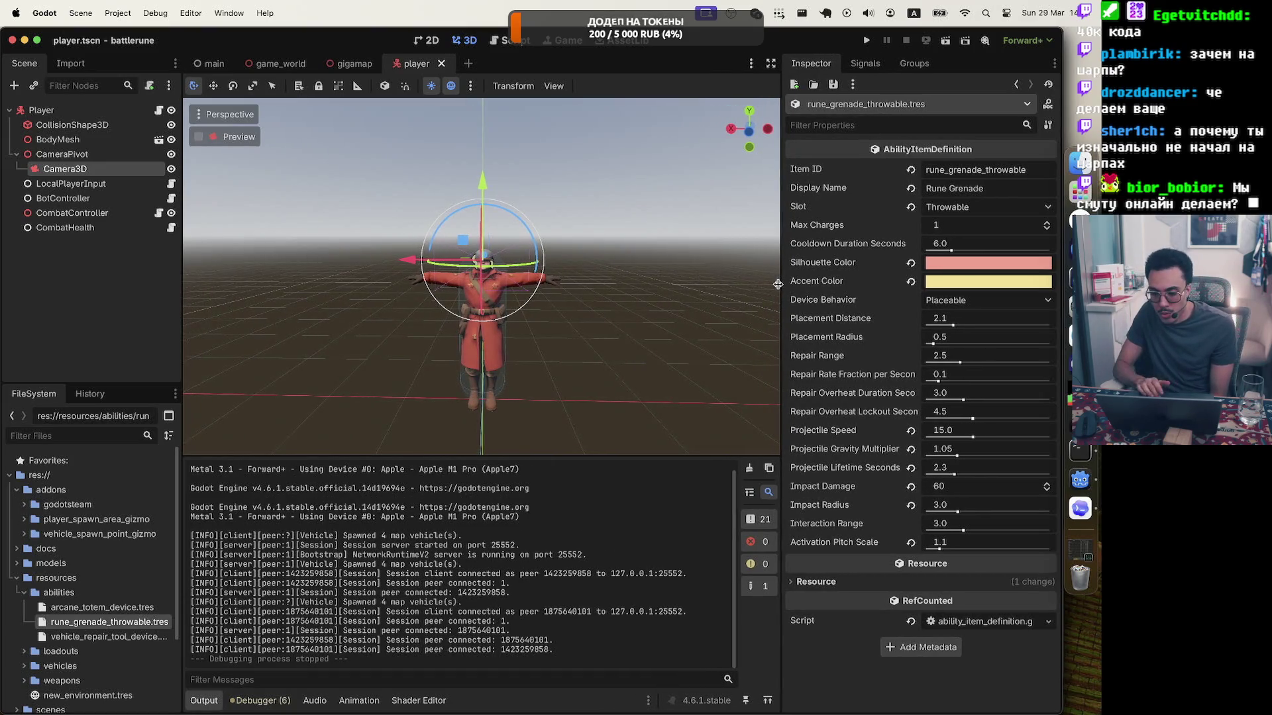
{"action": "left_click", "coordinate": [1003, 209]}
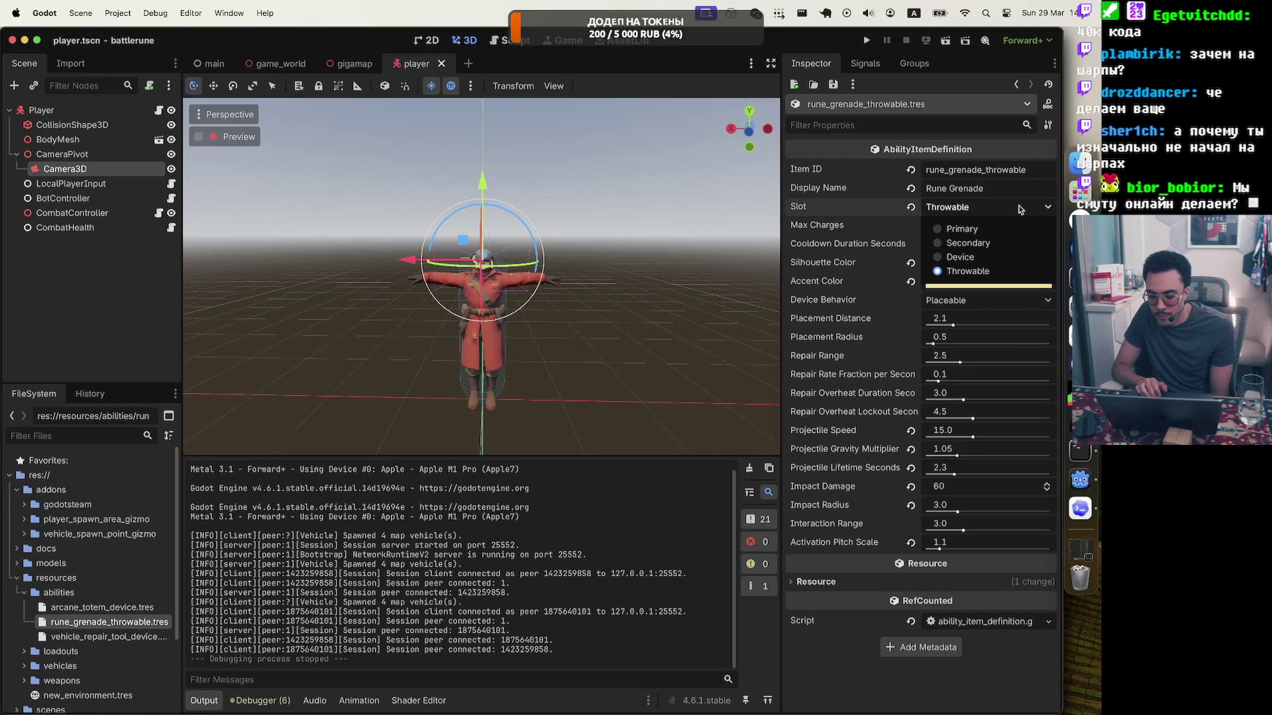
{"action": "left_click", "coordinate": [1020, 210]}
{"action": "left_click", "coordinate": [994, 191]}
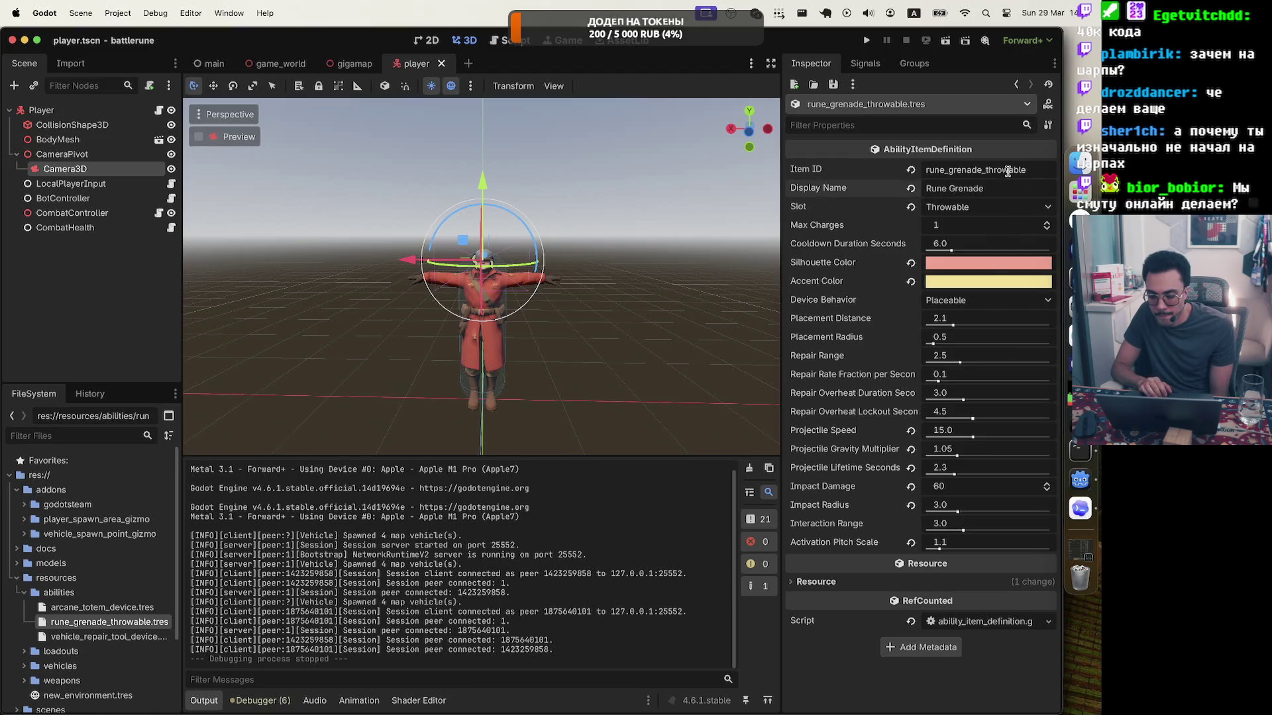
{"action": "left_click", "coordinate": [999, 300]}
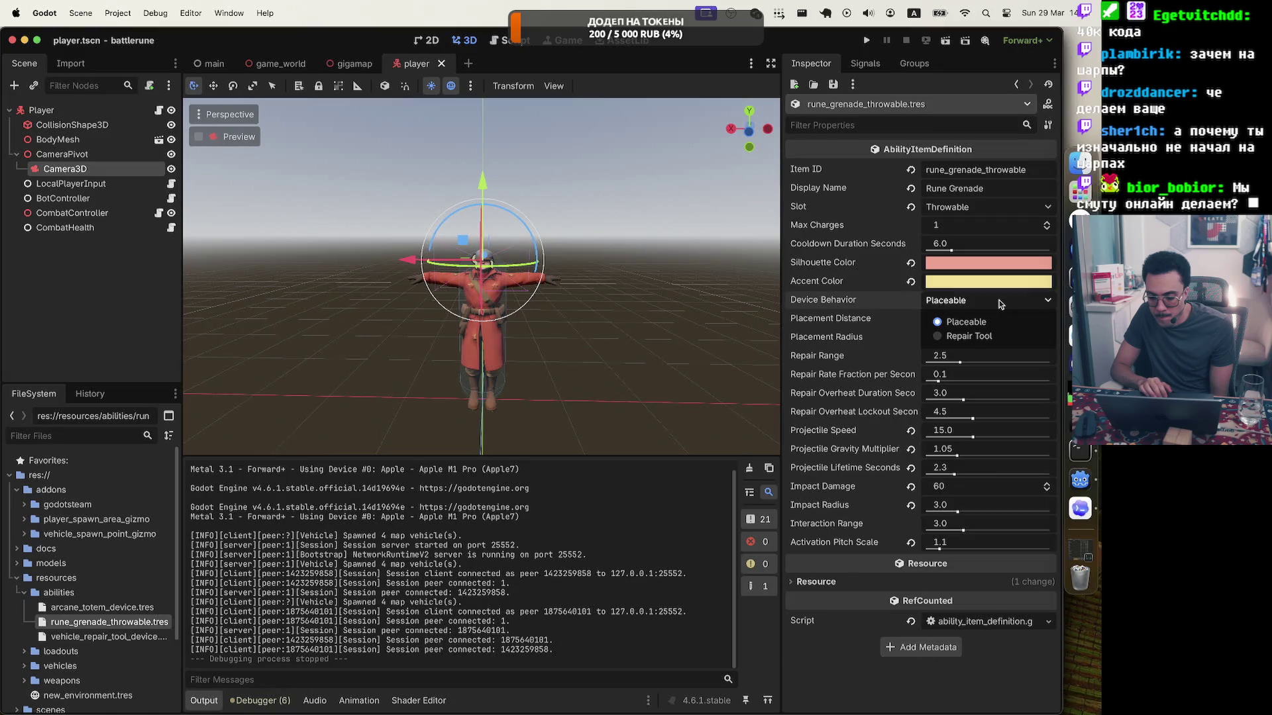
{"action": "left_click", "coordinate": [999, 300]}
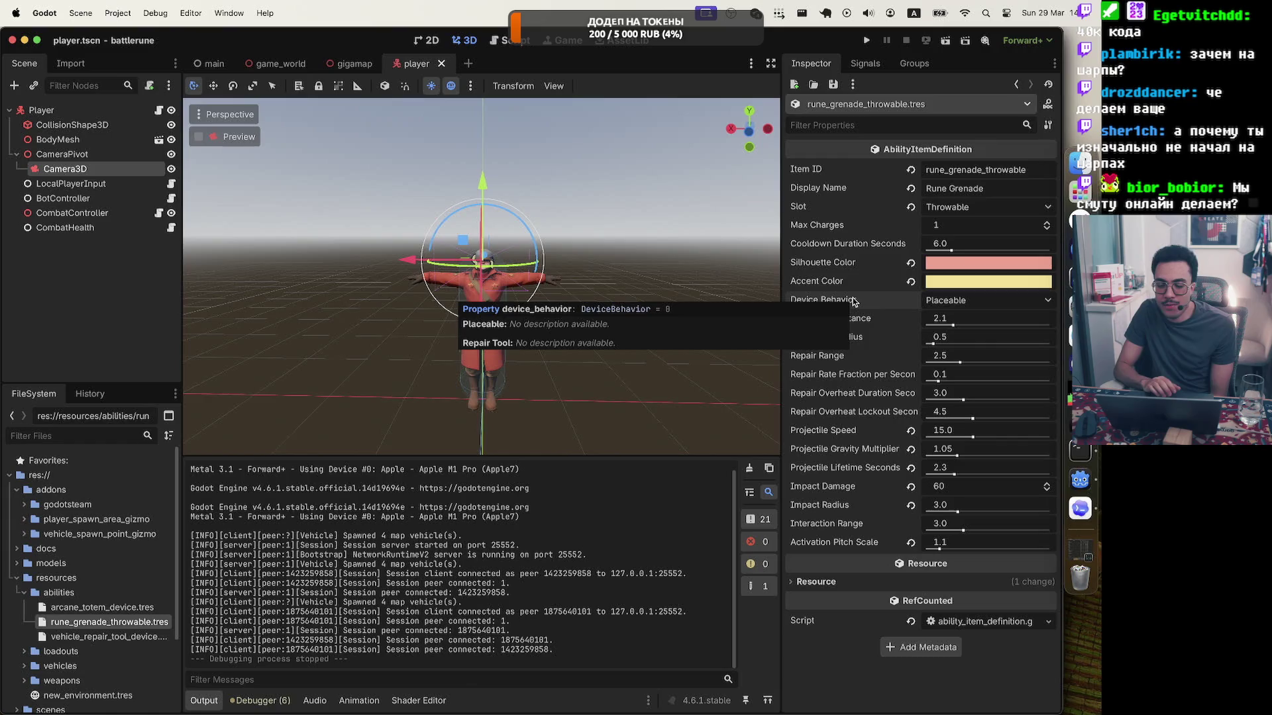
{"action": "left_click", "coordinate": [981, 300]}
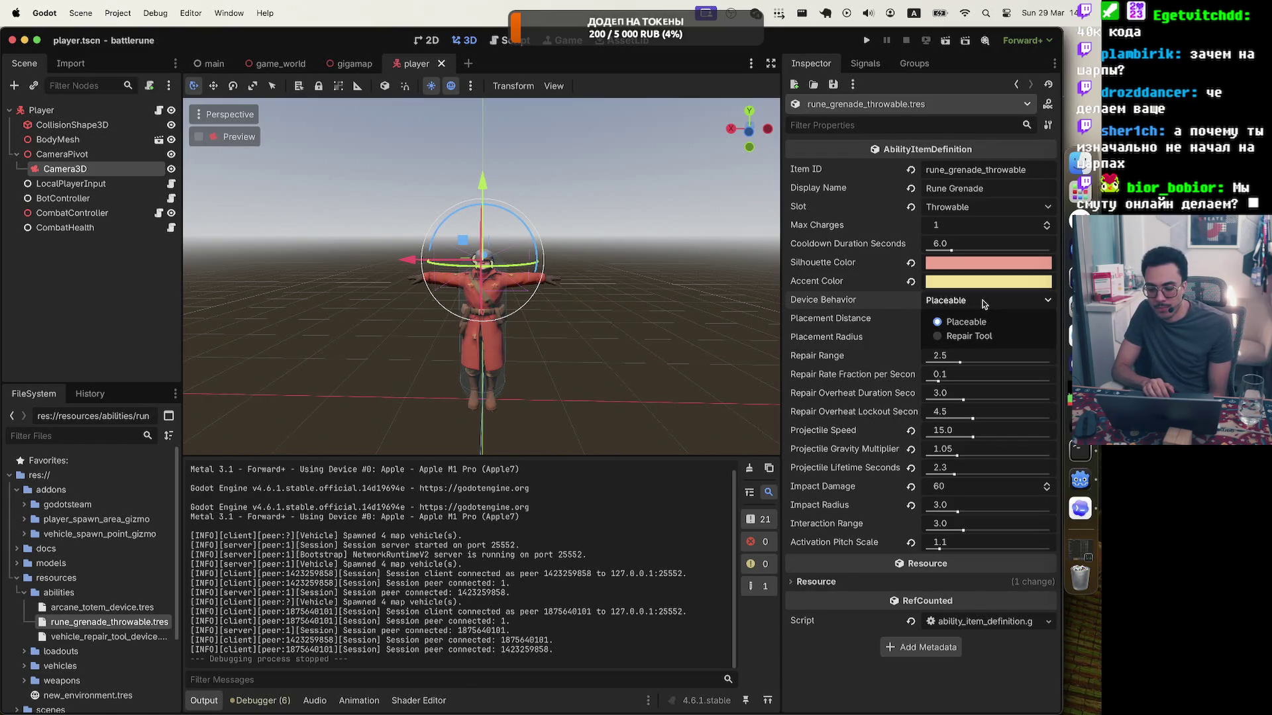
{"action": "left_click", "coordinate": [986, 301]}
{"action": "mouse_move", "coordinate": [891, 302]}
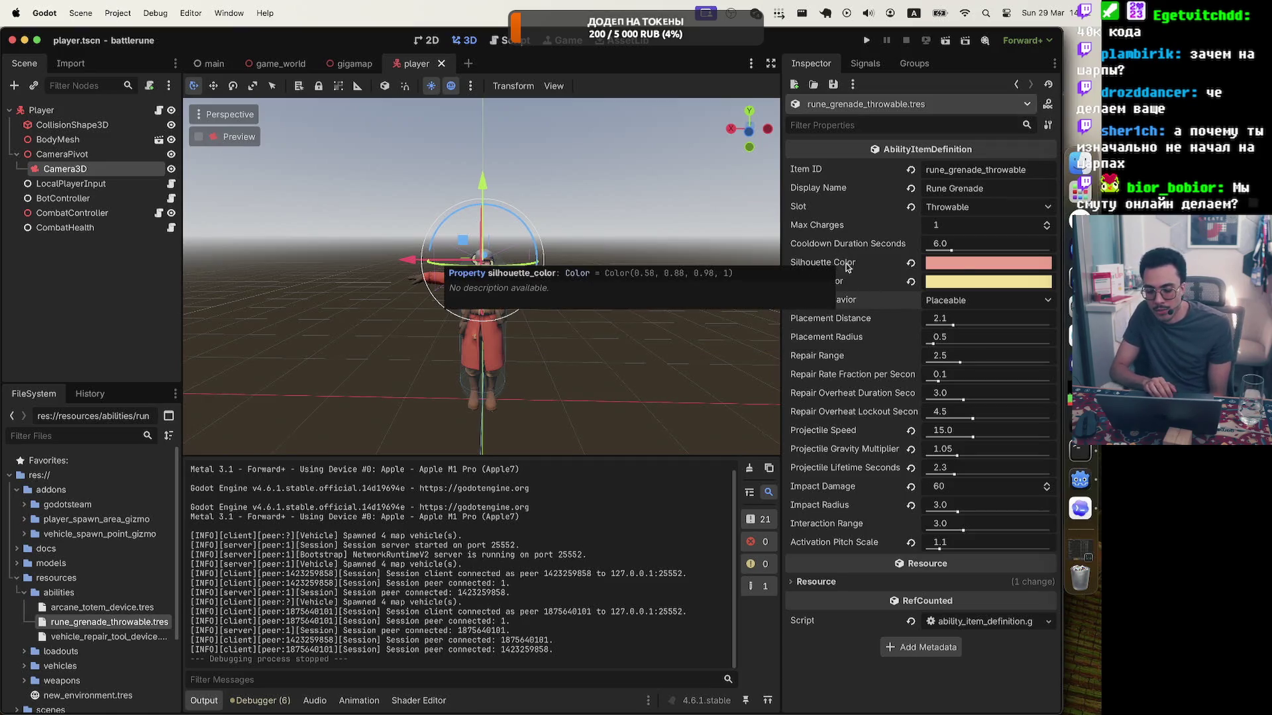
{"action": "mouse_move", "coordinate": [955, 279]}
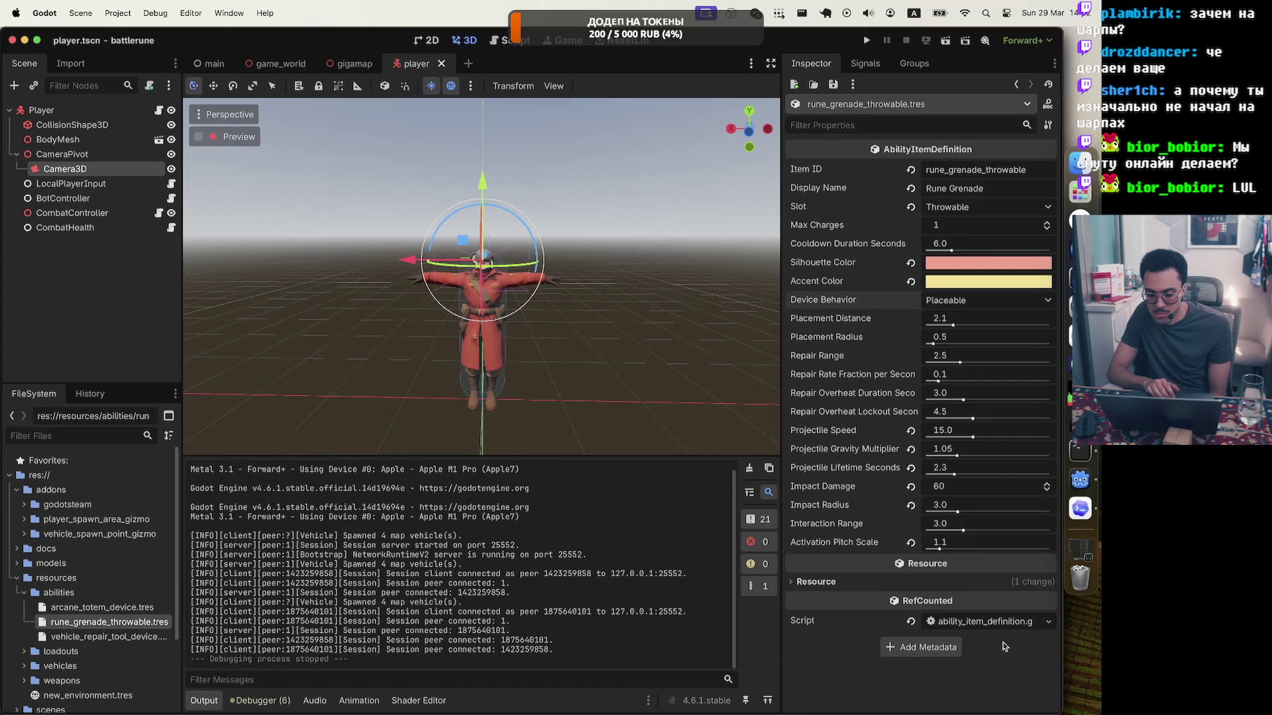
{"action": "mouse_move", "coordinate": [957, 505]}
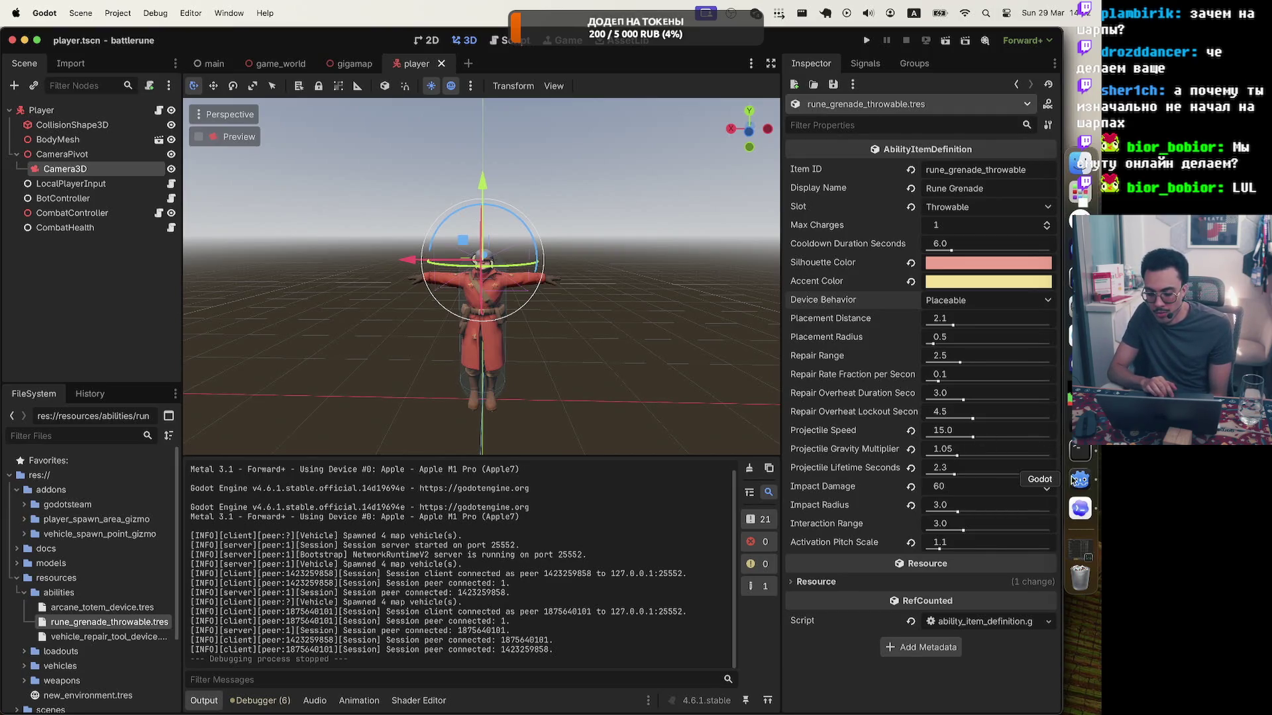
Bring Codex forward and expand the input_frame.gd diff to inspect the BUTTON_SPRINT bit value.
{"action": "left_click", "coordinate": [1080, 508]}
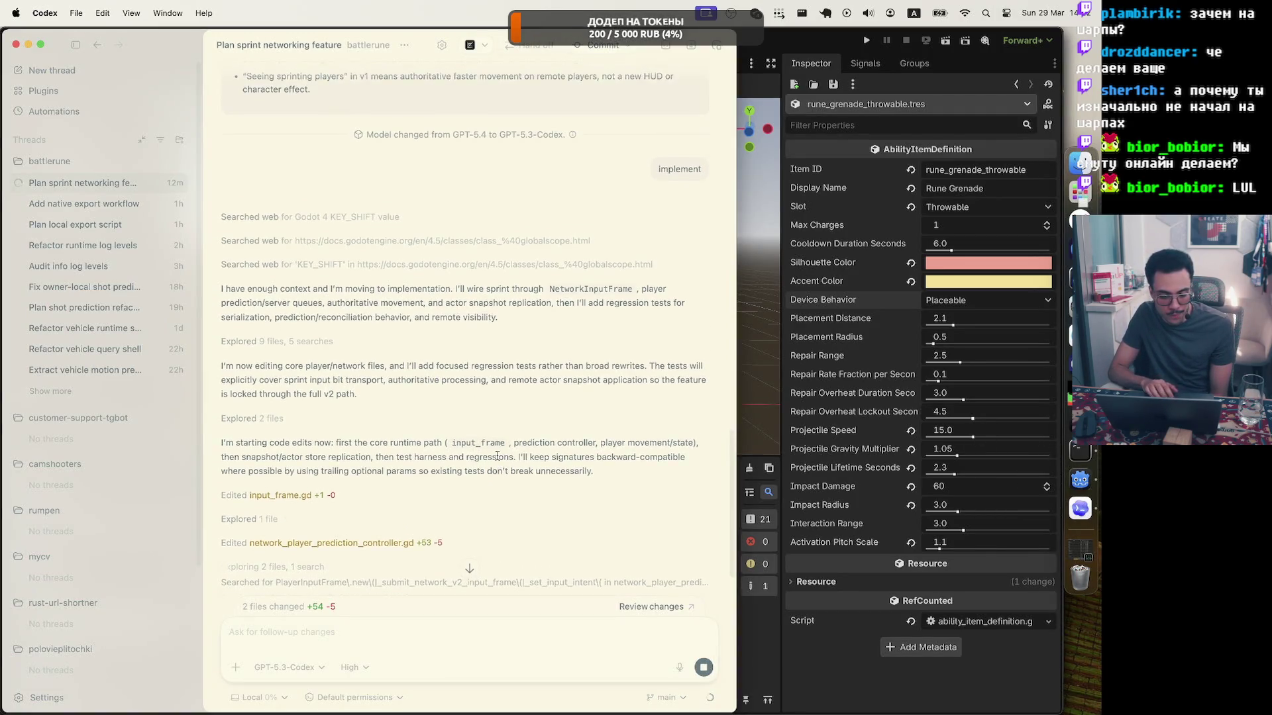
{"action": "left_click", "coordinate": [380, 435]}
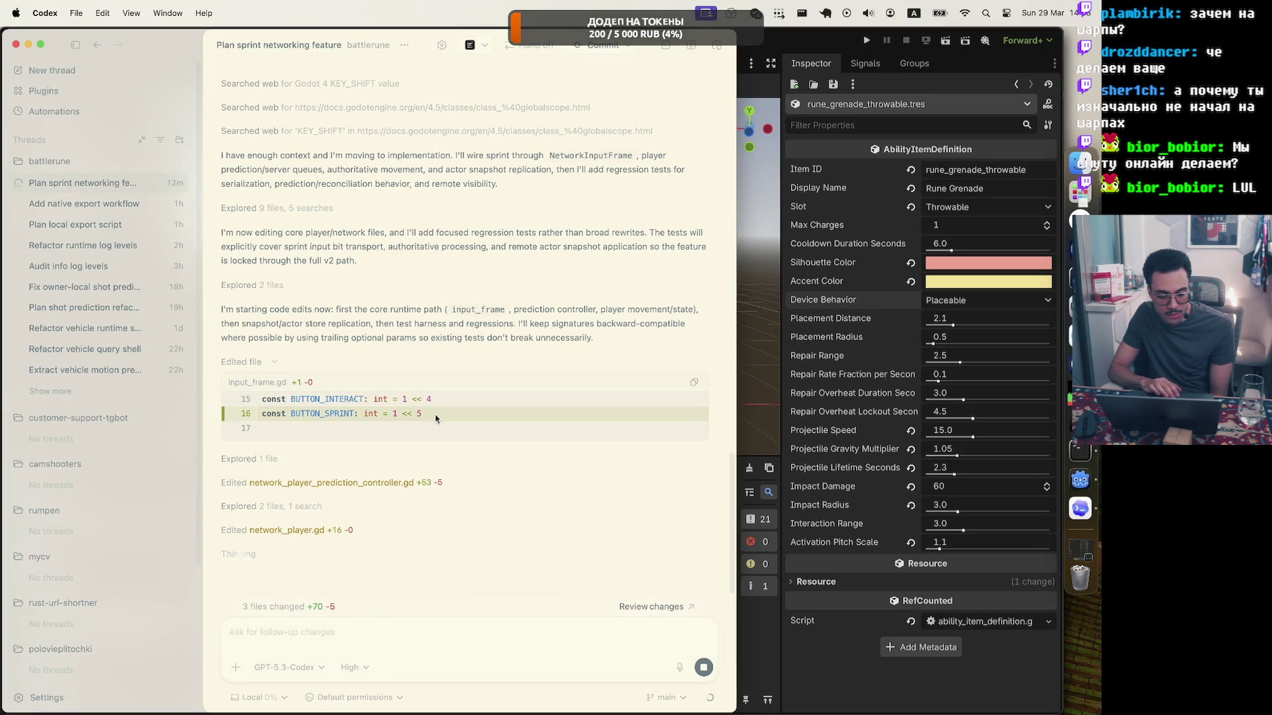
{"action": "left_click_drag", "start_coordinate": [436, 416], "coordinate": [354, 414]}
{"action": "left_click", "coordinate": [479, 417]}
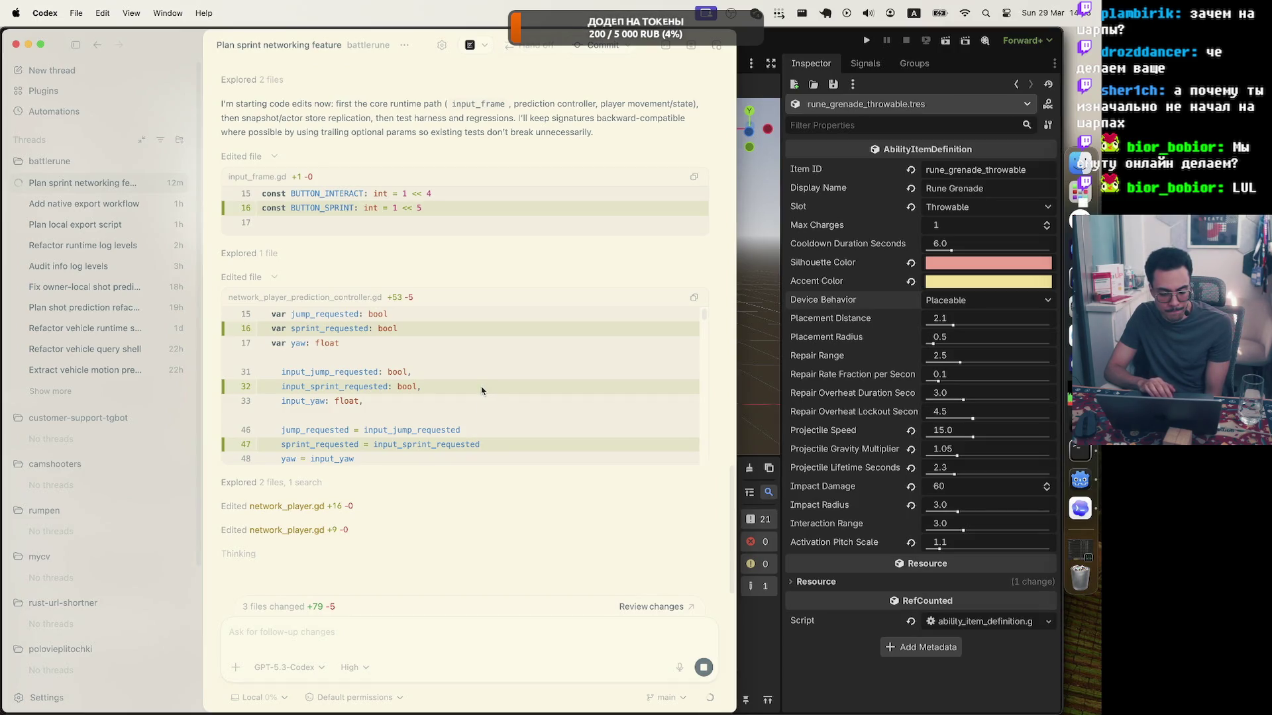
Scroll through the prediction controller diff adding sprint_requested handling.
{"action": "scroll", "coordinate": [482, 391], "scroll_direction": "down", "scroll_amount": 3}
{"action": "scroll", "coordinate": [400, 383], "scroll_direction": "down", "scroll_amount": 5}
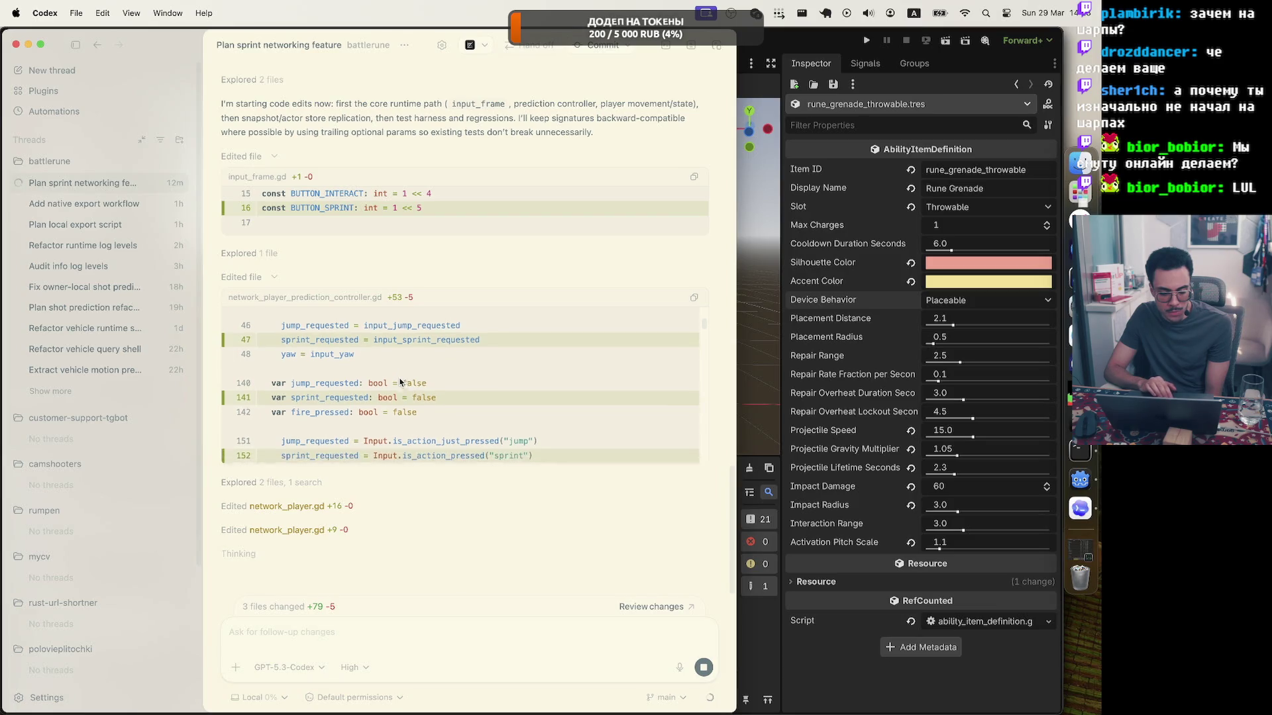
{"action": "scroll", "coordinate": [399, 382], "scroll_direction": "down", "scroll_amount": 1}
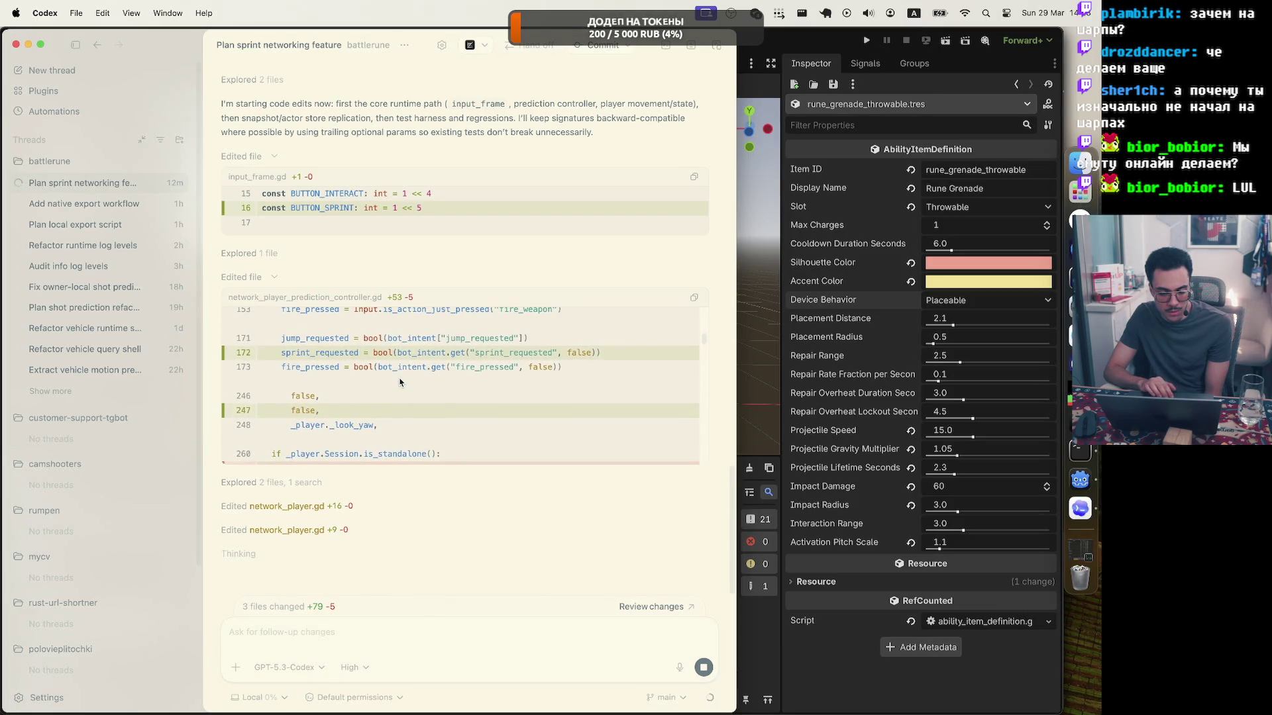
{"action": "scroll", "coordinate": [399, 382], "scroll_direction": "down", "scroll_amount": 5}
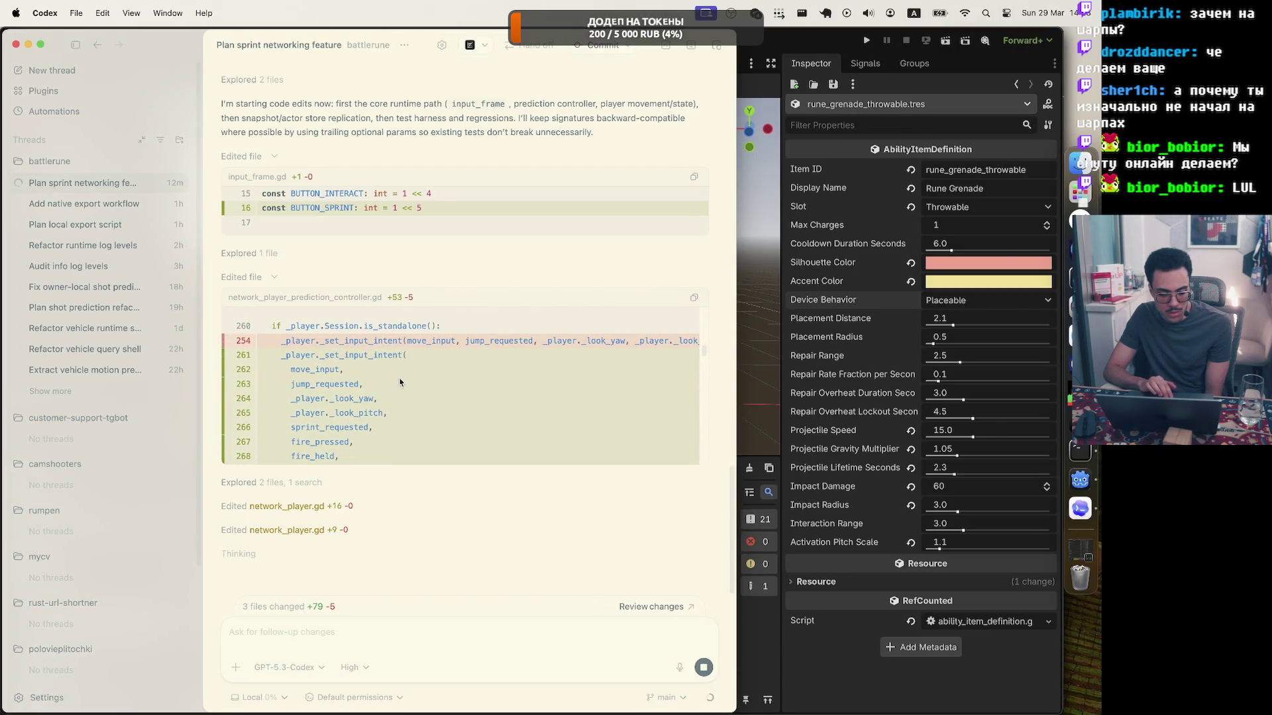
{"action": "scroll", "coordinate": [399, 382], "scroll_direction": "down", "scroll_amount": 10}
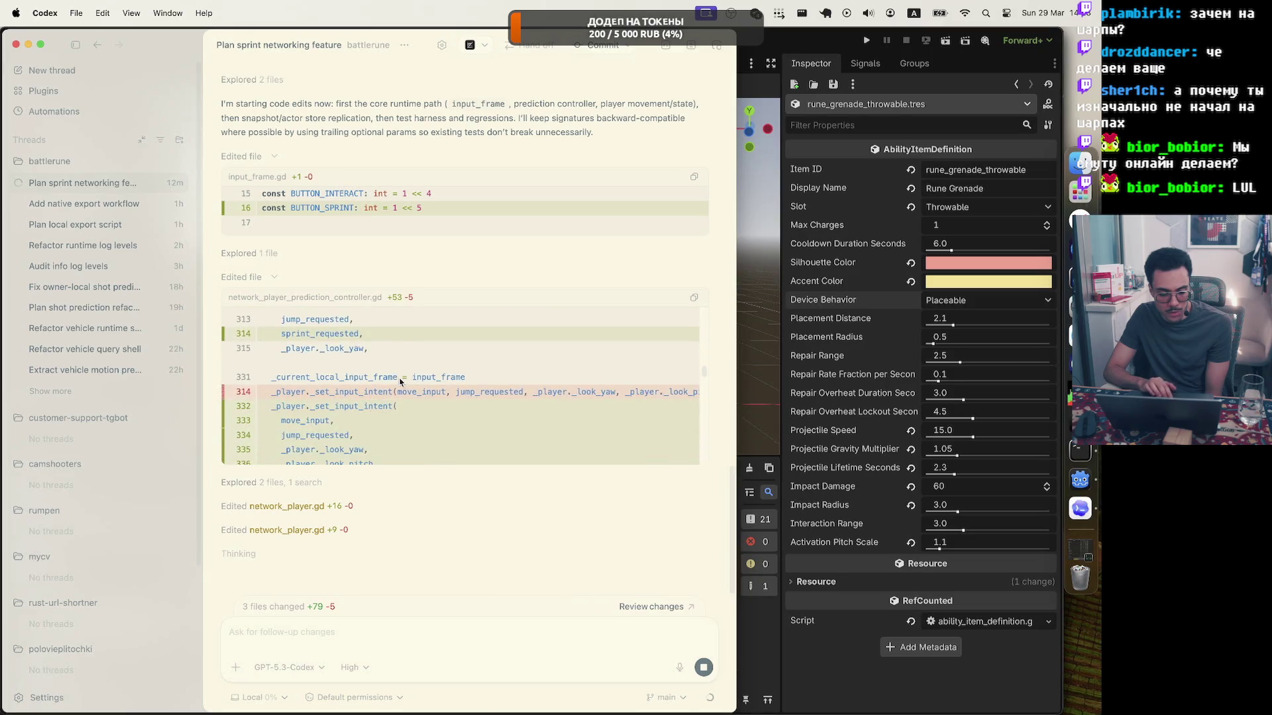
{"action": "scroll", "coordinate": [399, 382], "scroll_direction": "down", "scroll_amount": 8}
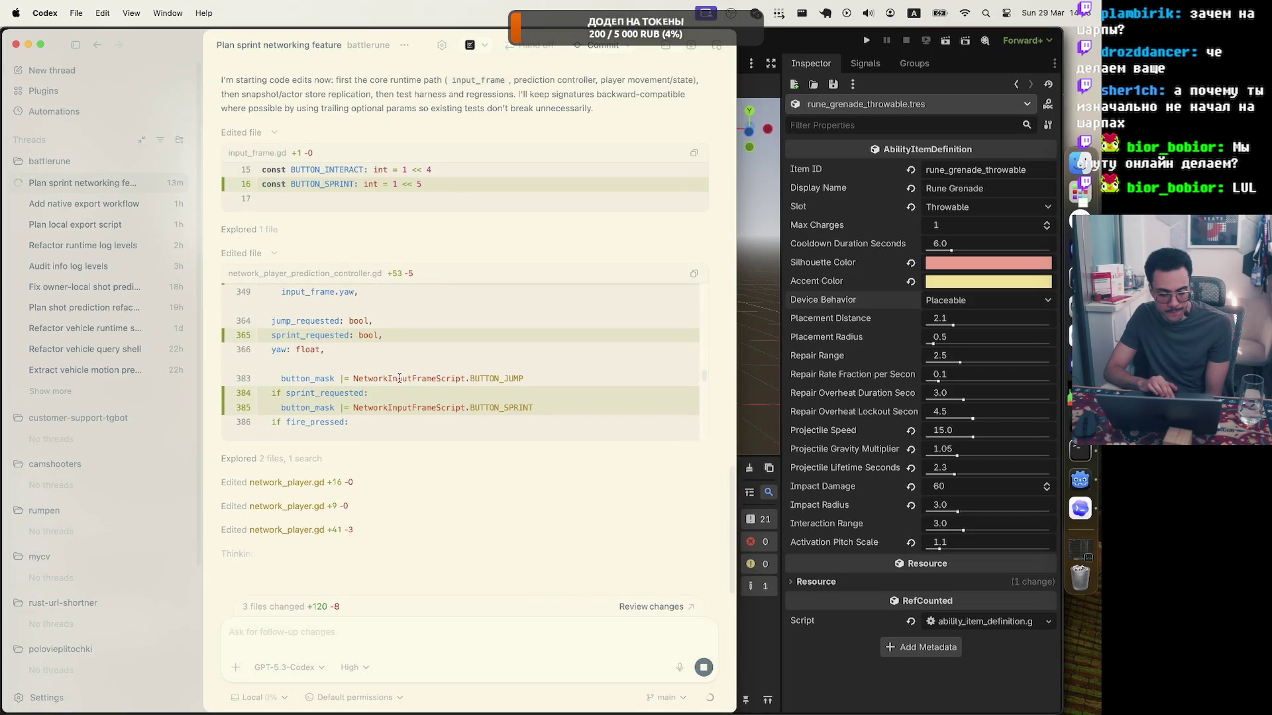
Expand the first network_player.gd edit diff and scroll through it.
{"action": "scroll", "coordinate": [400, 379], "scroll_direction": "down", "scroll_amount": 15}
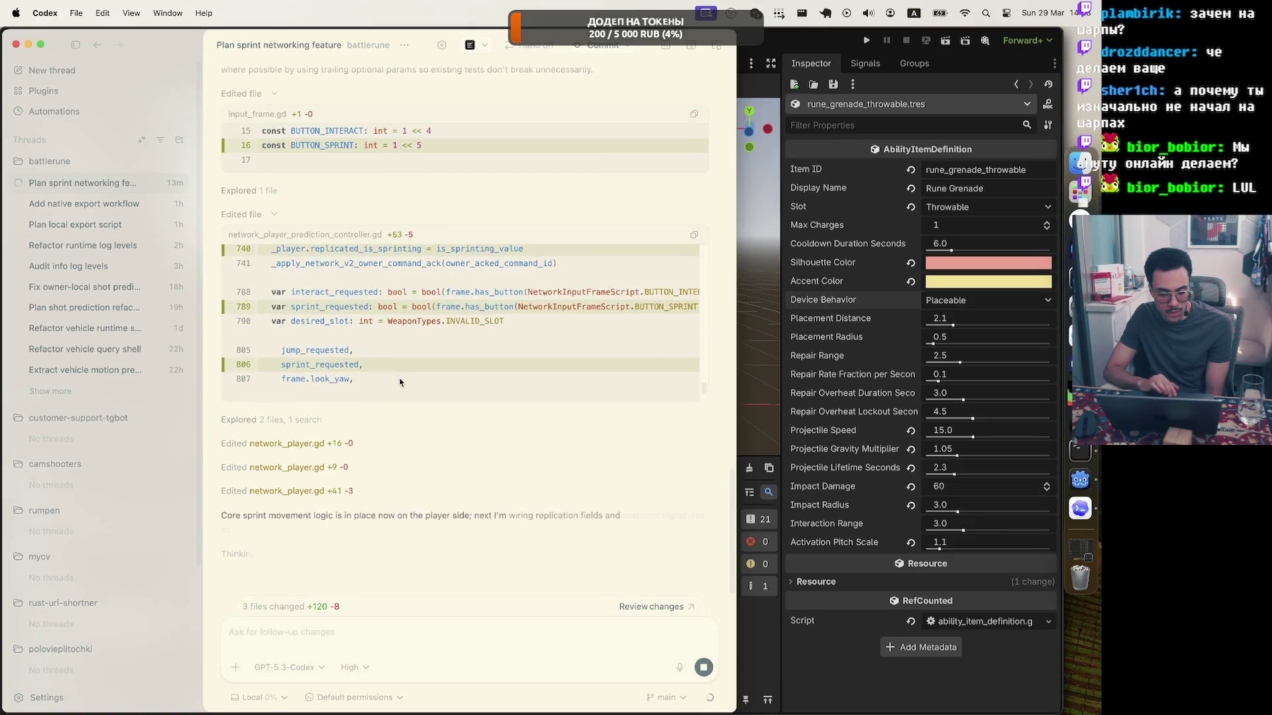
{"action": "scroll", "coordinate": [400, 382], "scroll_direction": "down", "scroll_amount": 4}
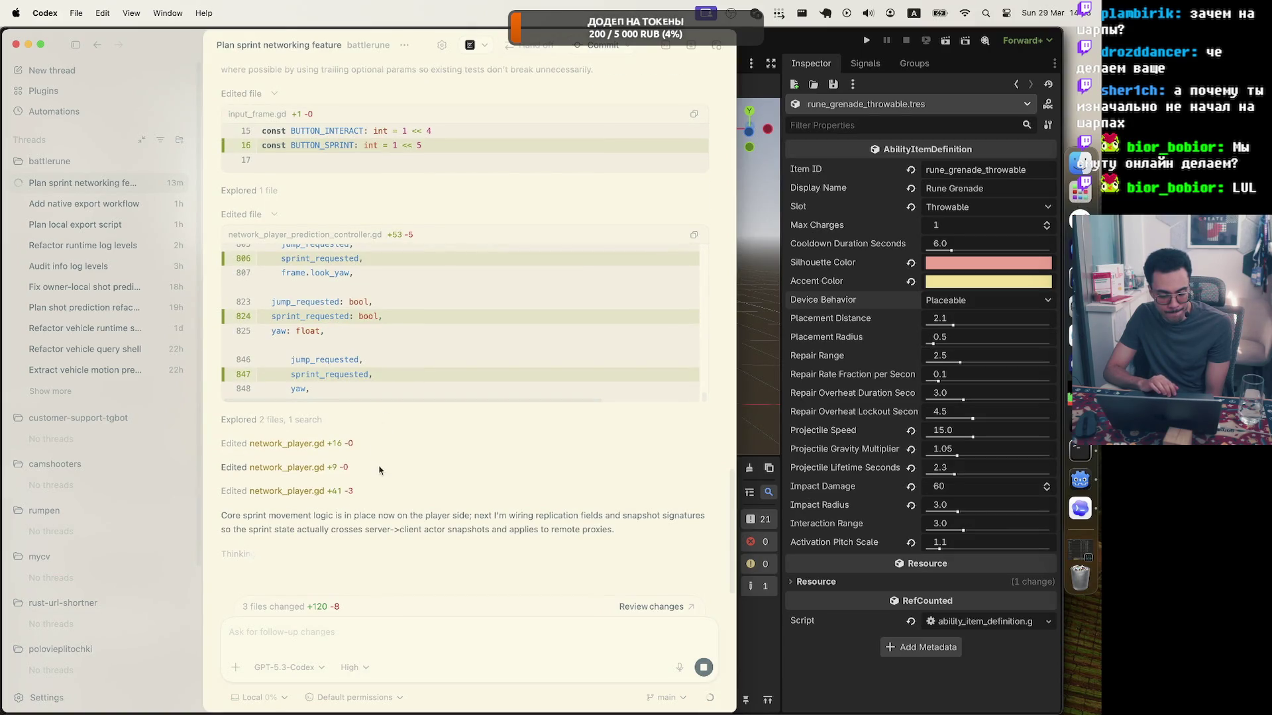
{"action": "left_click", "coordinate": [383, 422]}
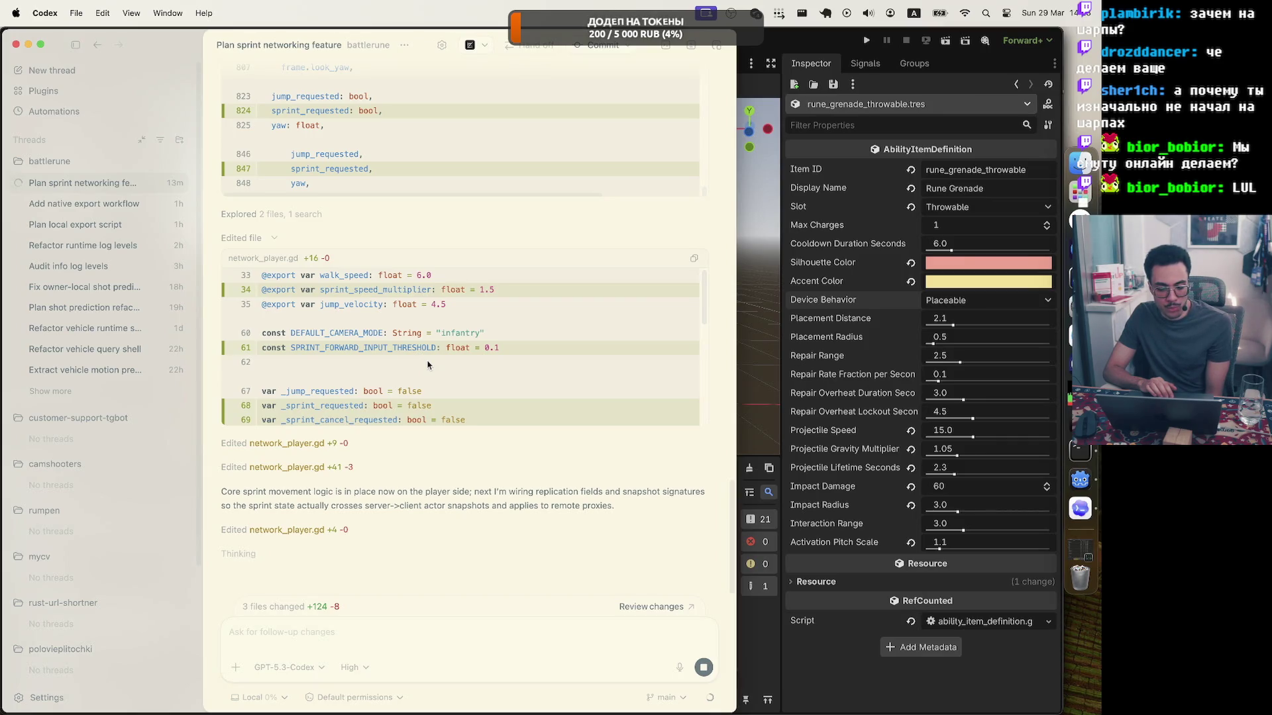
{"action": "scroll", "coordinate": [427, 365], "scroll_direction": "down", "scroll_amount": 5}
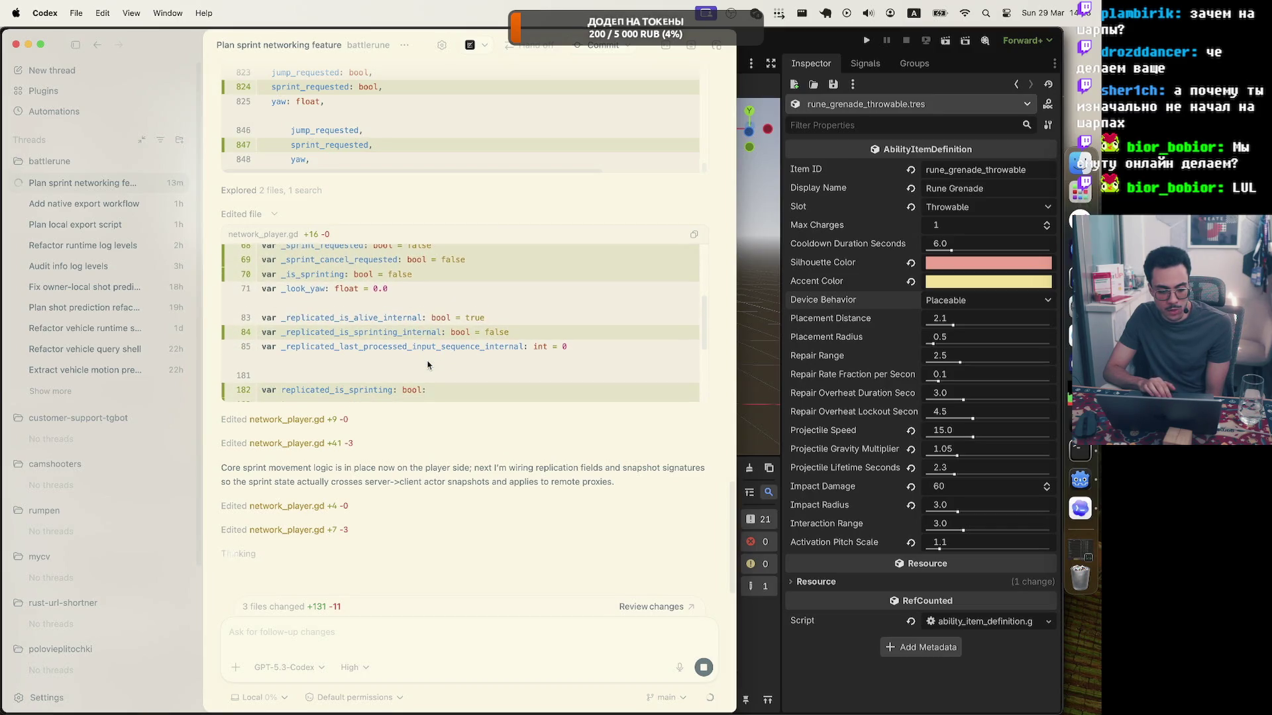
{"action": "scroll", "coordinate": [428, 365], "scroll_direction": "down", "scroll_amount": 3}
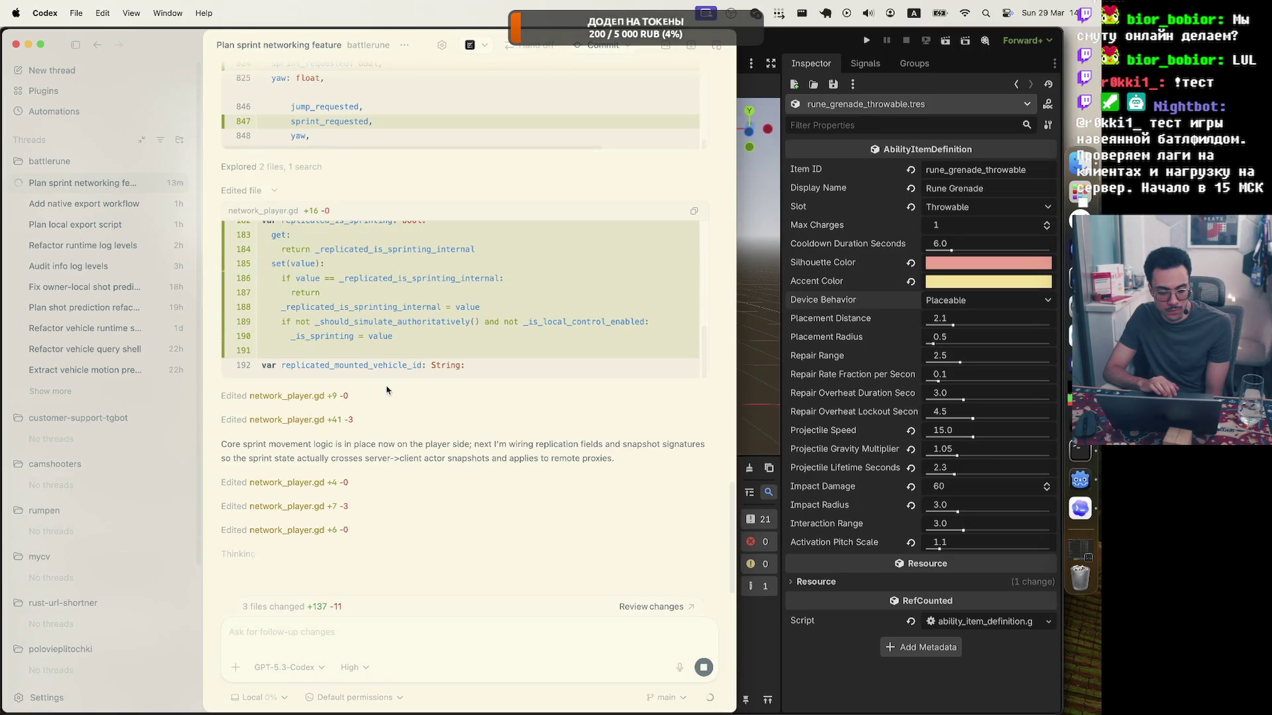
Expand and review the network_player.gd +9 −0, +41 −3 and +4 −0 sprint diffs.
{"action": "left_click", "coordinate": [372, 404]}
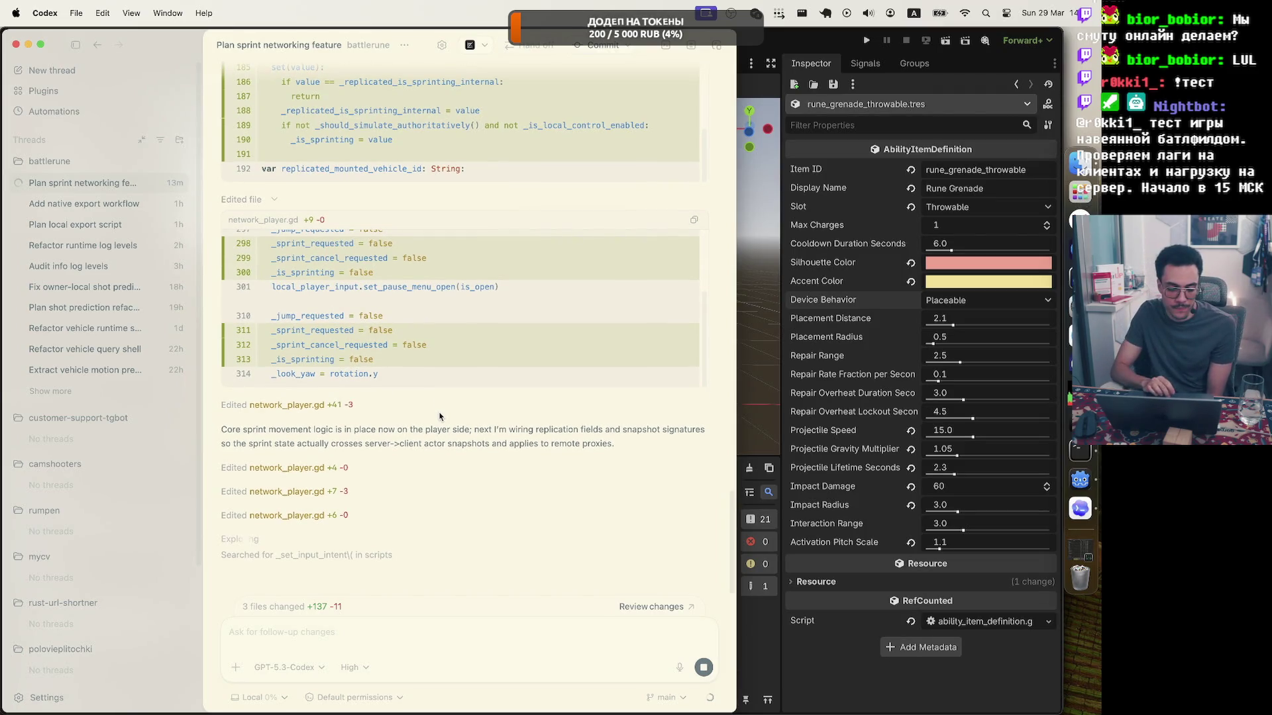
{"action": "left_click", "coordinate": [439, 416]}
{"action": "scroll", "coordinate": [427, 314], "scroll_direction": "down", "scroll_amount": 3}
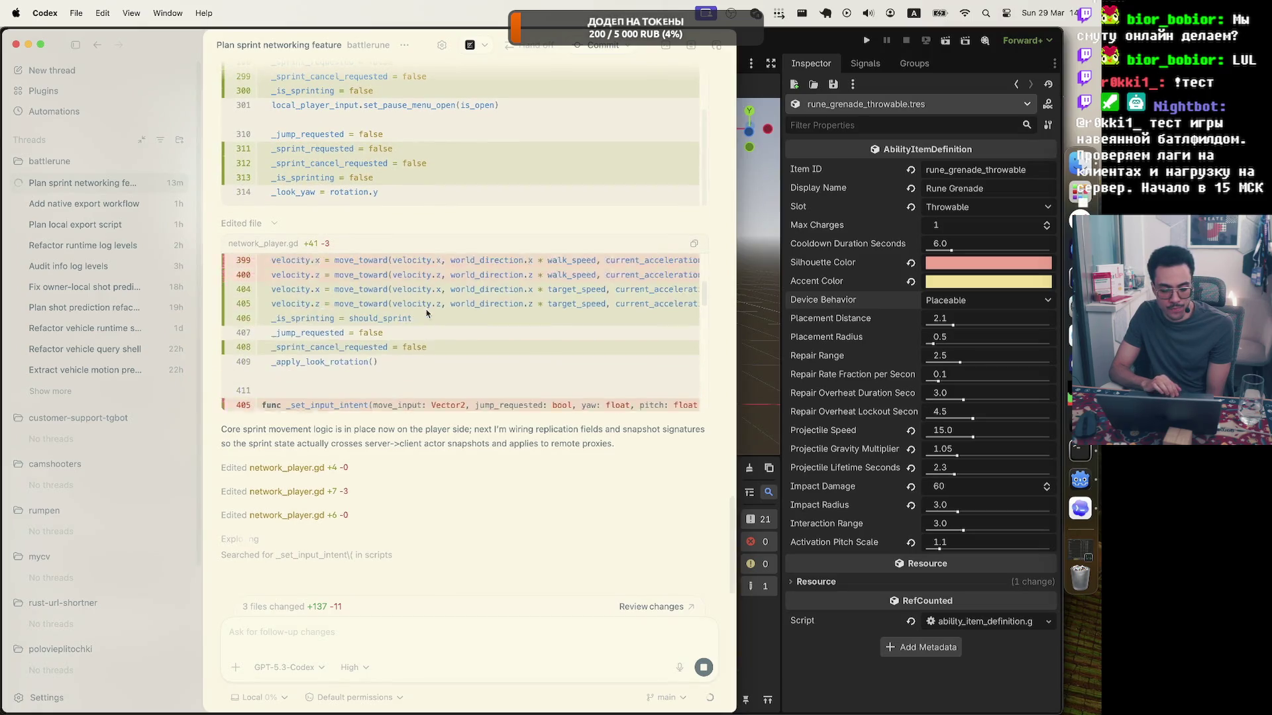
{"action": "scroll", "coordinate": [427, 313], "scroll_direction": "down", "scroll_amount": 5}
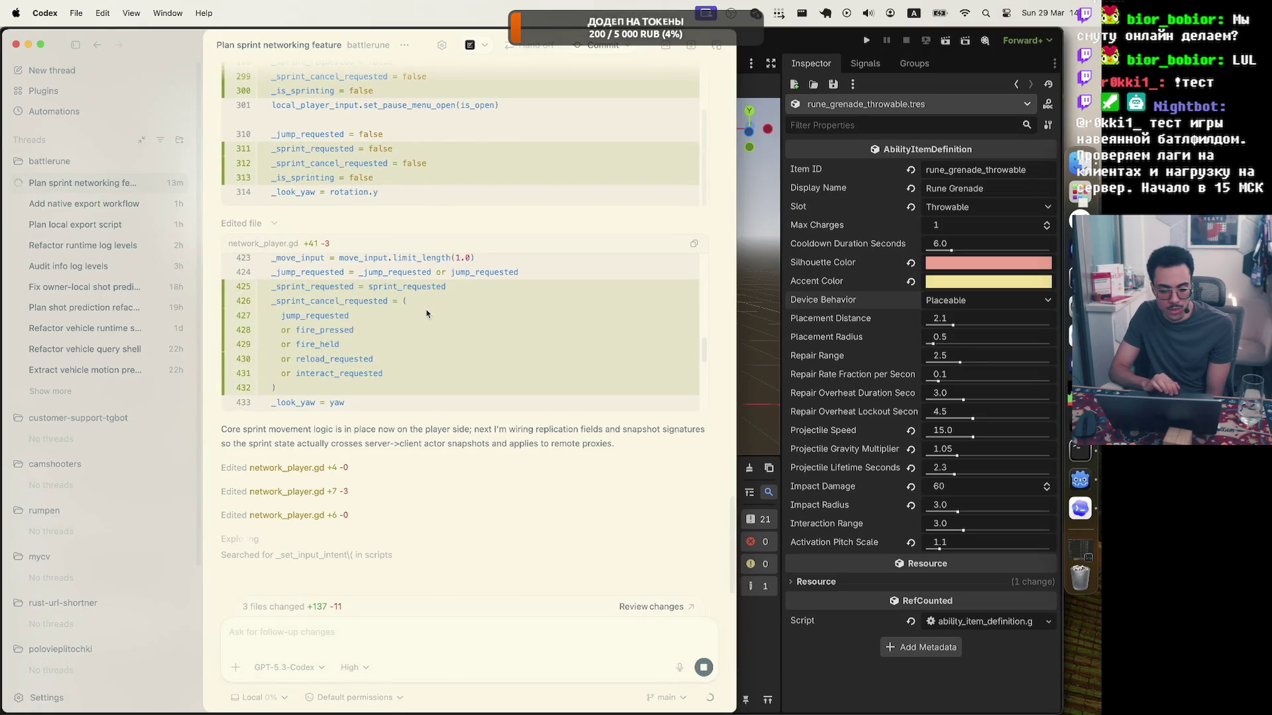
{"action": "scroll", "coordinate": [427, 314], "scroll_direction": "down", "scroll_amount": 5}
{"action": "left_click", "coordinate": [363, 467]}
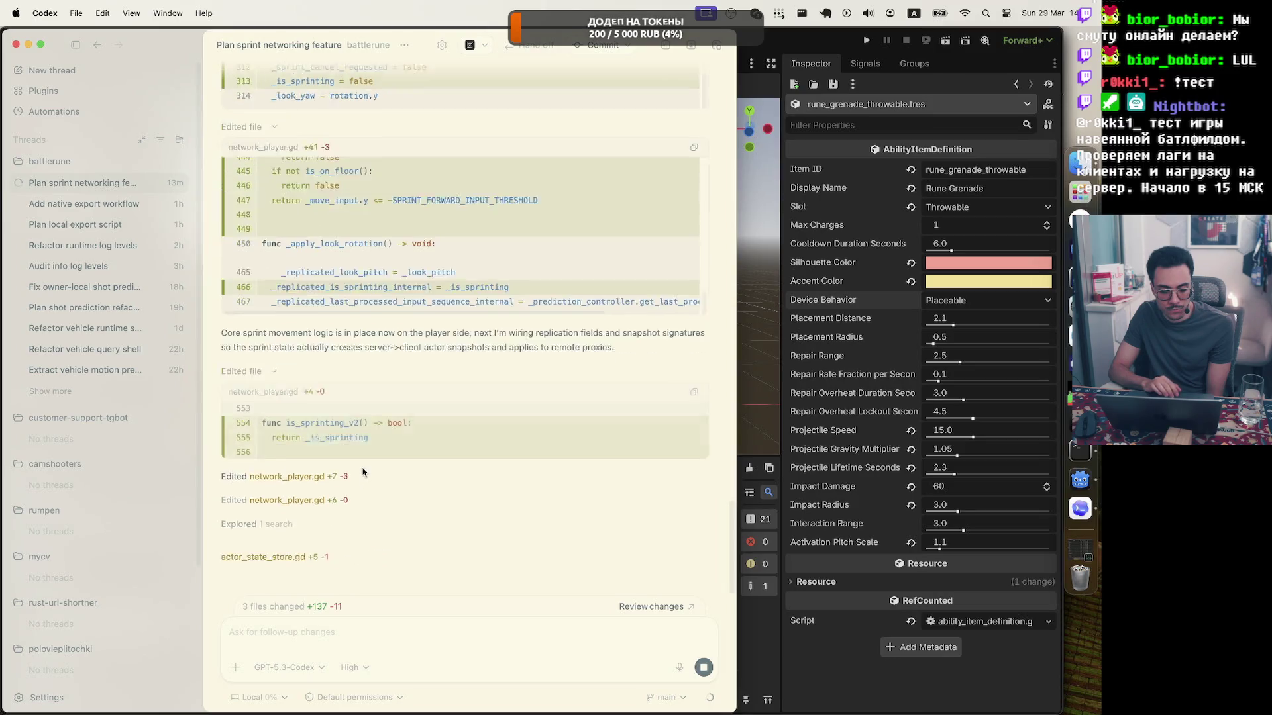
{"action": "scroll", "coordinate": [444, 343], "scroll_direction": "up", "scroll_amount": 15}
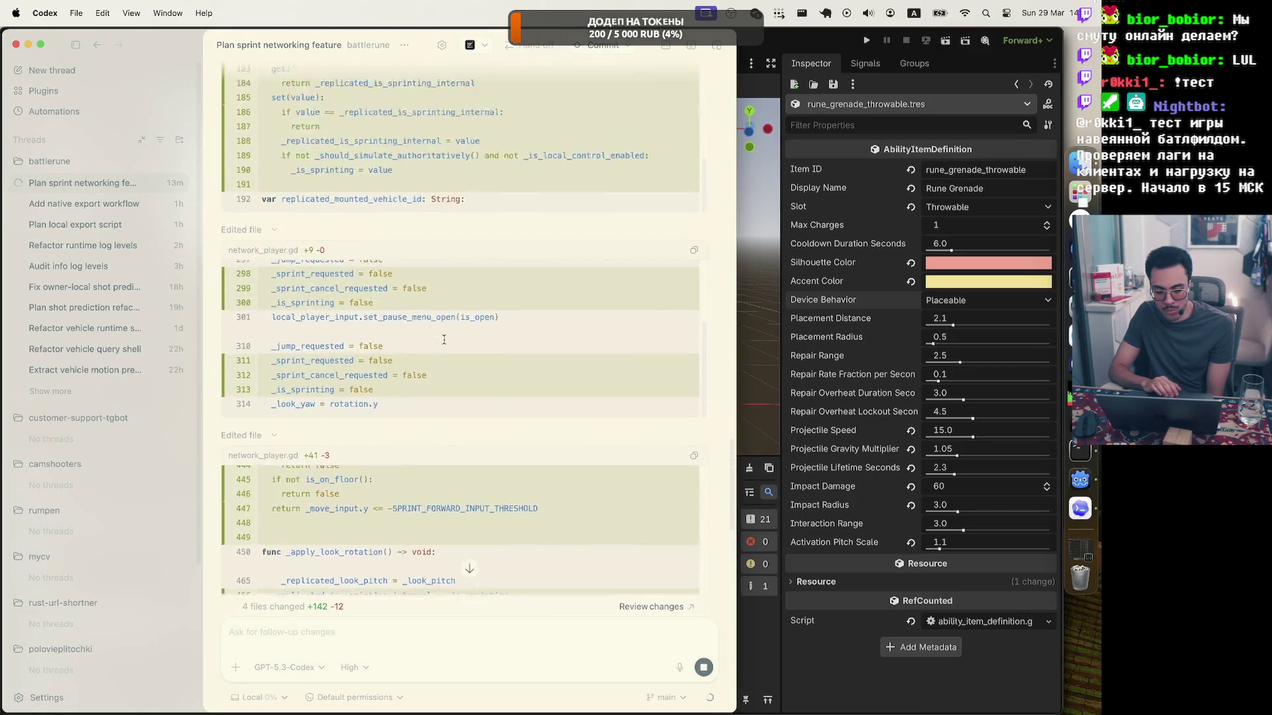
{"action": "scroll", "coordinate": [444, 343], "scroll_direction": "down", "scroll_amount": 5}
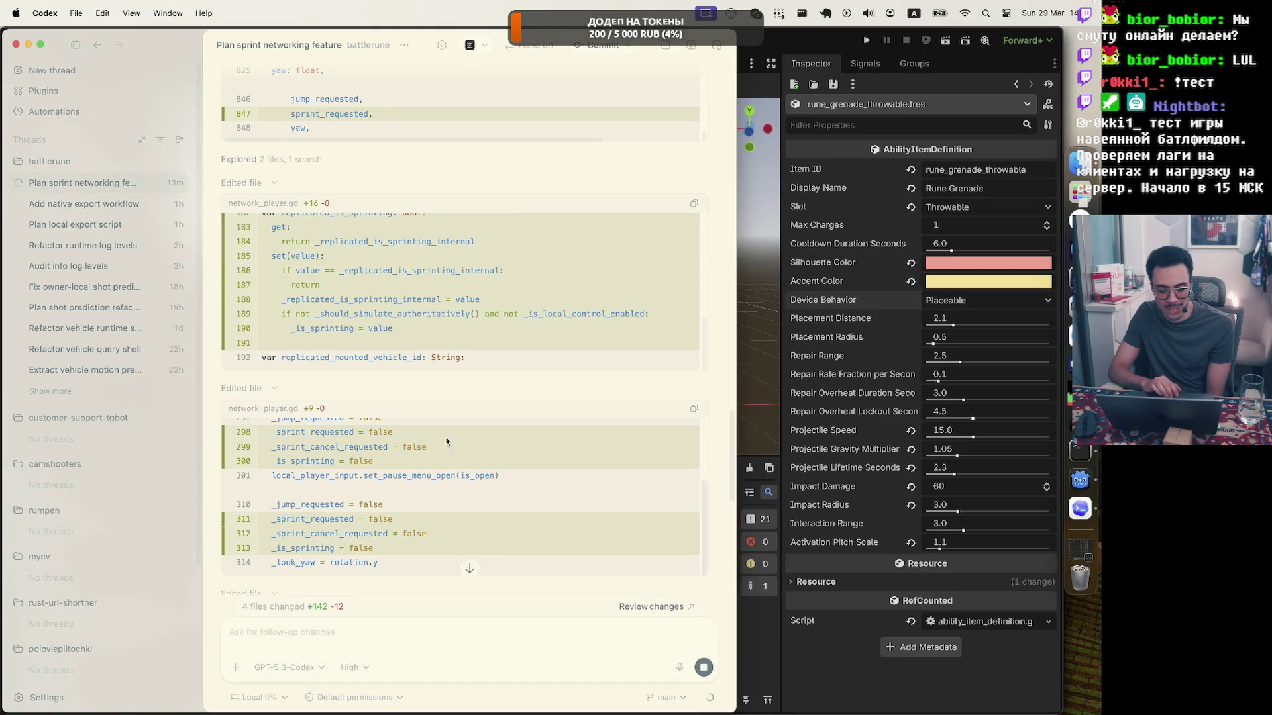
{"action": "scroll", "coordinate": [487, 414], "scroll_direction": "down", "scroll_amount": 10}
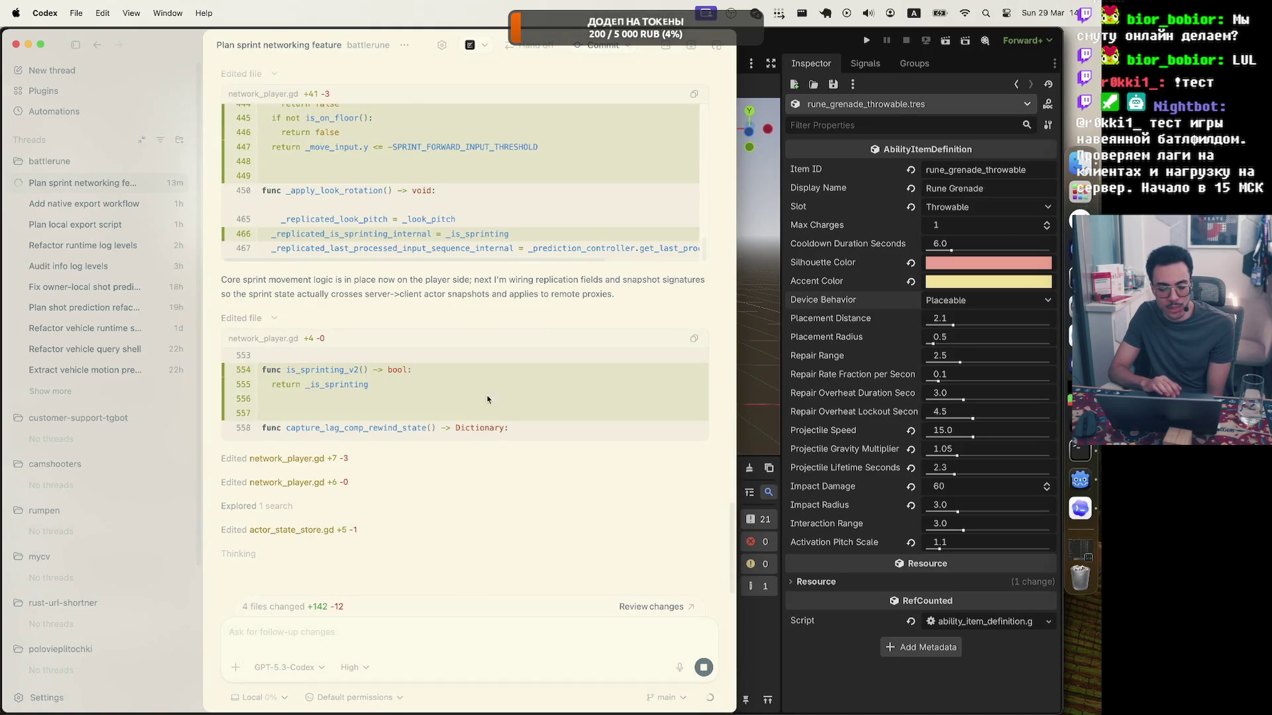
{"action": "scroll", "coordinate": [487, 399], "scroll_direction": "up", "scroll_amount": 15}
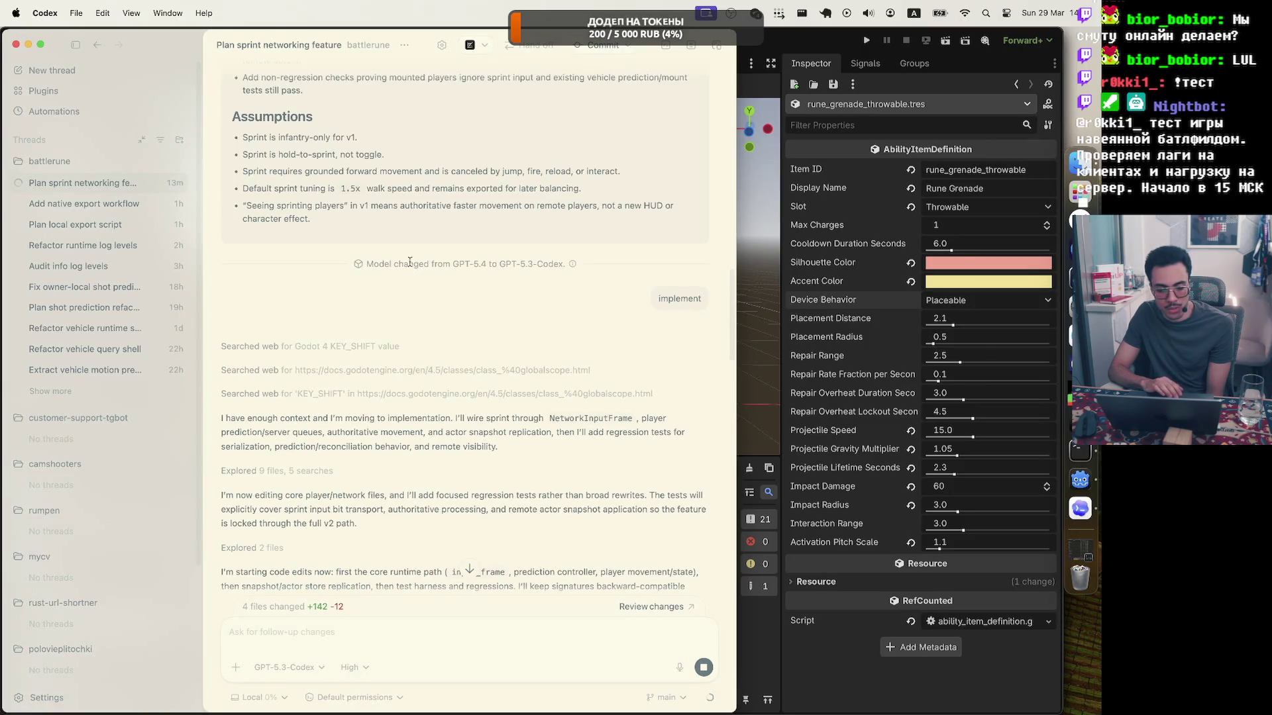
Review the network_player.gd +7 −3 diff passing is_sprinting_value in the owner ack, then switch to Zed.
{"action": "left_click_drag", "start_coordinate": [367, 263], "coordinate": [551, 263]}
{"action": "left_click", "coordinate": [532, 267]}
{"action": "scroll", "coordinate": [398, 331], "scroll_direction": "down", "scroll_amount": 15}
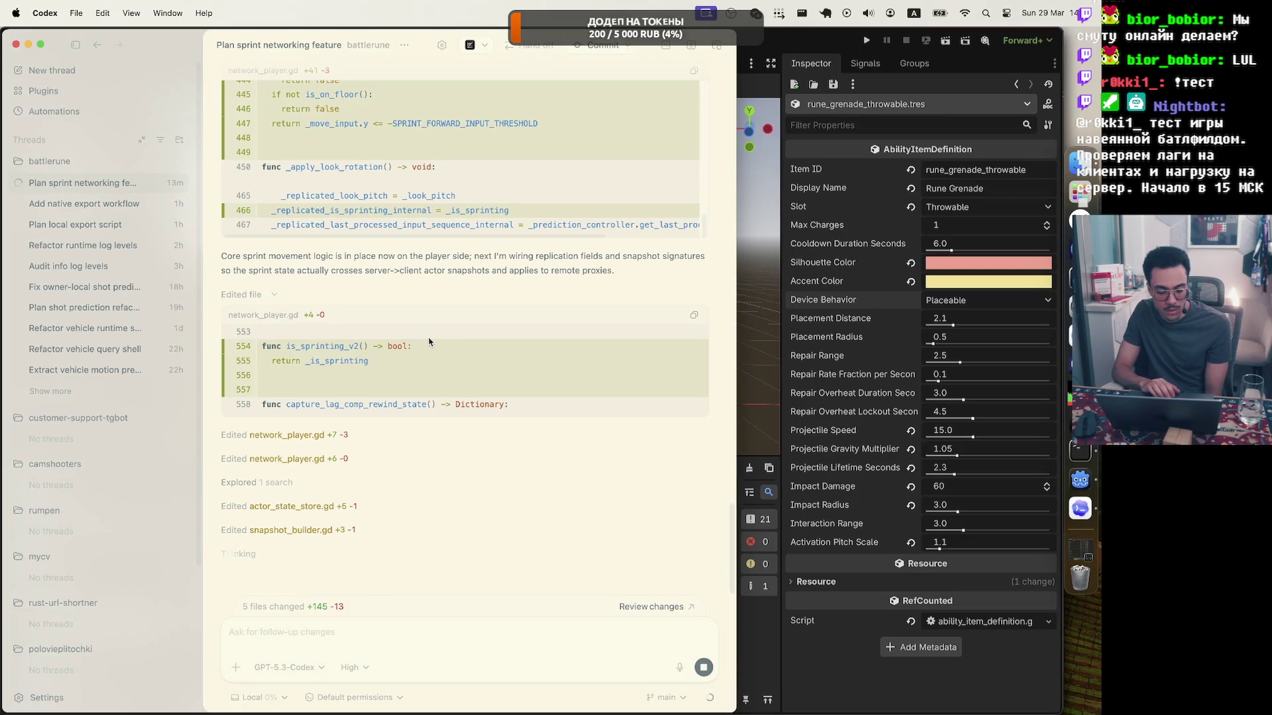
{"action": "left_click", "coordinate": [380, 427]}
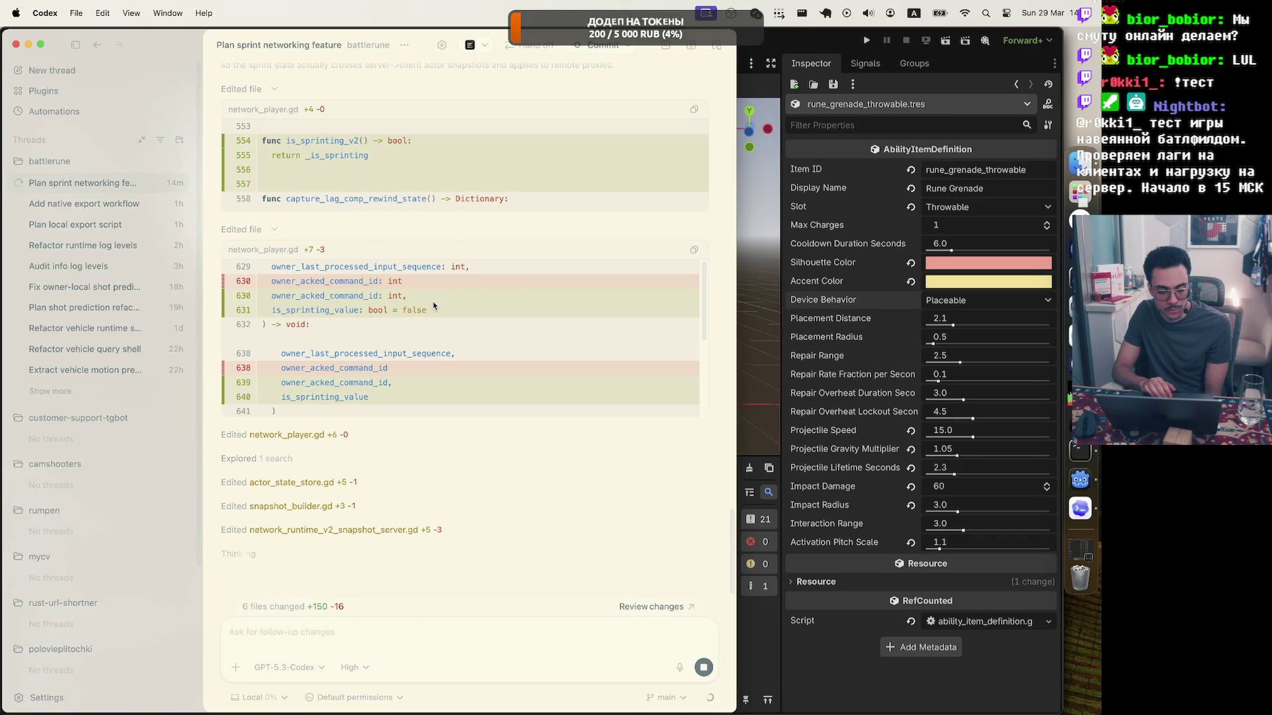
{"action": "scroll", "coordinate": [434, 306], "scroll_direction": "down", "scroll_amount": 2}
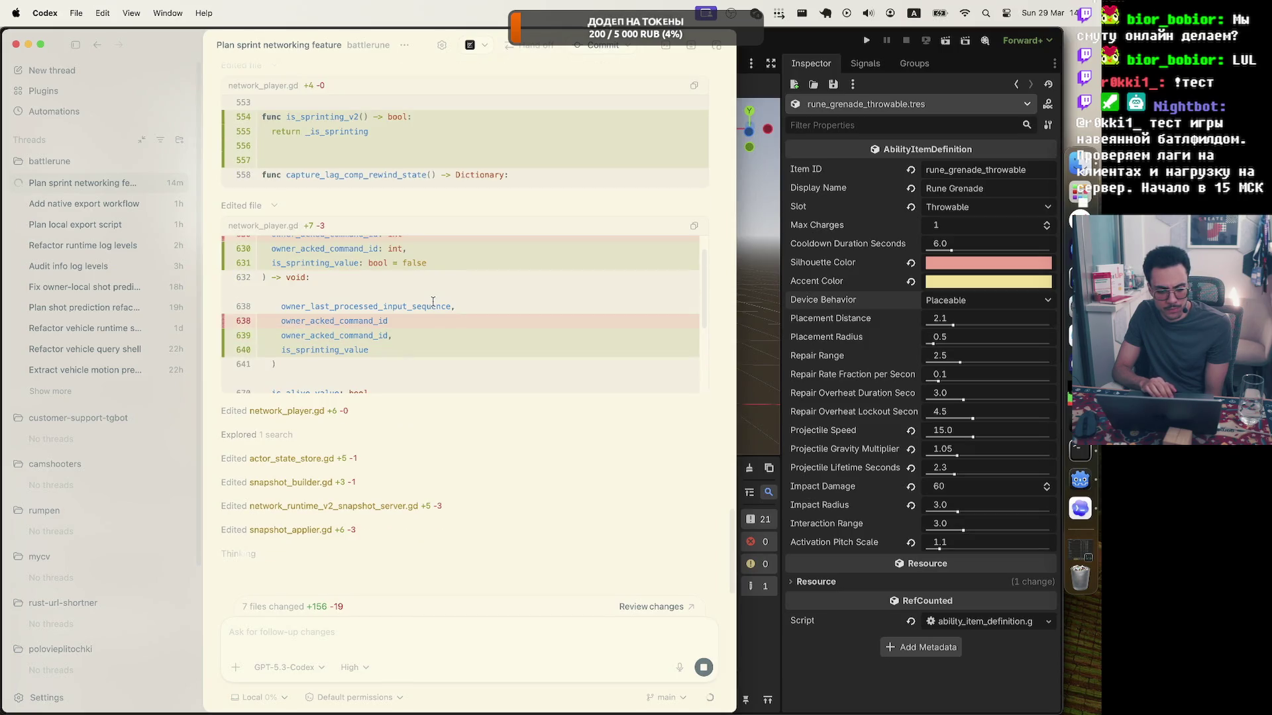
{"action": "scroll", "coordinate": [433, 302], "scroll_direction": "up", "scroll_amount": 2}
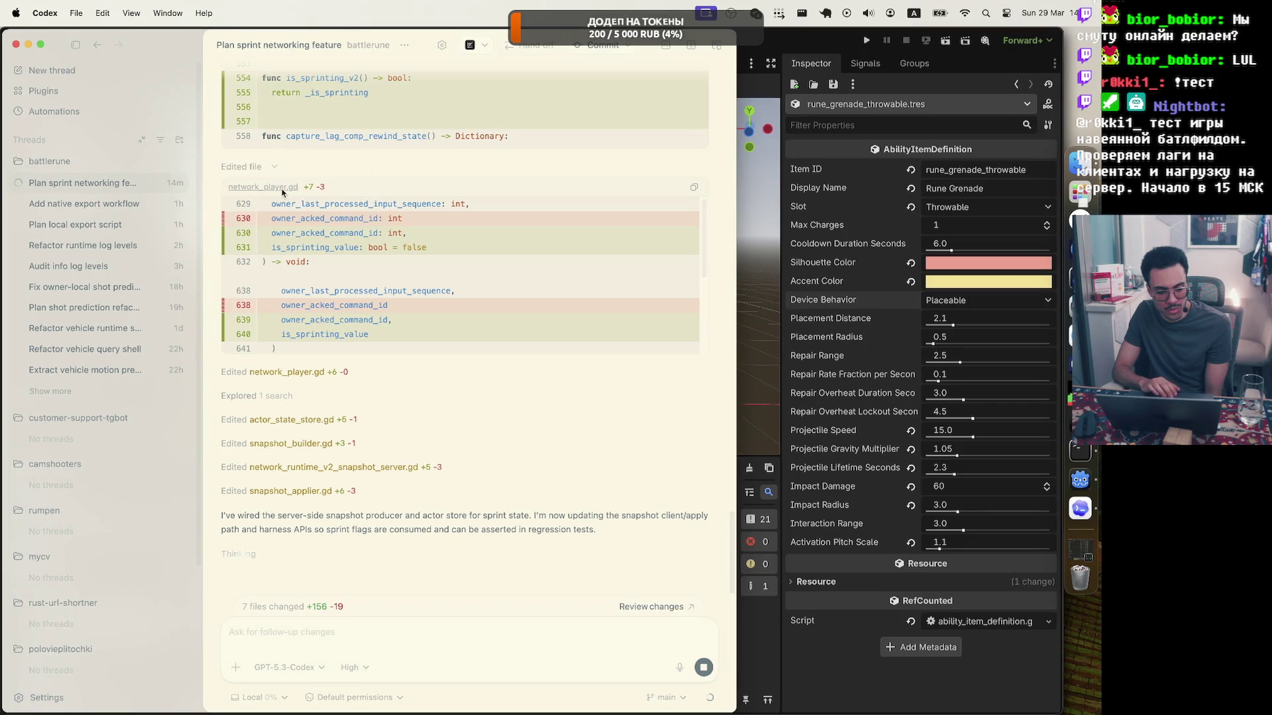
{"action": "key", "text": "super+Tab"}
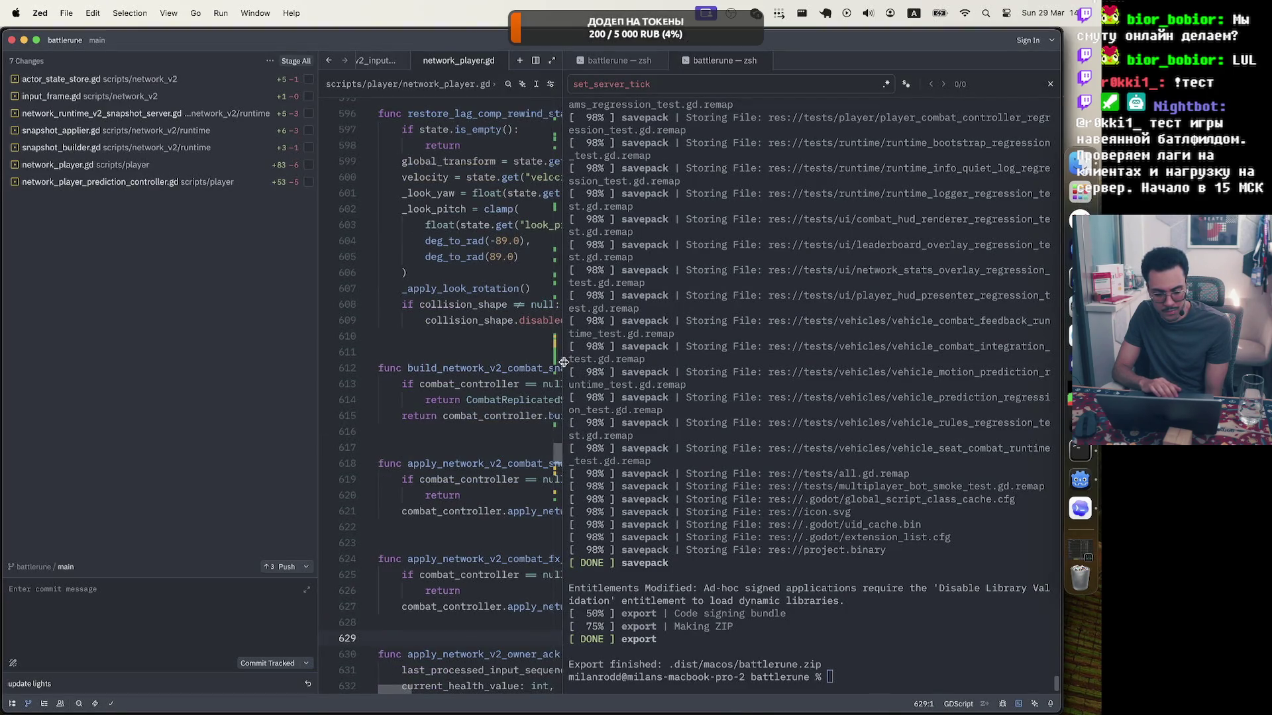
Widen Zed's code pane and scroll network_player.gd down to apply_network_v2_owner_ack.
{"action": "left_click_drag", "start_coordinate": [563, 362], "coordinate": [868, 361]}
{"action": "scroll", "coordinate": [592, 473], "scroll_direction": "down", "scroll_amount": 2}
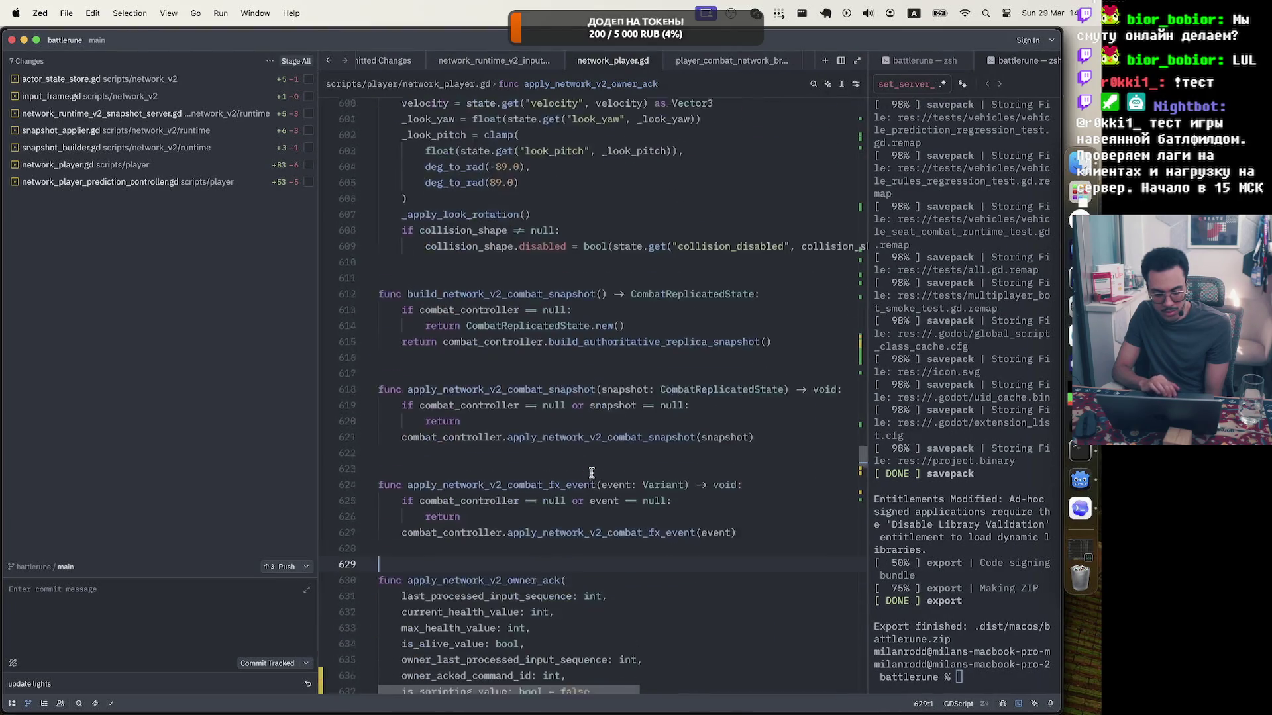
{"action": "scroll", "coordinate": [592, 472], "scroll_direction": "down", "scroll_amount": 2}
{"action": "scroll", "coordinate": [592, 473], "scroll_direction": "down", "scroll_amount": 3}
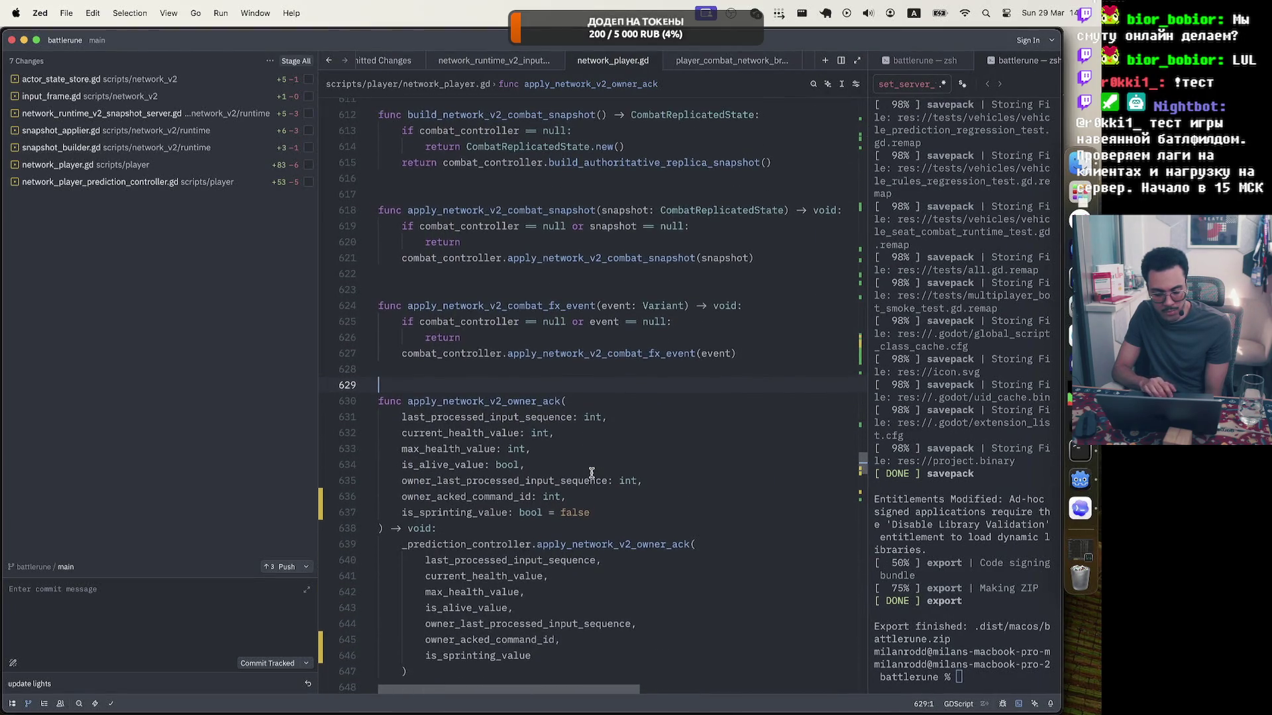
Inspect each owner-ack parameter, from last_processed_input_sequence to is_sprinting_value: bool = false.
{"action": "double_click", "coordinate": [440, 418]}
{"action": "double_click", "coordinate": [443, 433]}
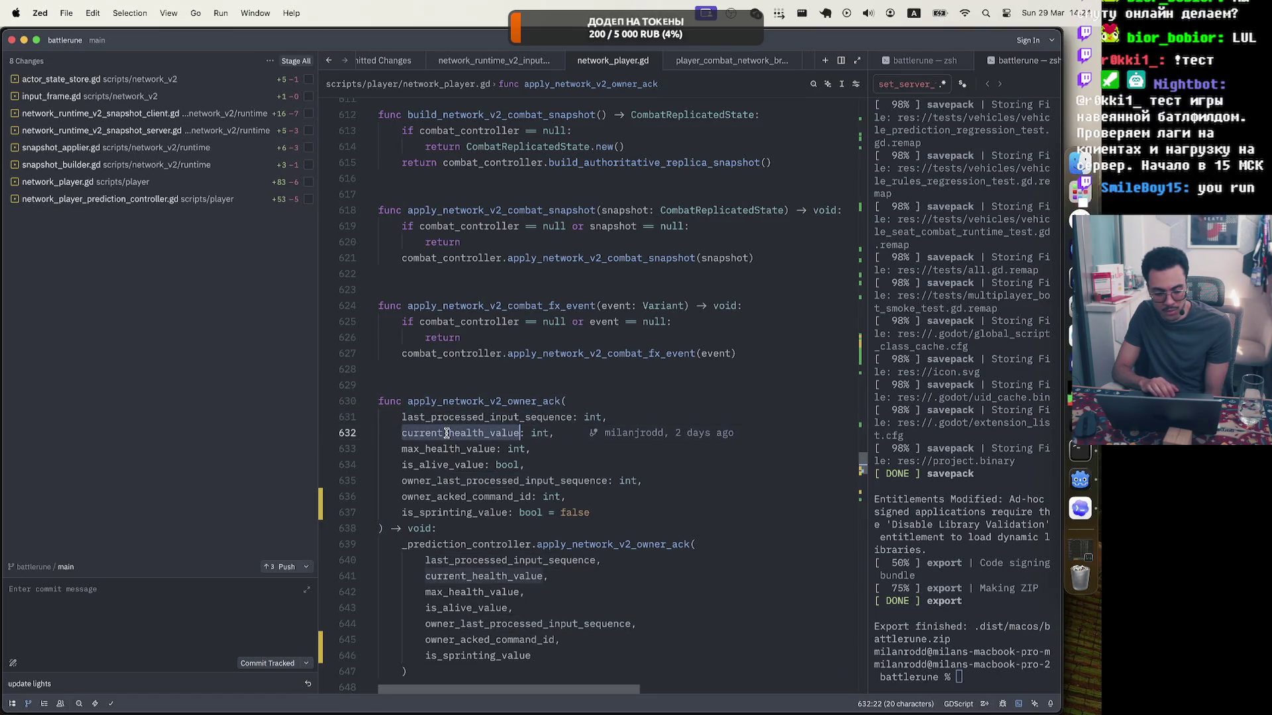
{"action": "double_click", "coordinate": [439, 449]}
{"action": "left_click", "coordinate": [429, 465]}
{"action": "double_click", "coordinate": [430, 465]}
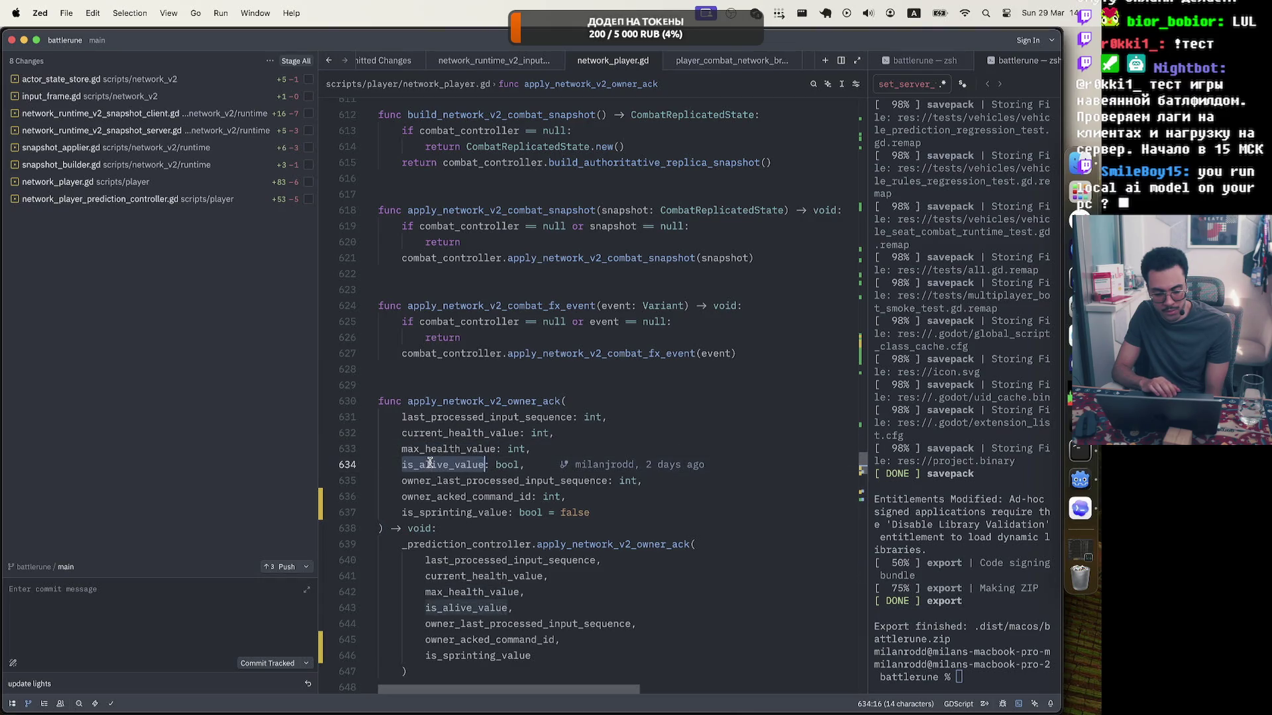
{"action": "double_click", "coordinate": [439, 481]}
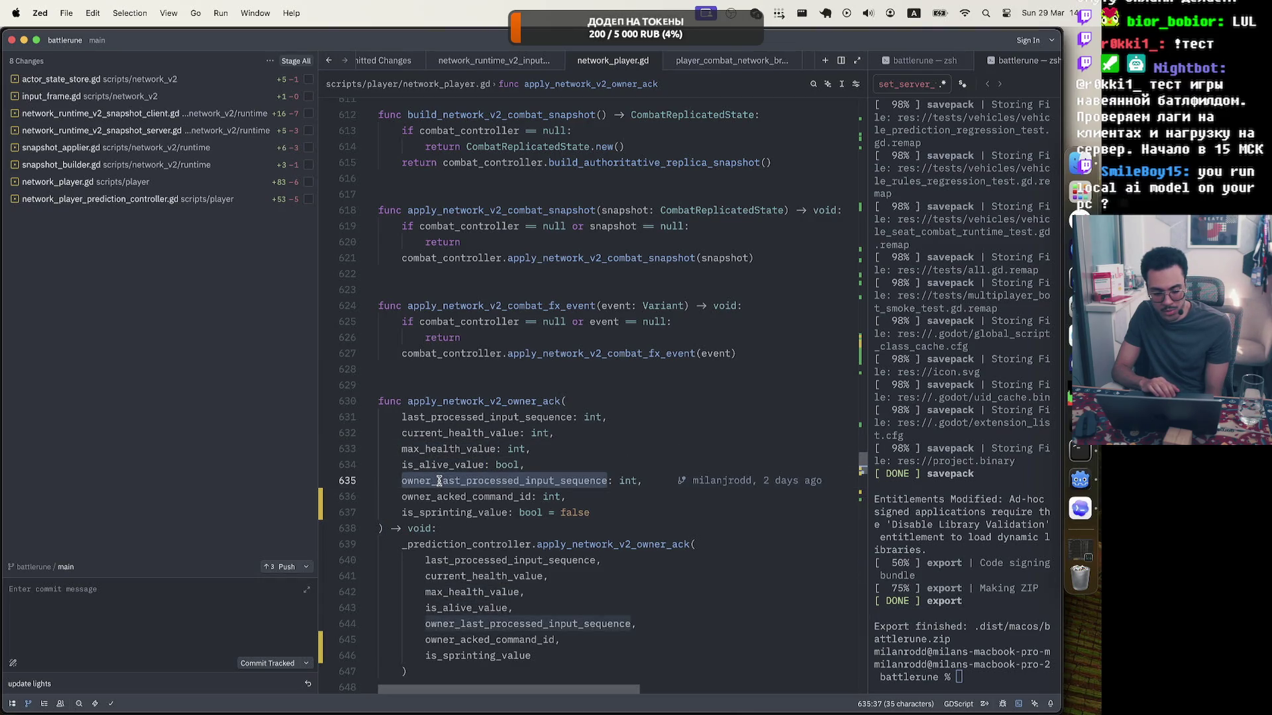
{"action": "double_click", "coordinate": [439, 499]}
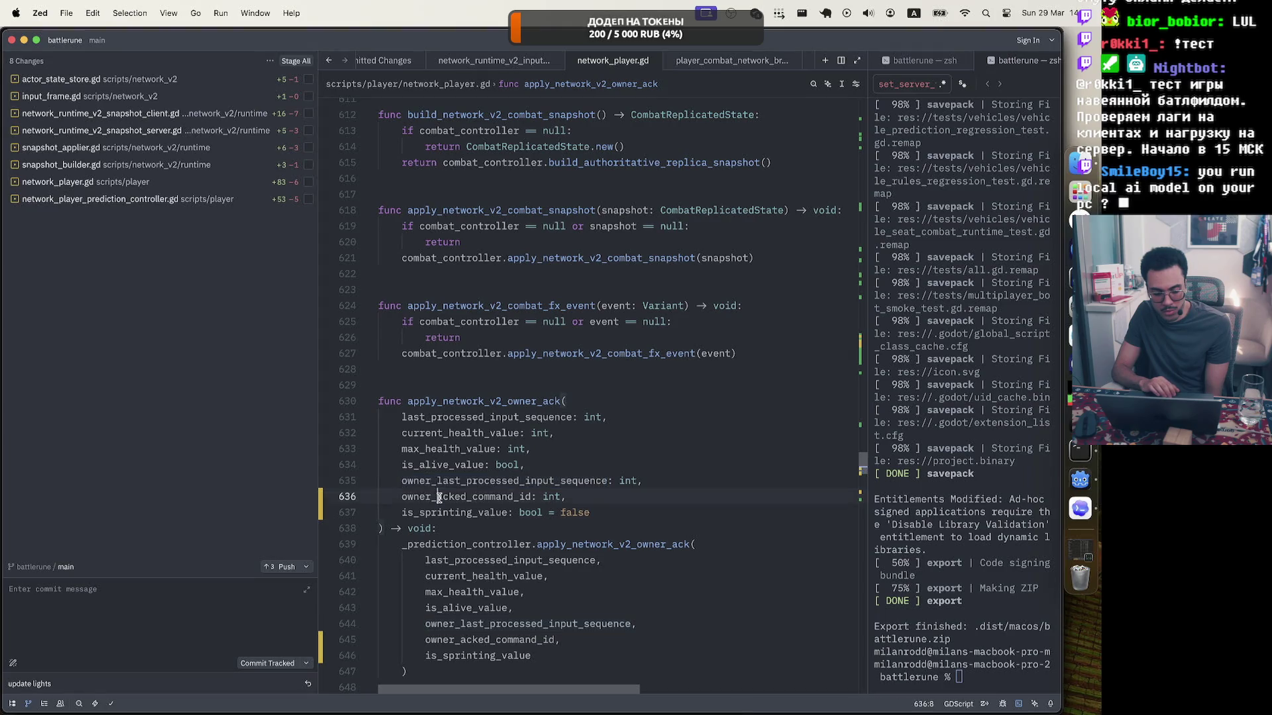
{"action": "double_click", "coordinate": [463, 514]}
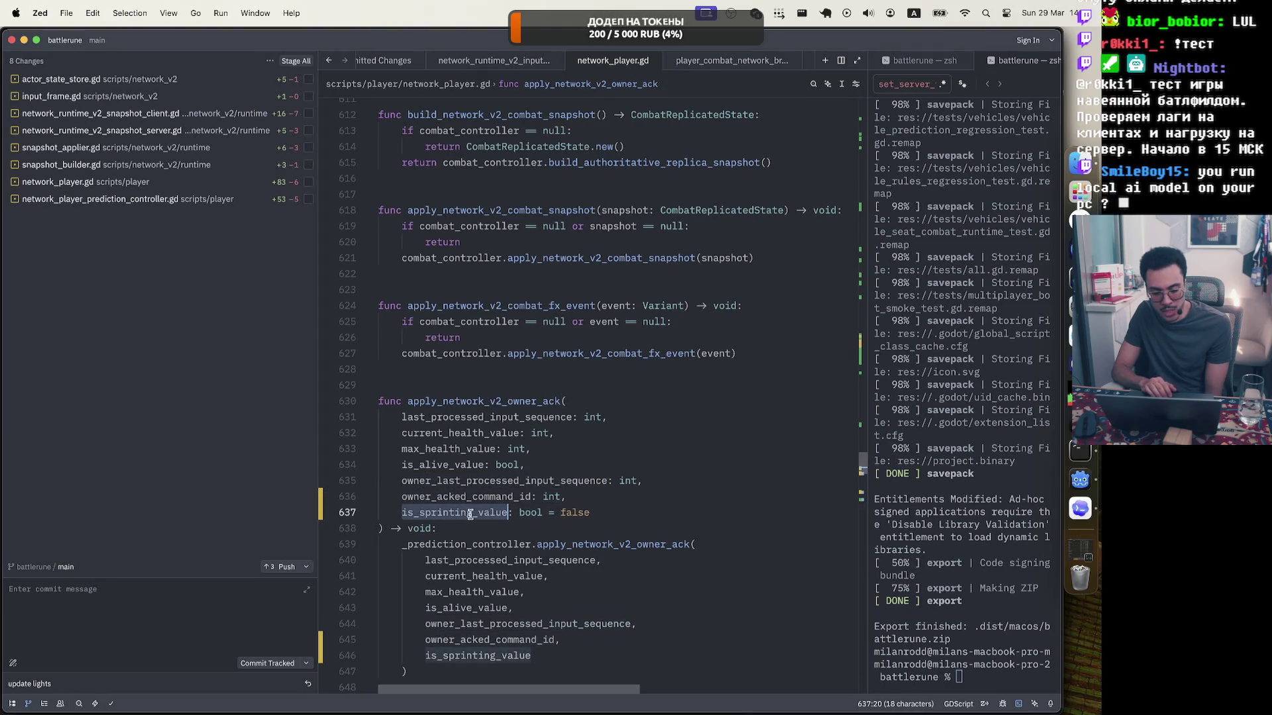
{"action": "left_click_drag", "start_coordinate": [401, 418], "coordinate": [632, 515]}
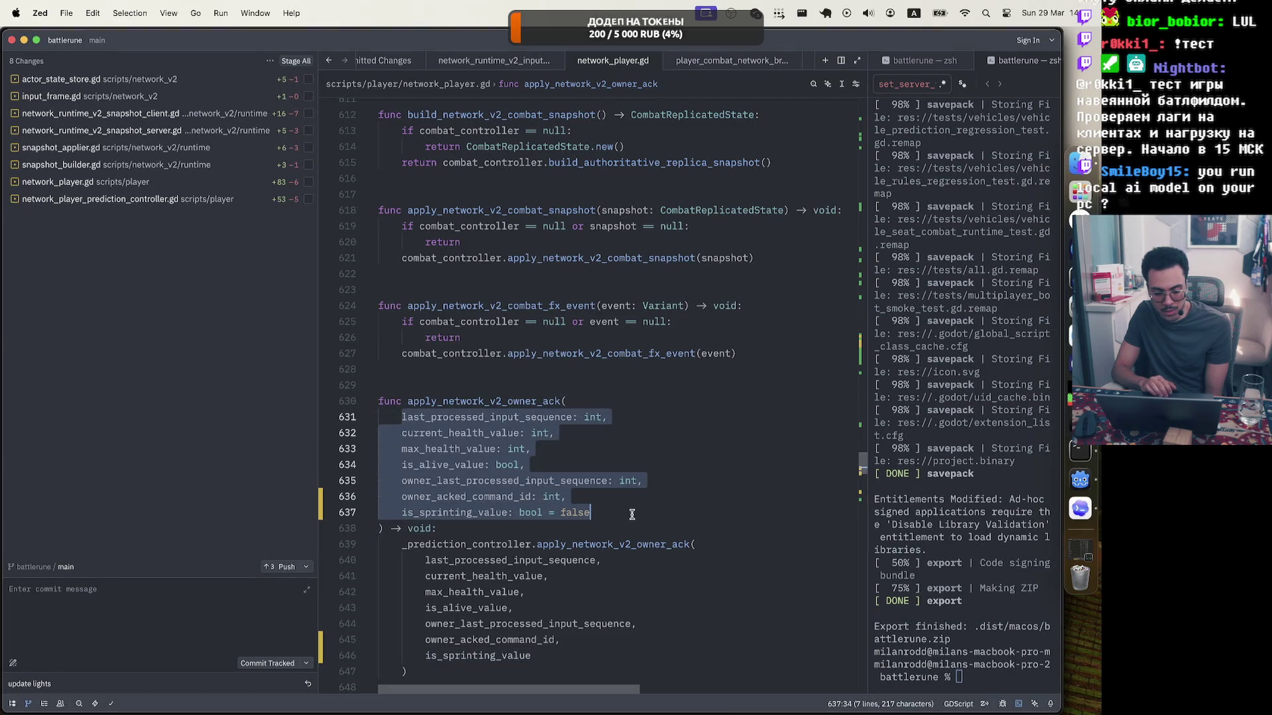
{"action": "left_click", "coordinate": [632, 514]}
{"action": "scroll", "coordinate": [632, 515], "scroll_direction": "down", "scroll_amount": 5}
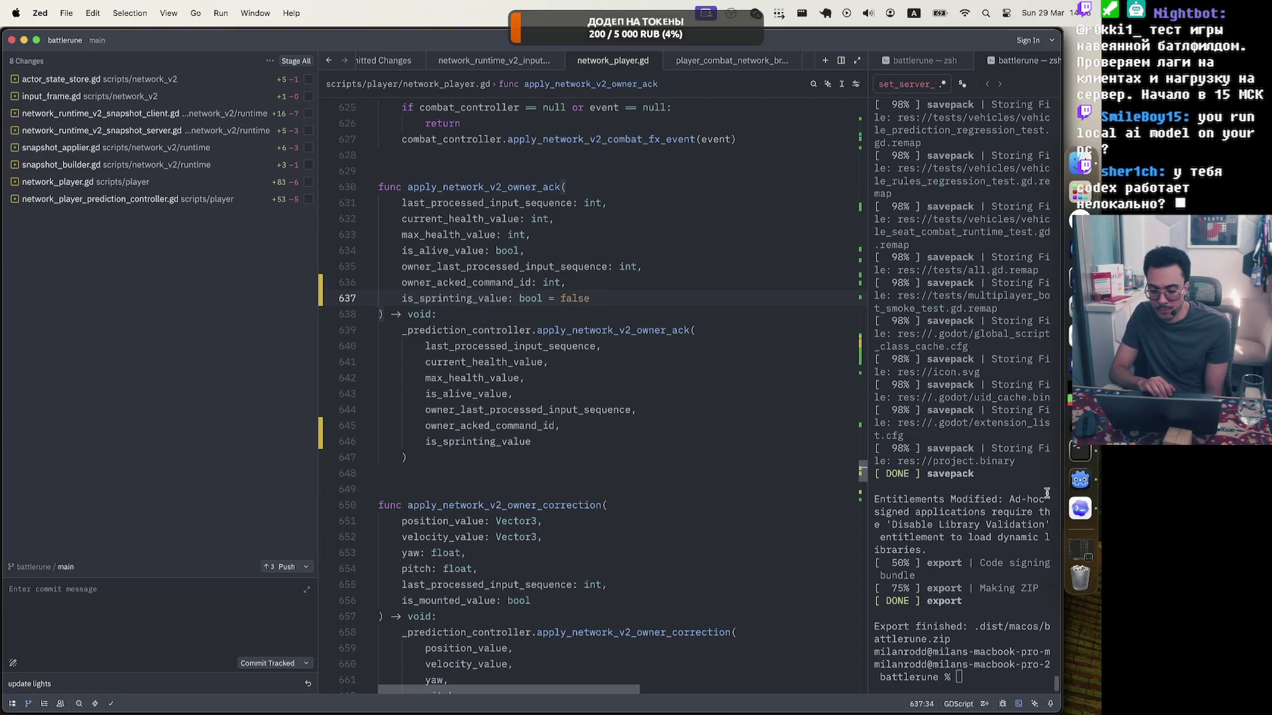
Widen the Codex window and expand the network_player.gd +6 −0 and actor_state_store.gd +5 −1 diffs.
{"action": "left_click", "coordinate": [1078, 516]}
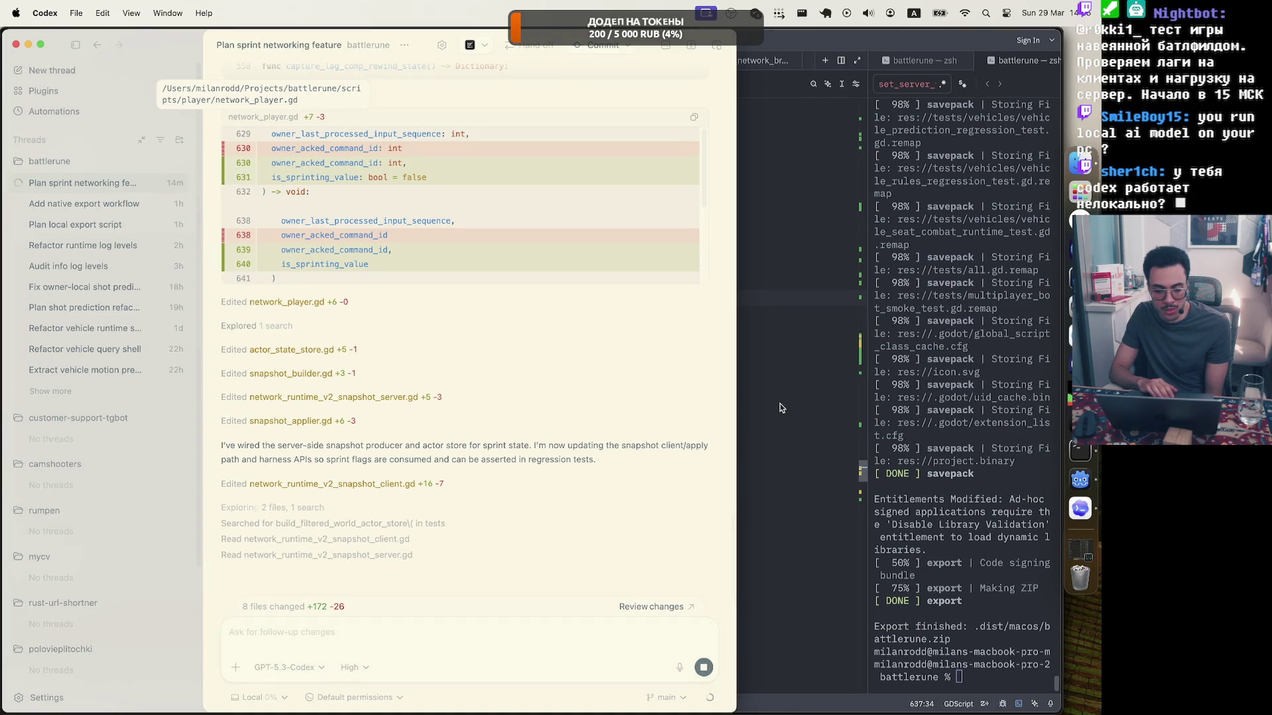
{"action": "left_click_drag", "start_coordinate": [756, 404], "coordinate": [846, 403]}
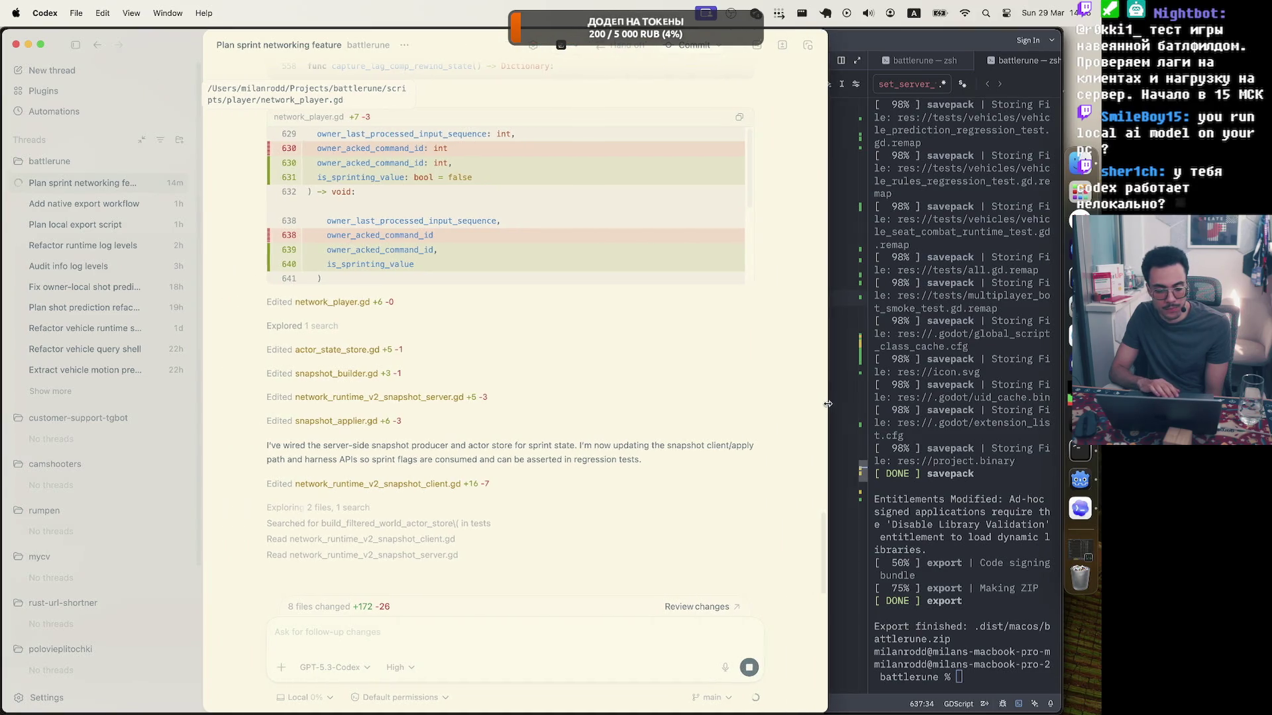
{"action": "left_click", "coordinate": [450, 302]}
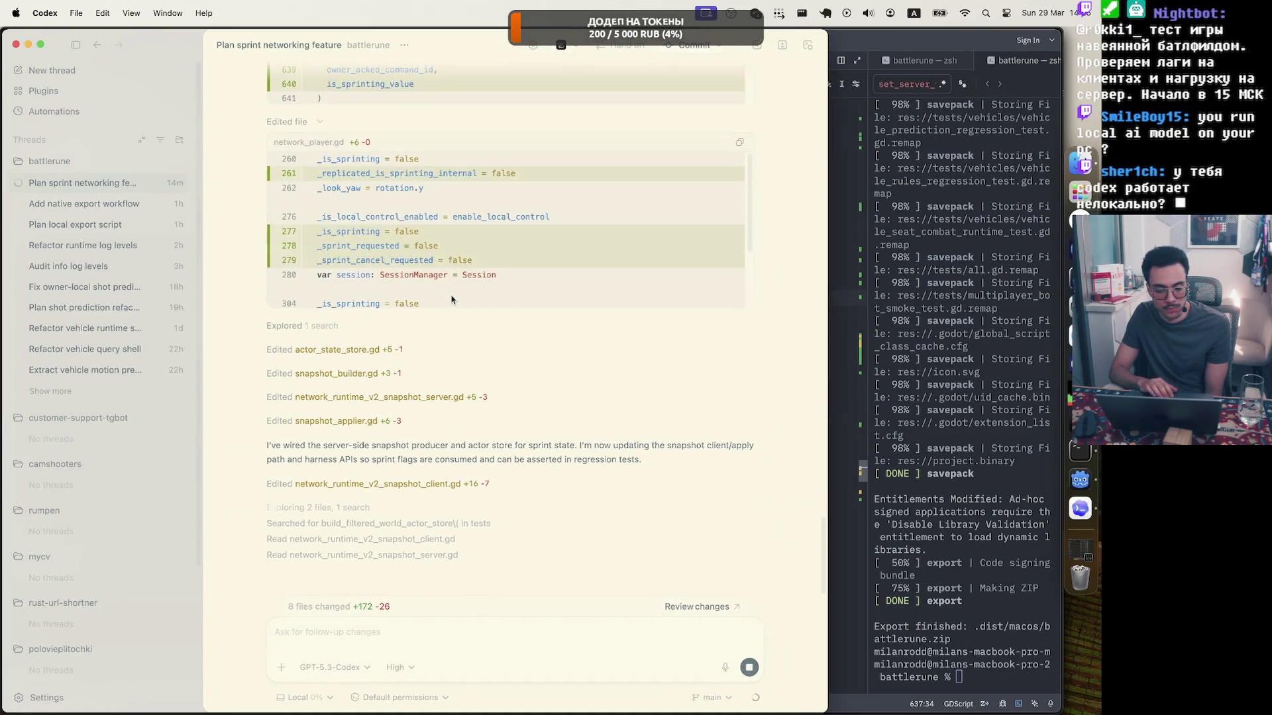
{"action": "left_click", "coordinate": [421, 350]}
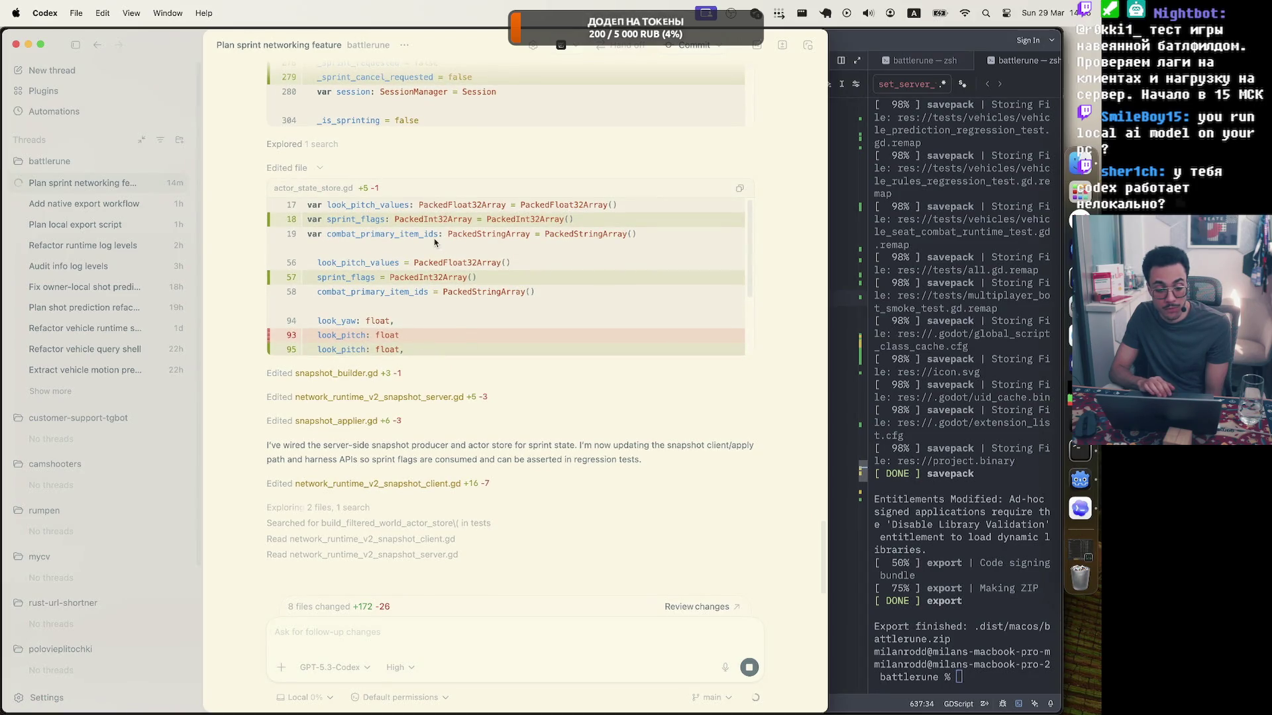
{"action": "scroll", "coordinate": [449, 145], "scroll_direction": "up", "scroll_amount": 3}
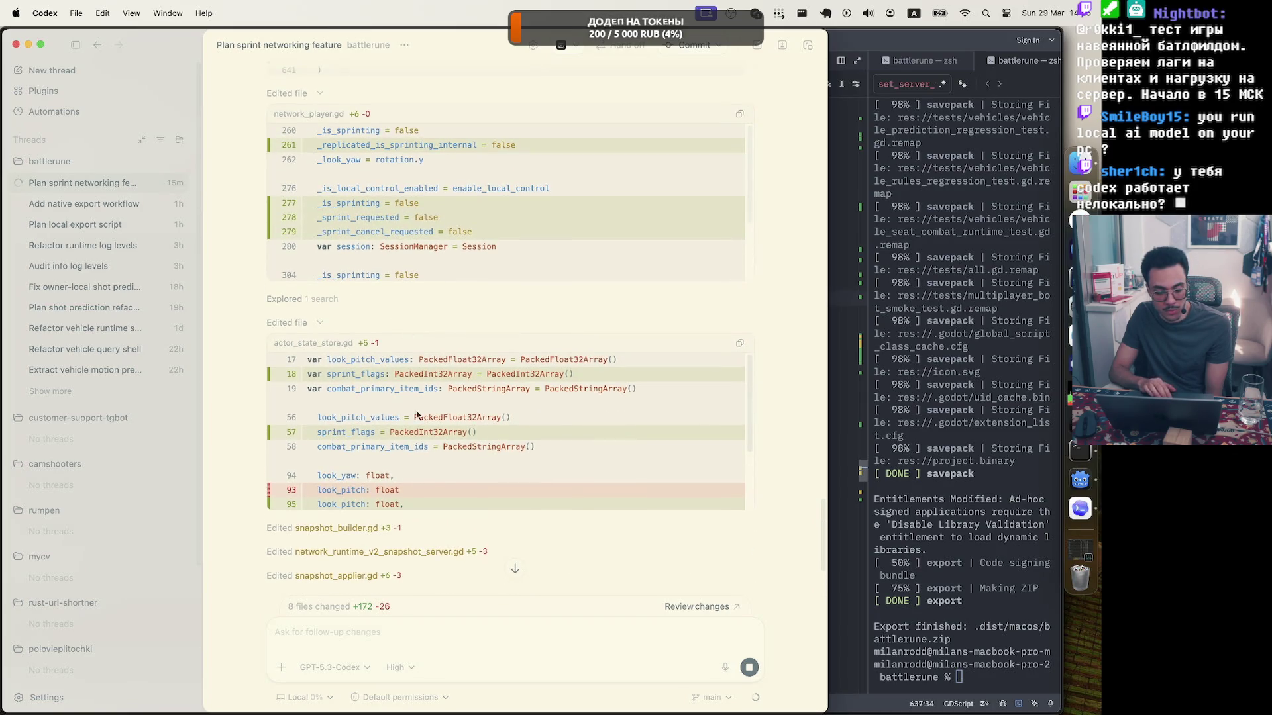
{"action": "scroll", "coordinate": [417, 415], "scroll_direction": "down", "scroll_amount": 2}
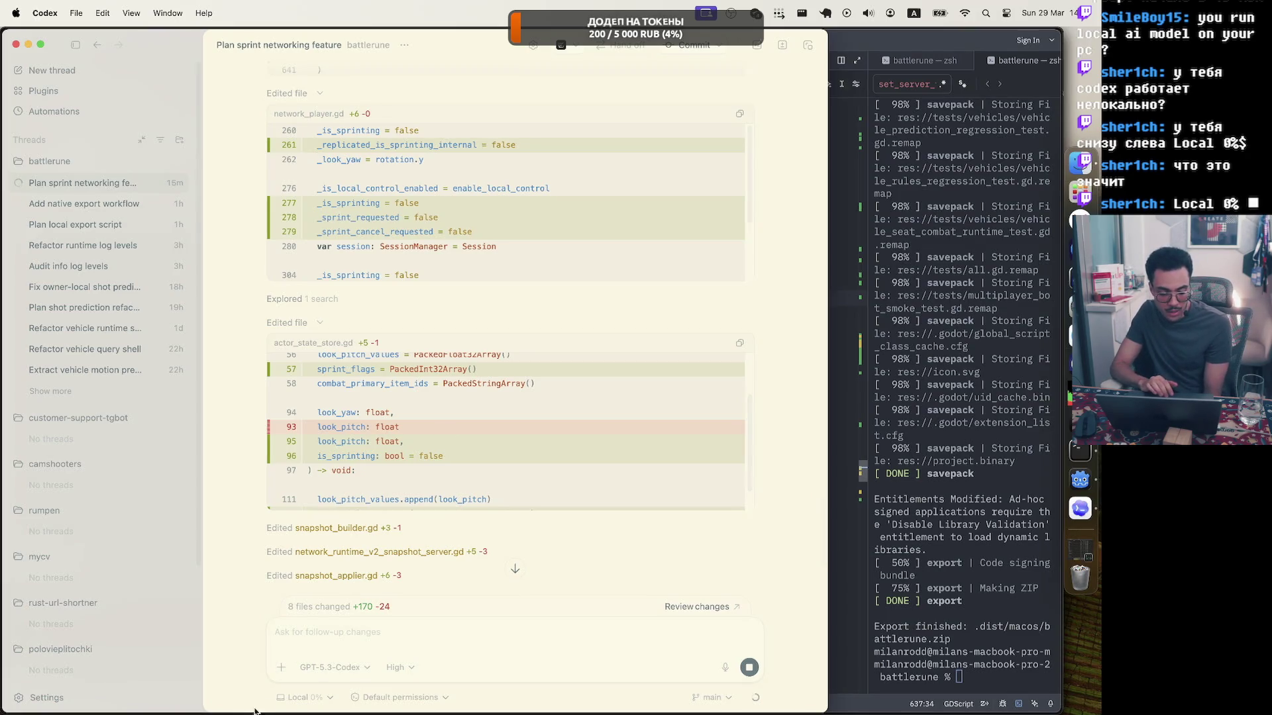
{"action": "left_click", "coordinate": [302, 697]}
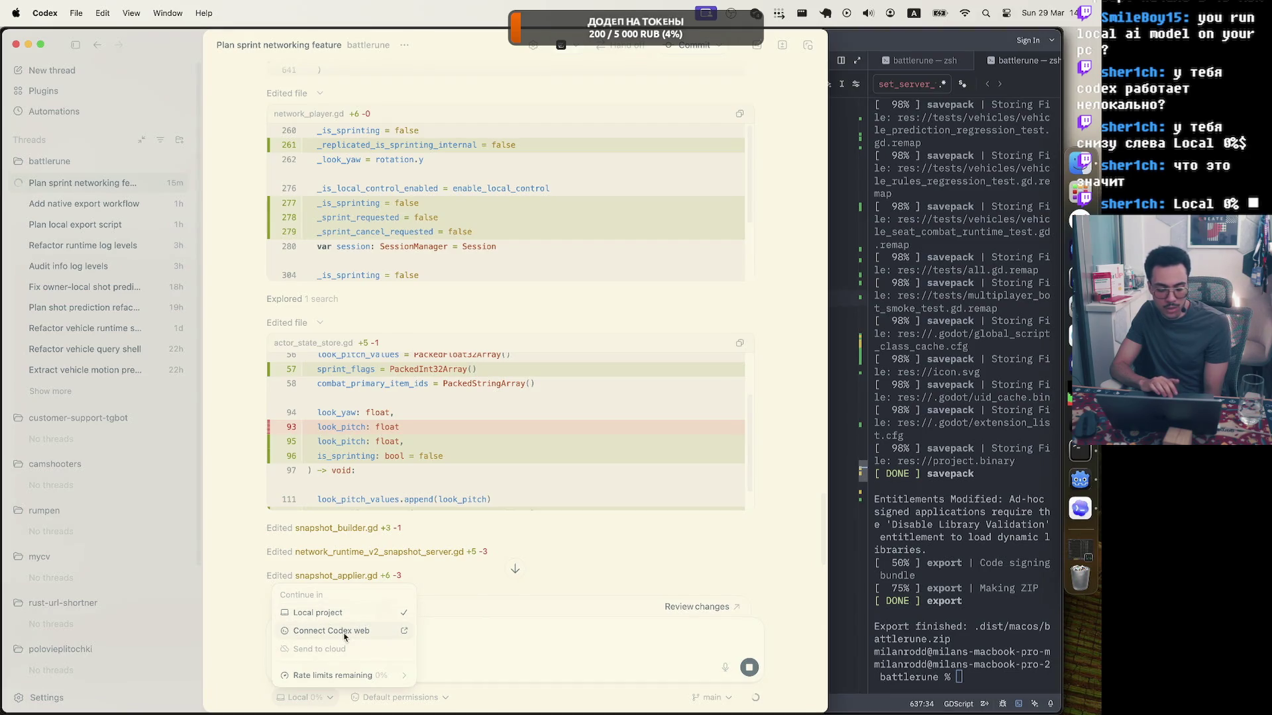
{"action": "left_click", "coordinate": [367, 675]}
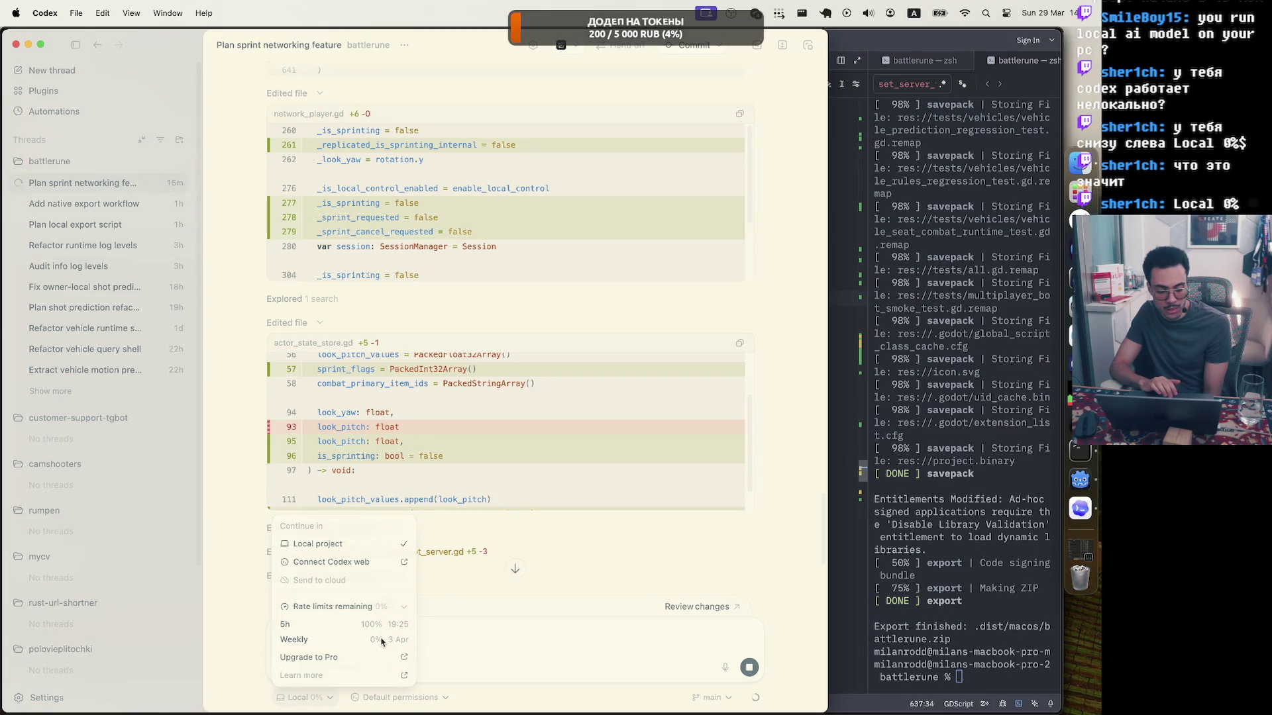
{"action": "left_click", "coordinate": [240, 583]}
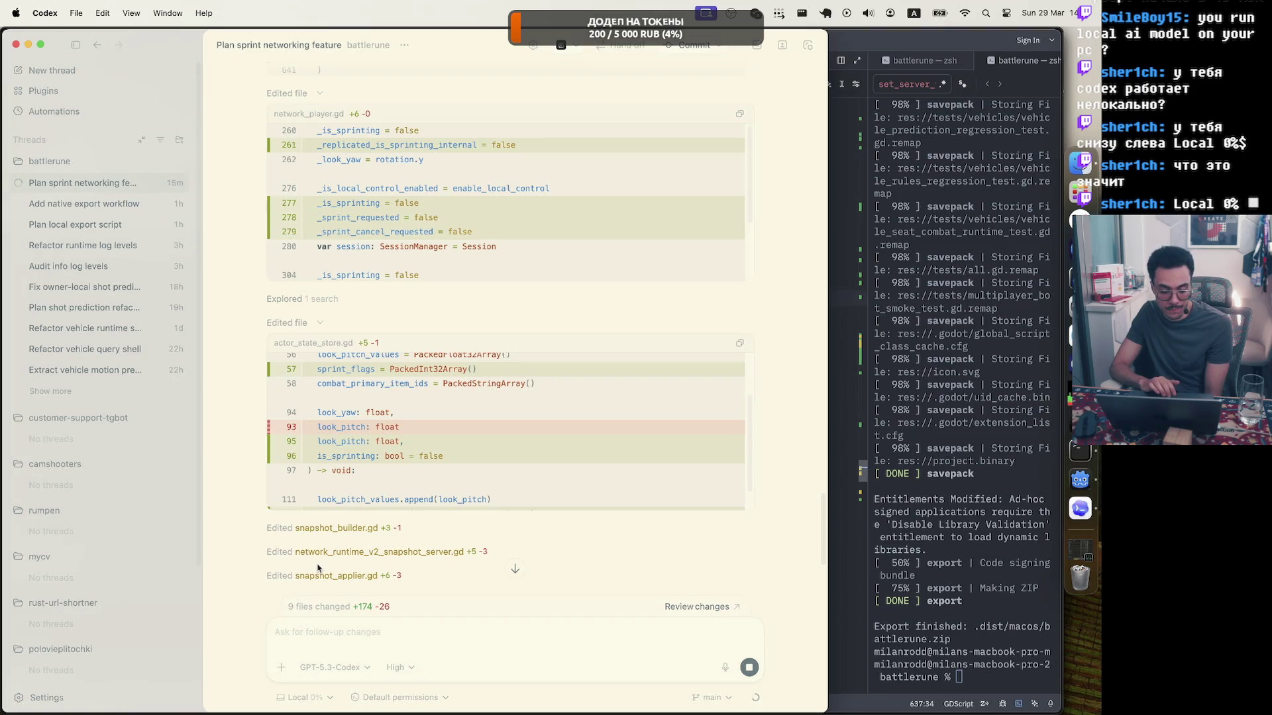
{"action": "left_click", "coordinate": [309, 699]}
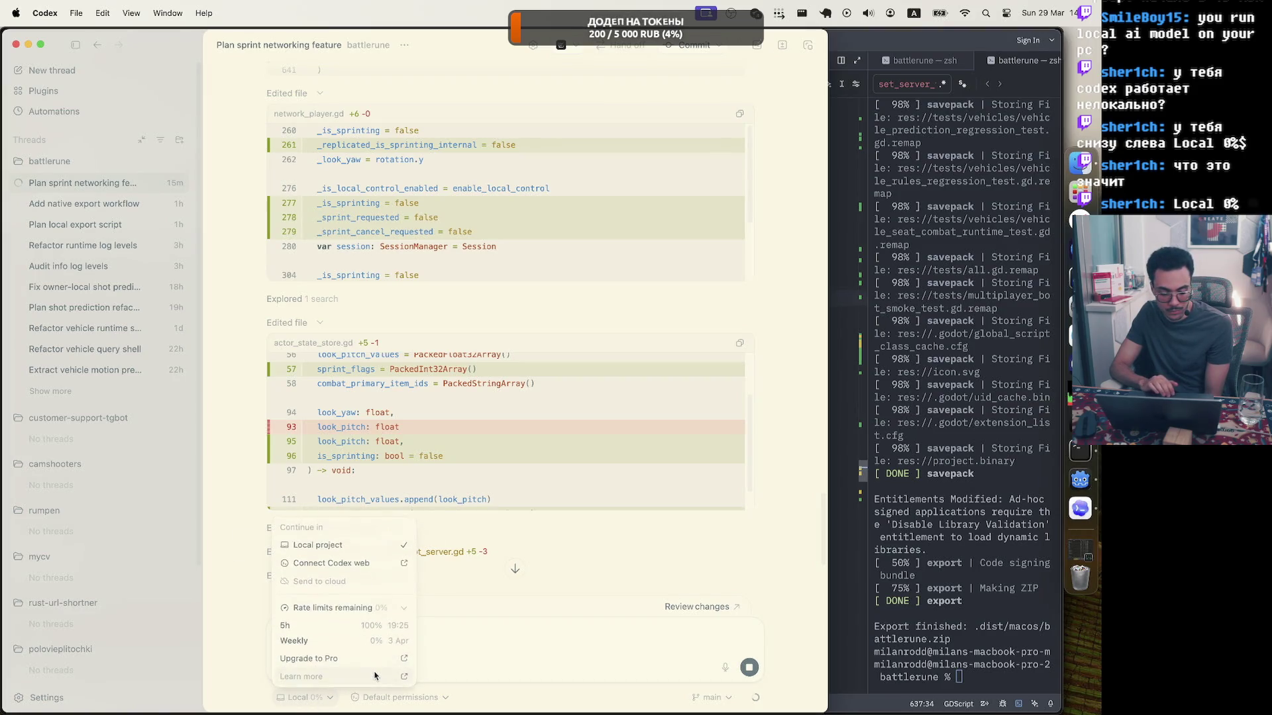
{"action": "left_click", "coordinate": [246, 614]}
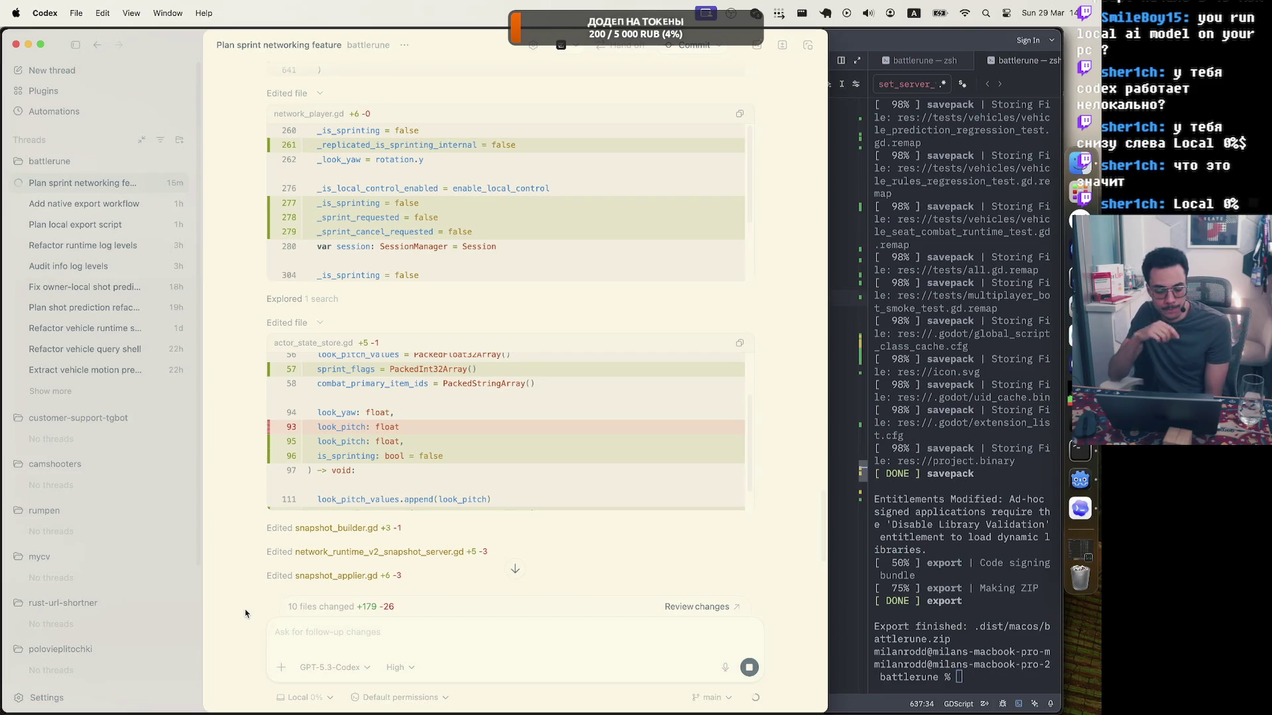
Expand and review the snapshot_builder.gd, snapshot server and snapshot_applier.gd sprint diffs.
{"action": "left_click", "coordinate": [431, 528]}
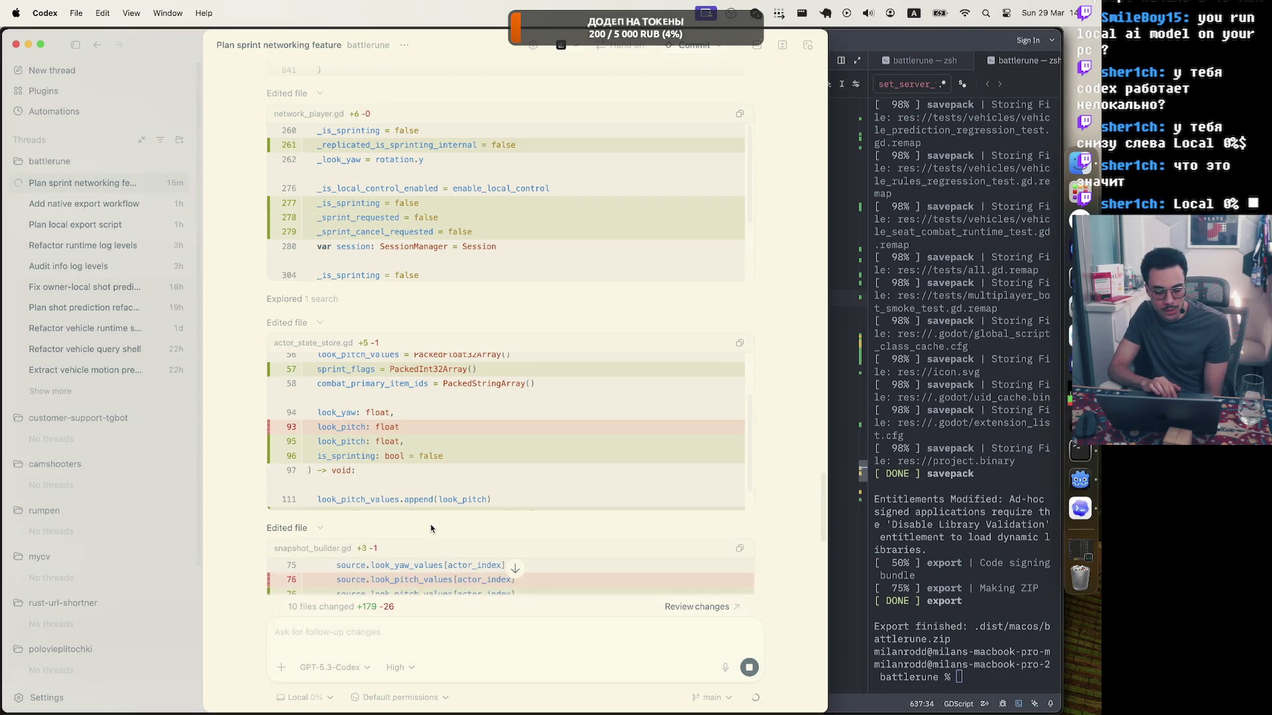
{"action": "scroll", "coordinate": [430, 528], "scroll_direction": "down", "scroll_amount": 5}
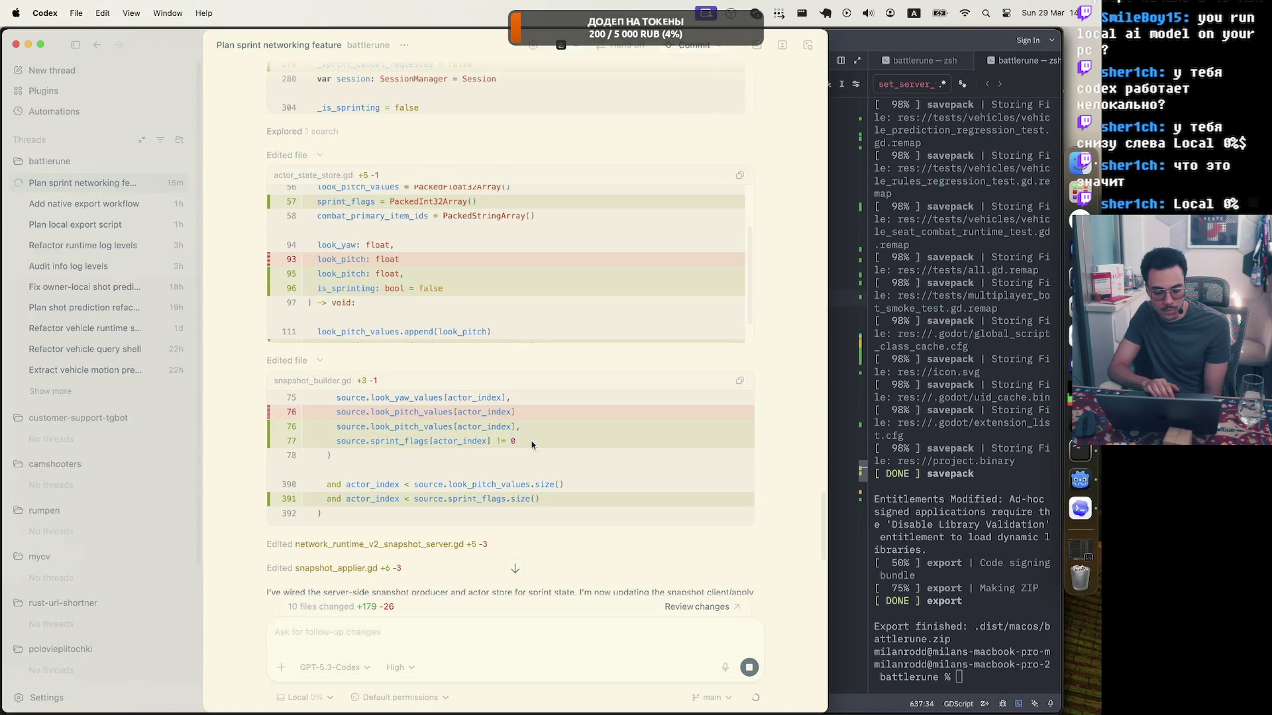
{"action": "scroll", "coordinate": [532, 445], "scroll_direction": "down", "scroll_amount": 3}
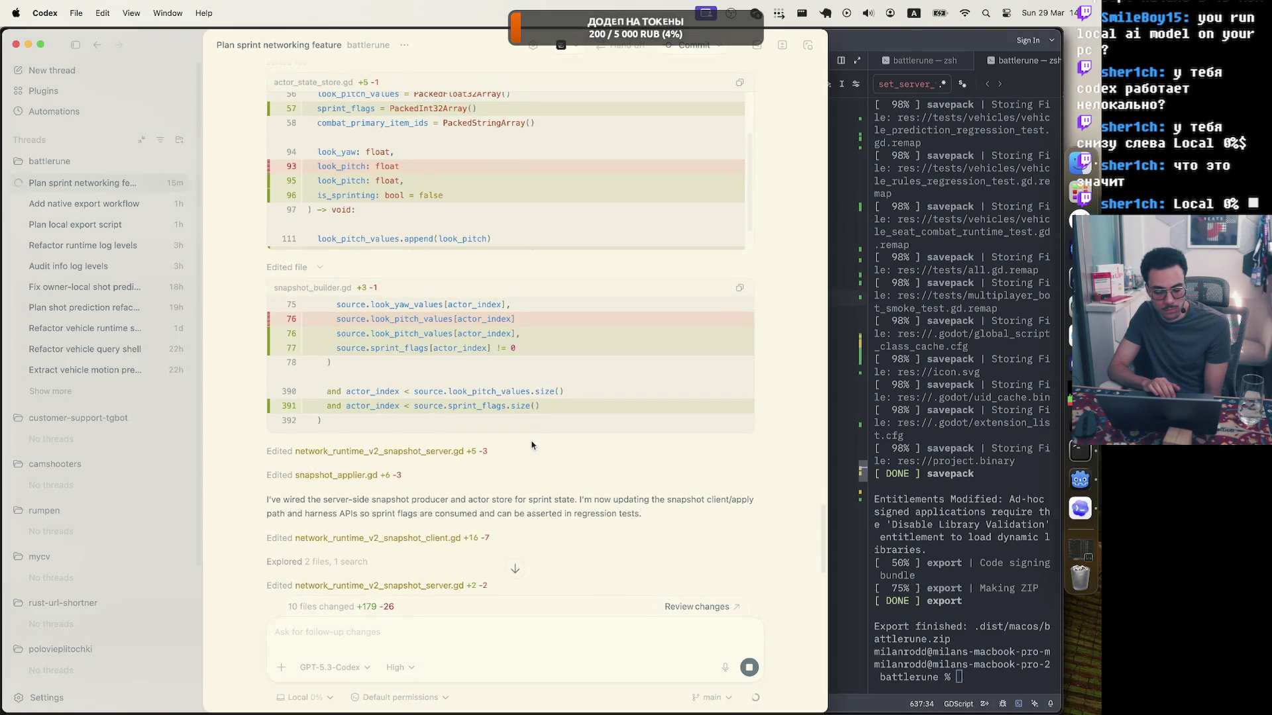
{"action": "scroll", "coordinate": [531, 445], "scroll_direction": "down", "scroll_amount": 3}
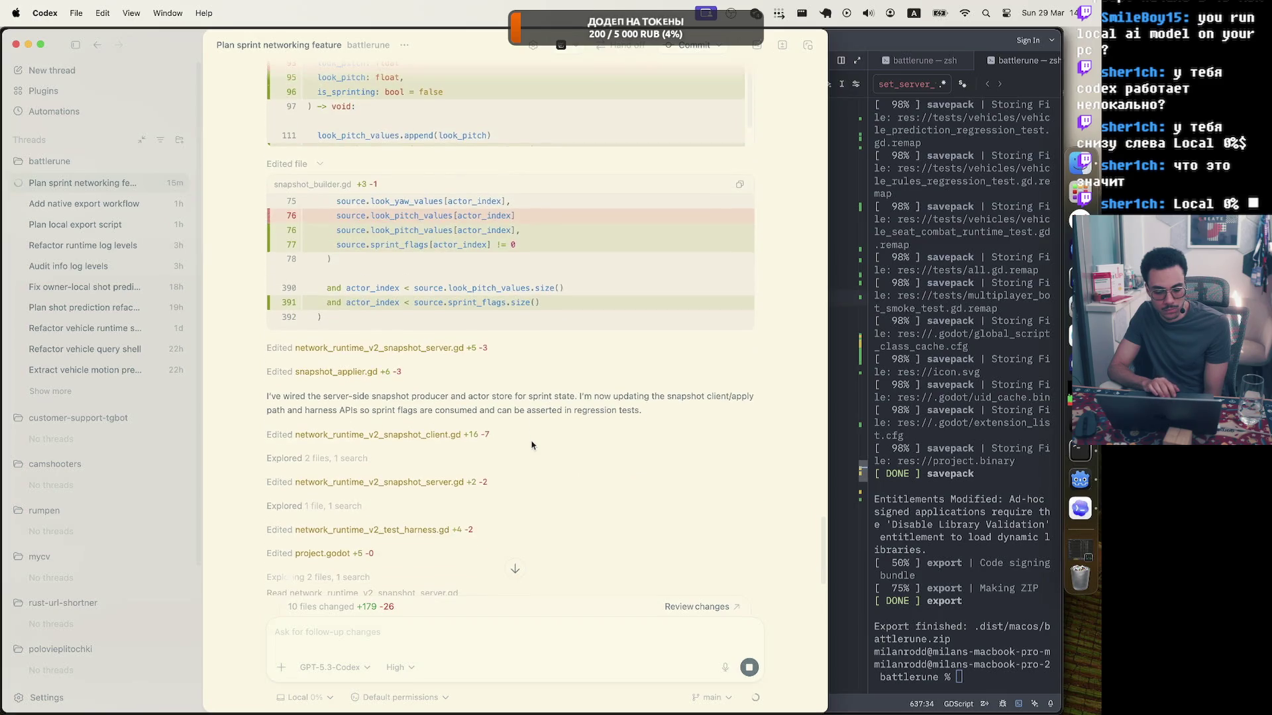
{"action": "left_click", "coordinate": [511, 346]}
{"action": "scroll", "coordinate": [511, 345], "scroll_direction": "down", "scroll_amount": 5}
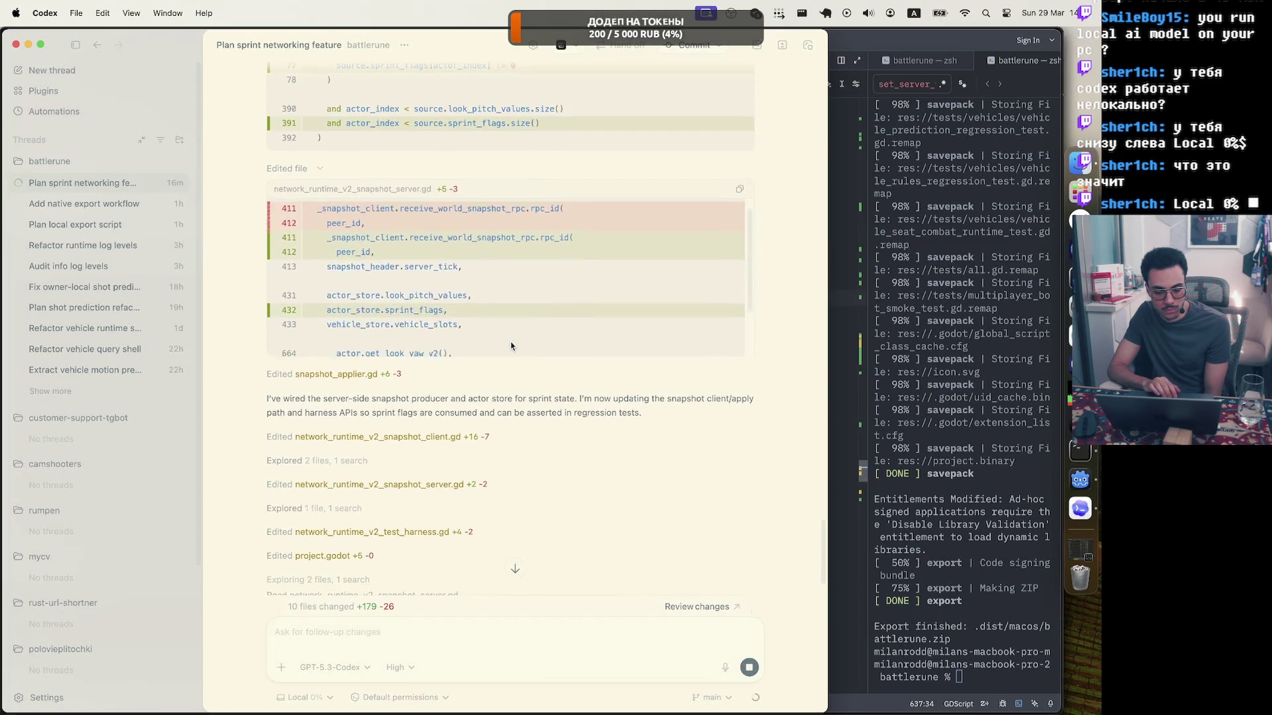
{"action": "left_click", "coordinate": [427, 375]}
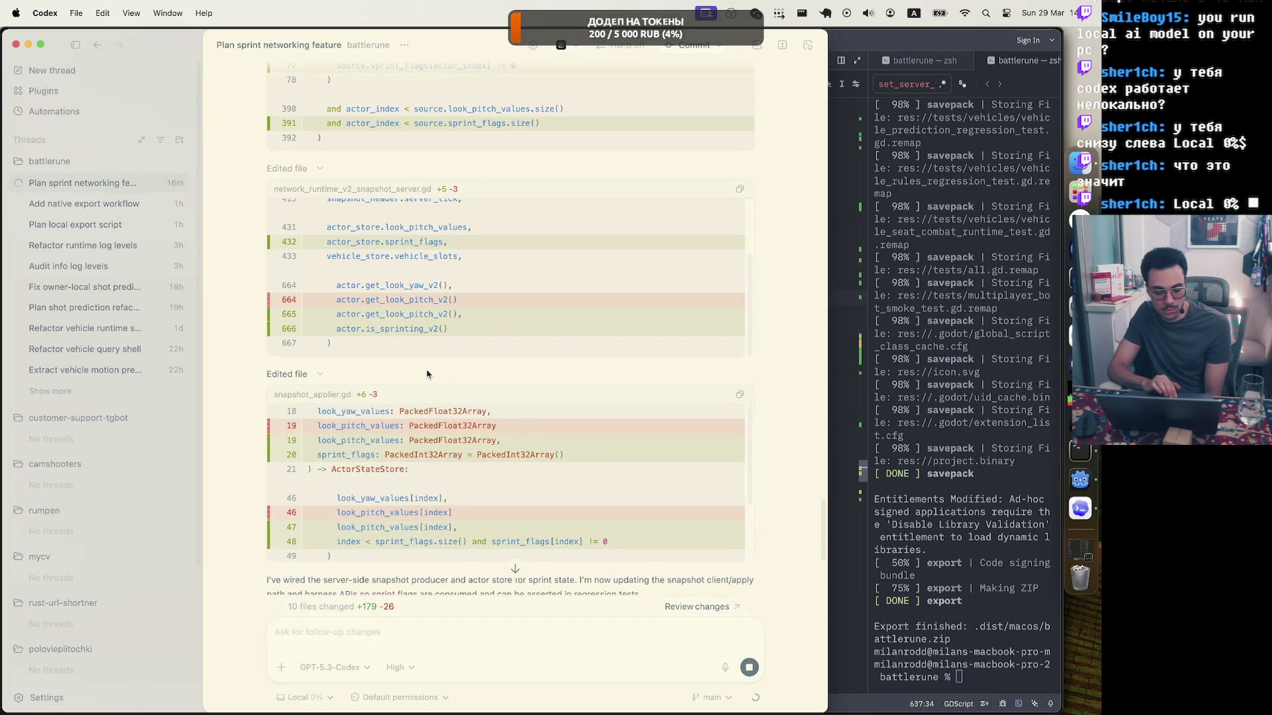
{"action": "scroll", "coordinate": [427, 374], "scroll_direction": "down", "scroll_amount": 3}
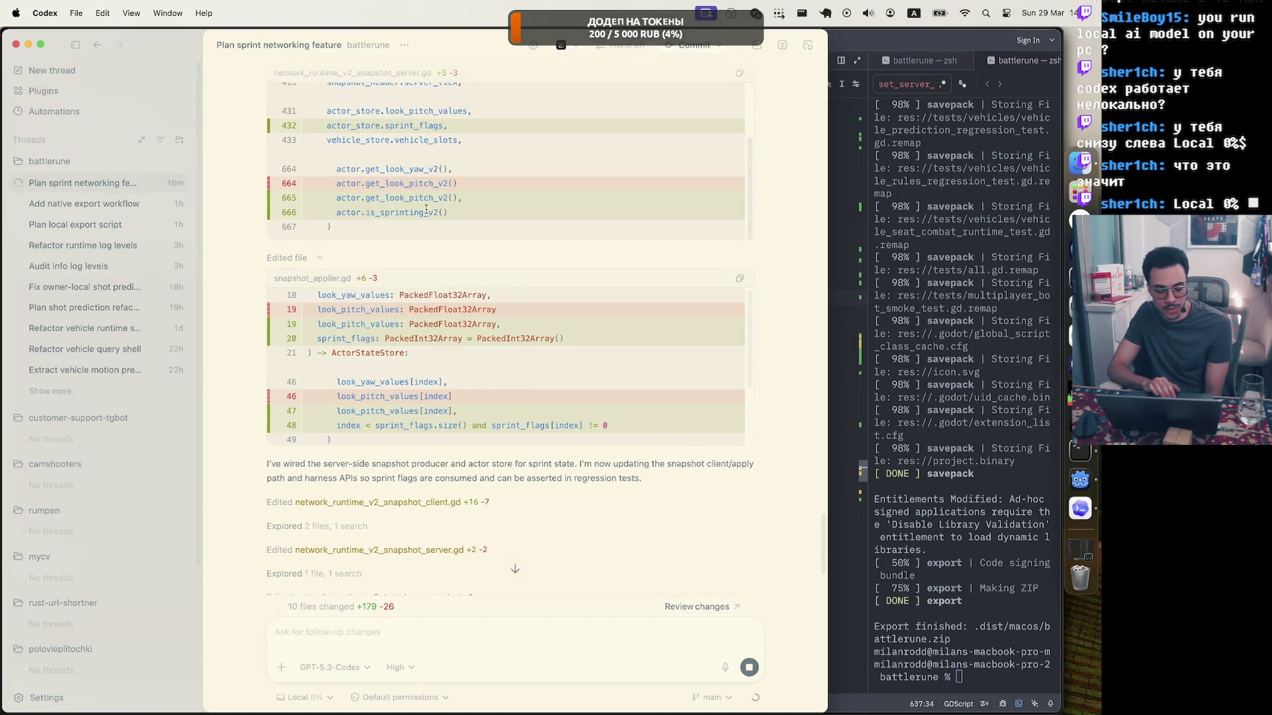
{"action": "scroll", "coordinate": [451, 380], "scroll_direction": "down", "scroll_amount": 3}
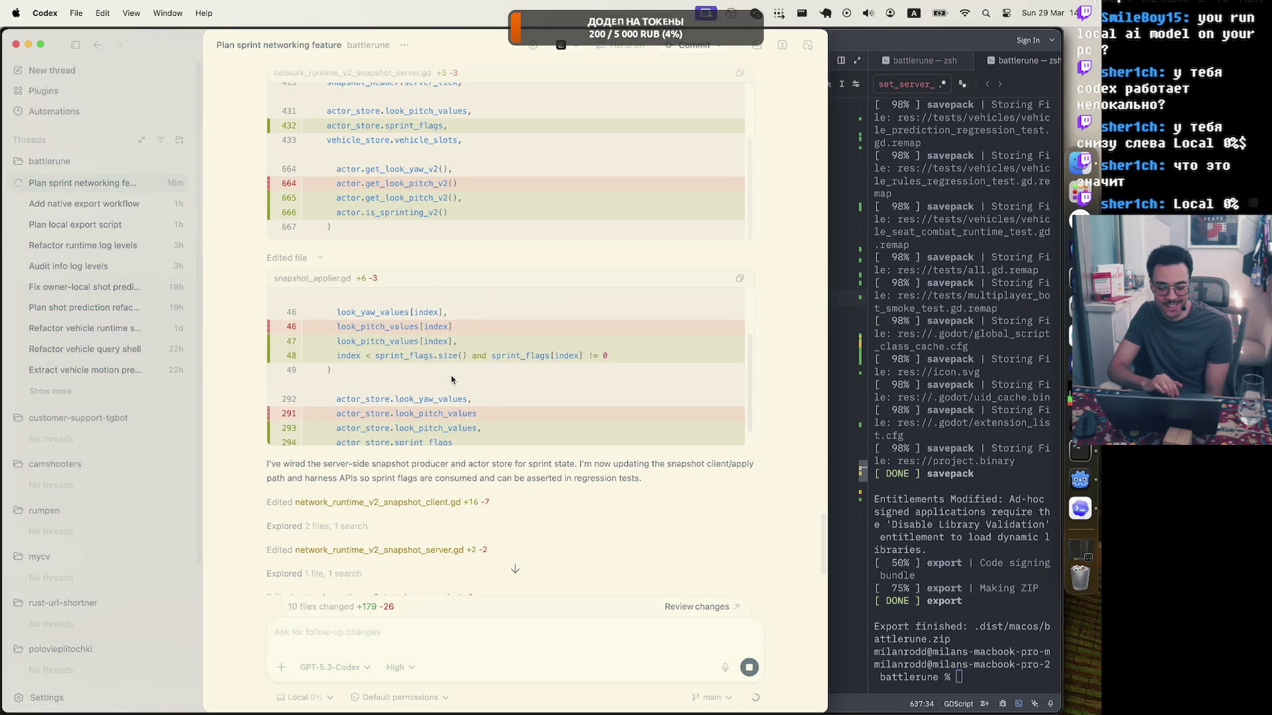
Expand the snapshot client, latest server and project.godot diffs with the sprint input action.
{"action": "left_click", "coordinate": [501, 507]}
{"action": "scroll", "coordinate": [503, 497], "scroll_direction": "down", "scroll_amount": 5}
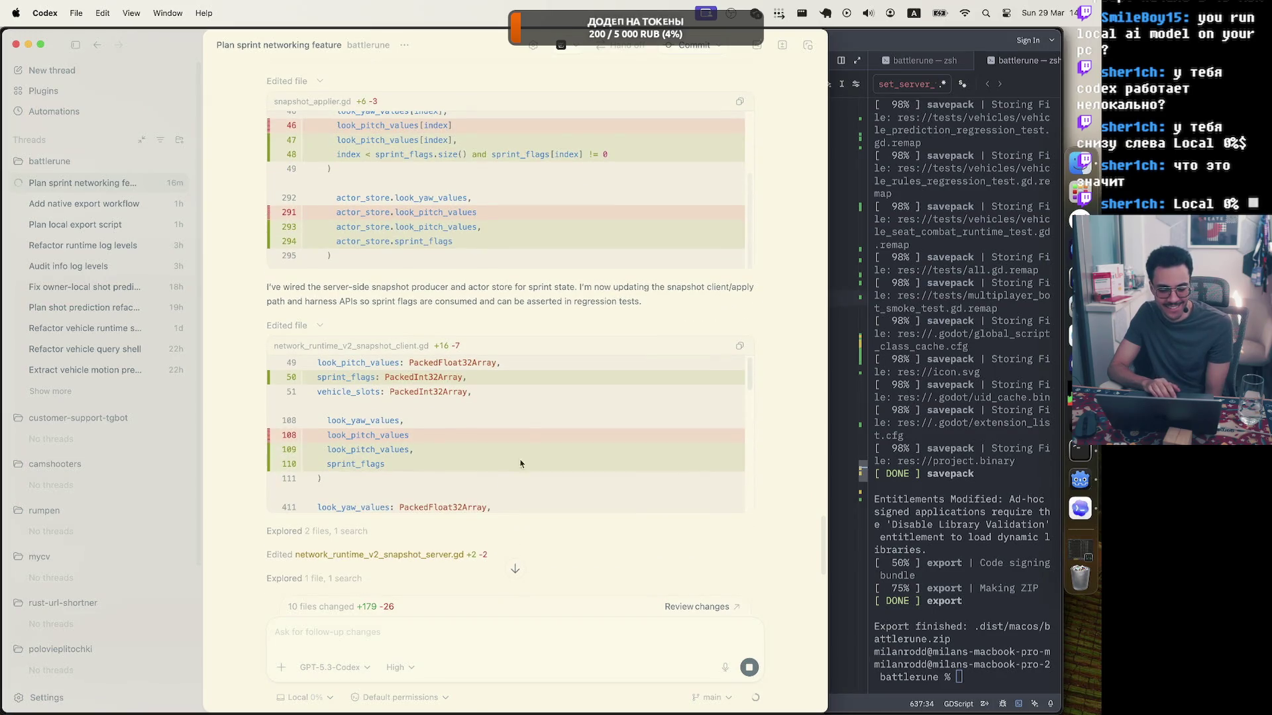
{"action": "scroll", "coordinate": [509, 412], "scroll_direction": "down", "scroll_amount": 2}
{"action": "scroll", "coordinate": [508, 412], "scroll_direction": "down", "scroll_amount": 8}
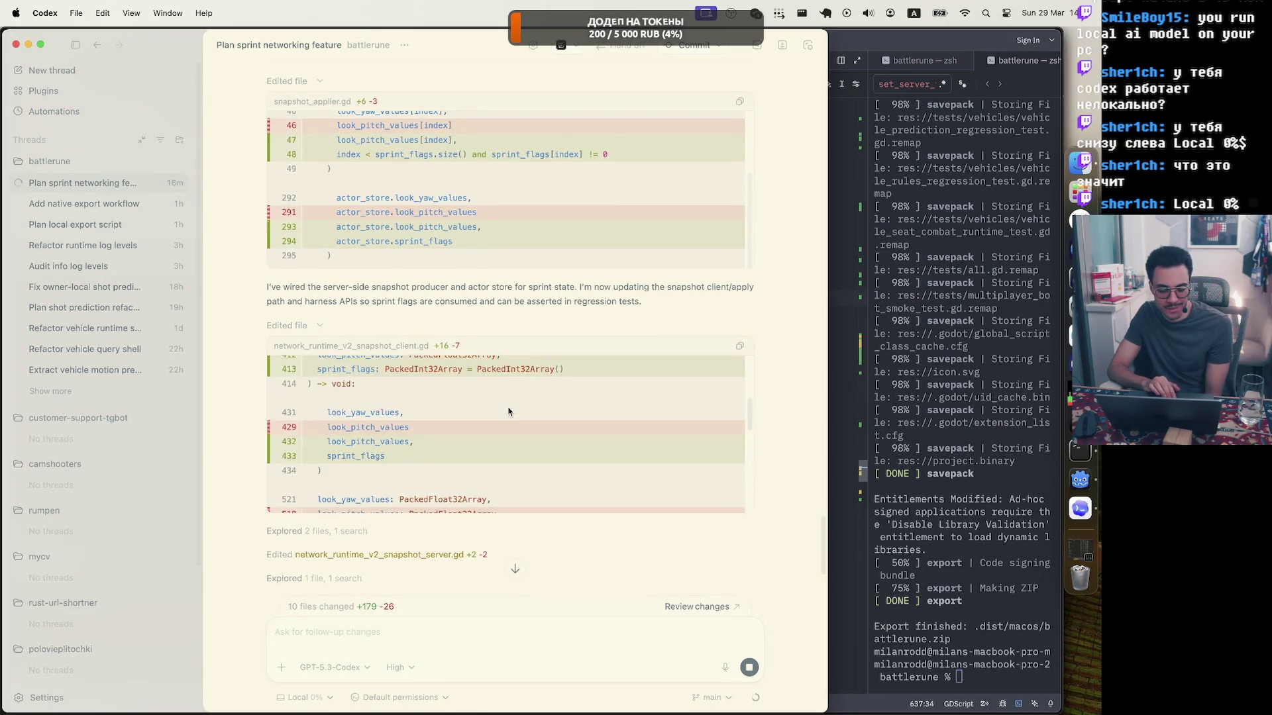
{"action": "scroll", "coordinate": [508, 408], "scroll_direction": "down", "scroll_amount": 5}
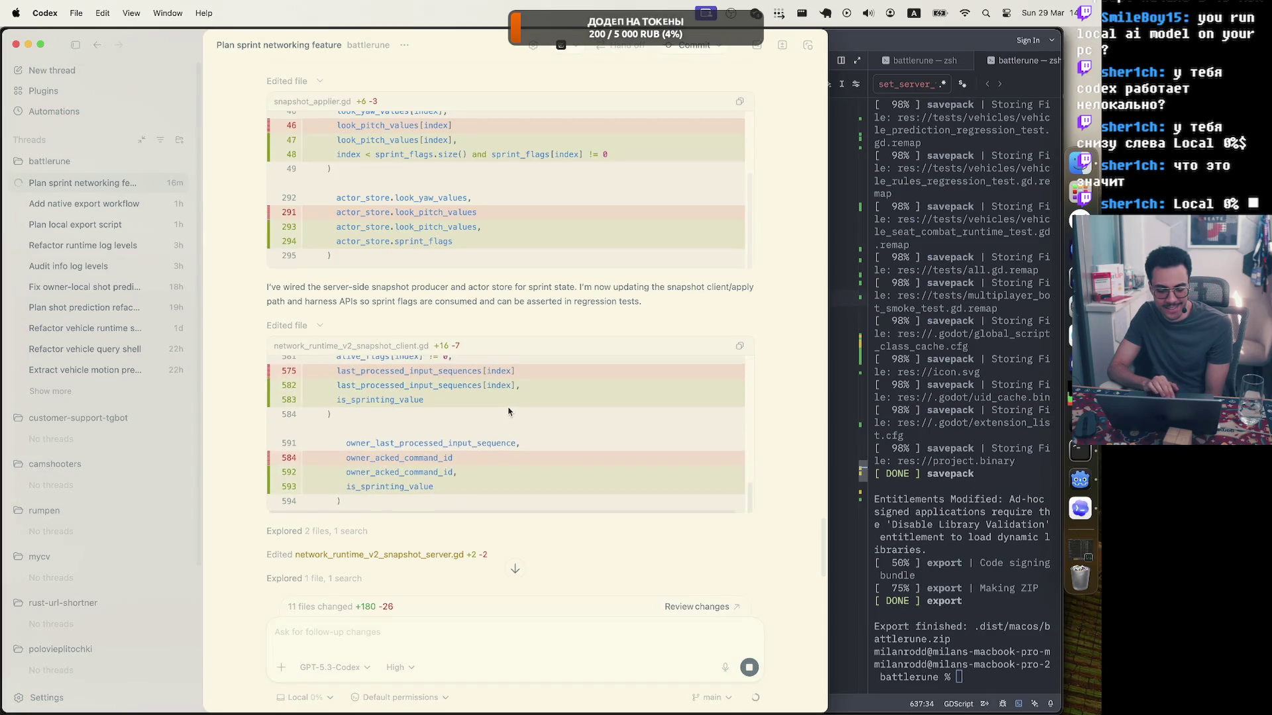
{"action": "scroll", "coordinate": [226, 445], "scroll_direction": "down", "scroll_amount": 3}
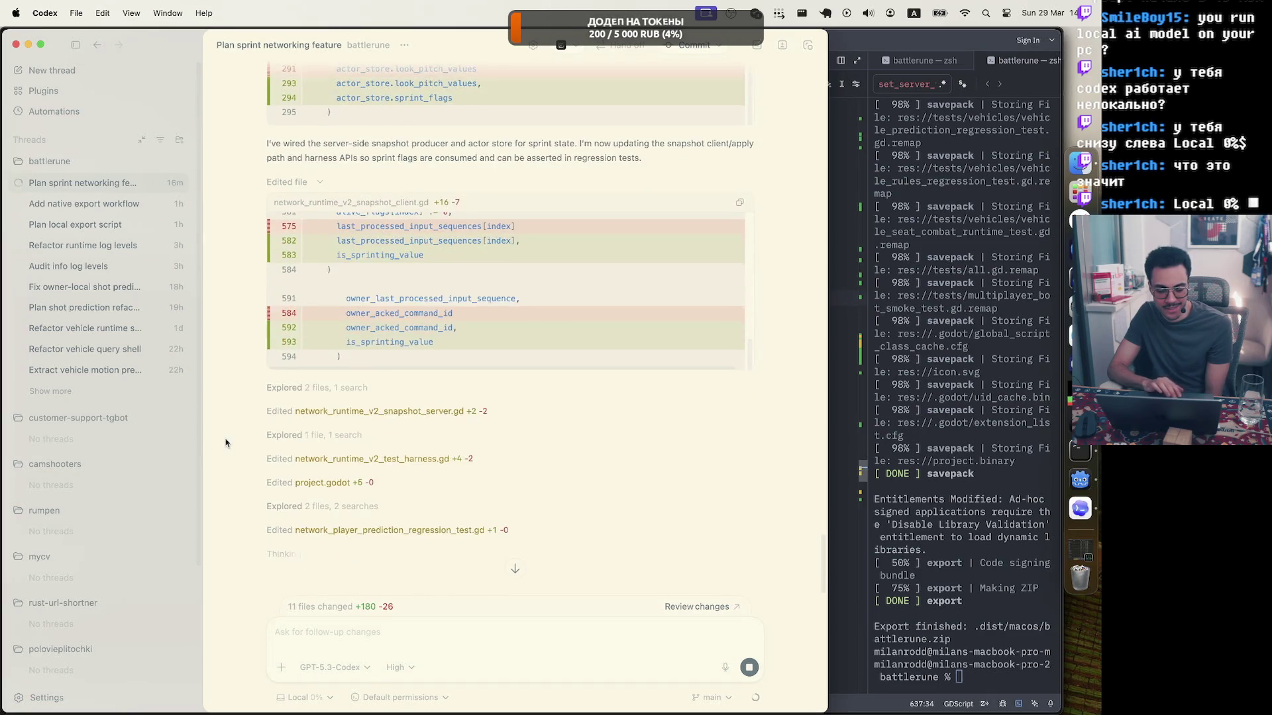
{"action": "left_click", "coordinate": [494, 413]}
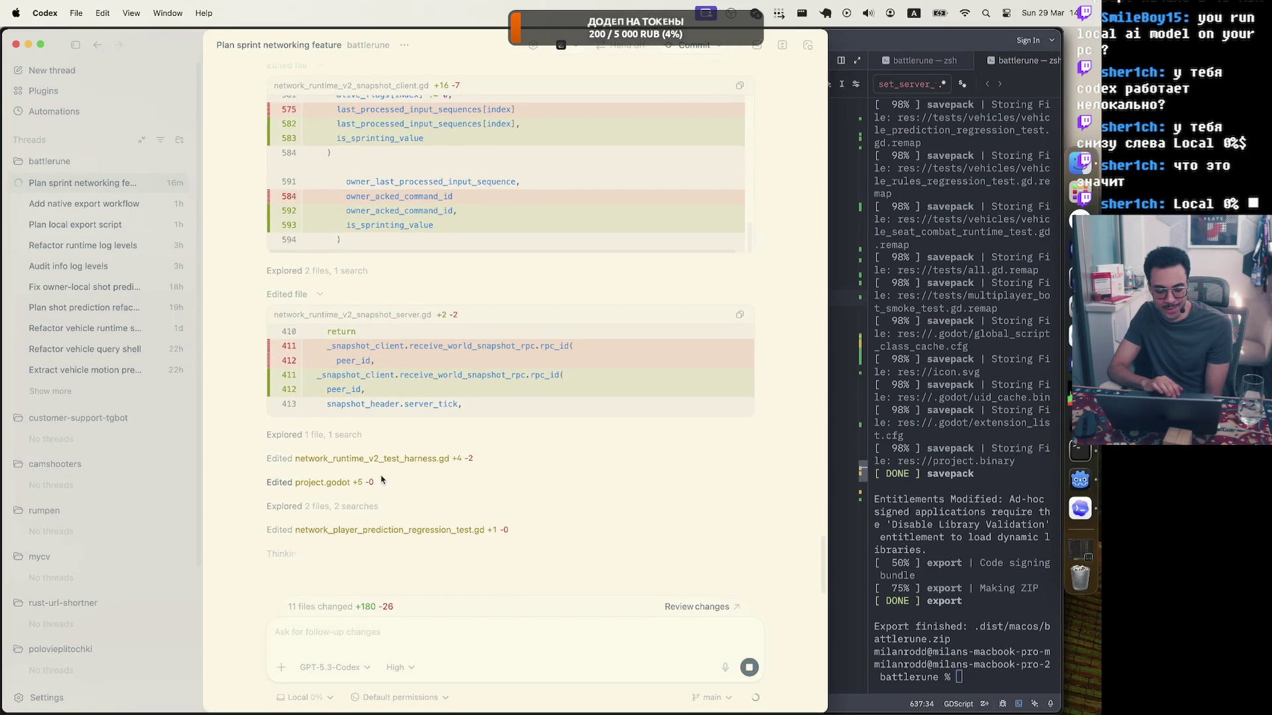
{"action": "left_click", "coordinate": [383, 485]}
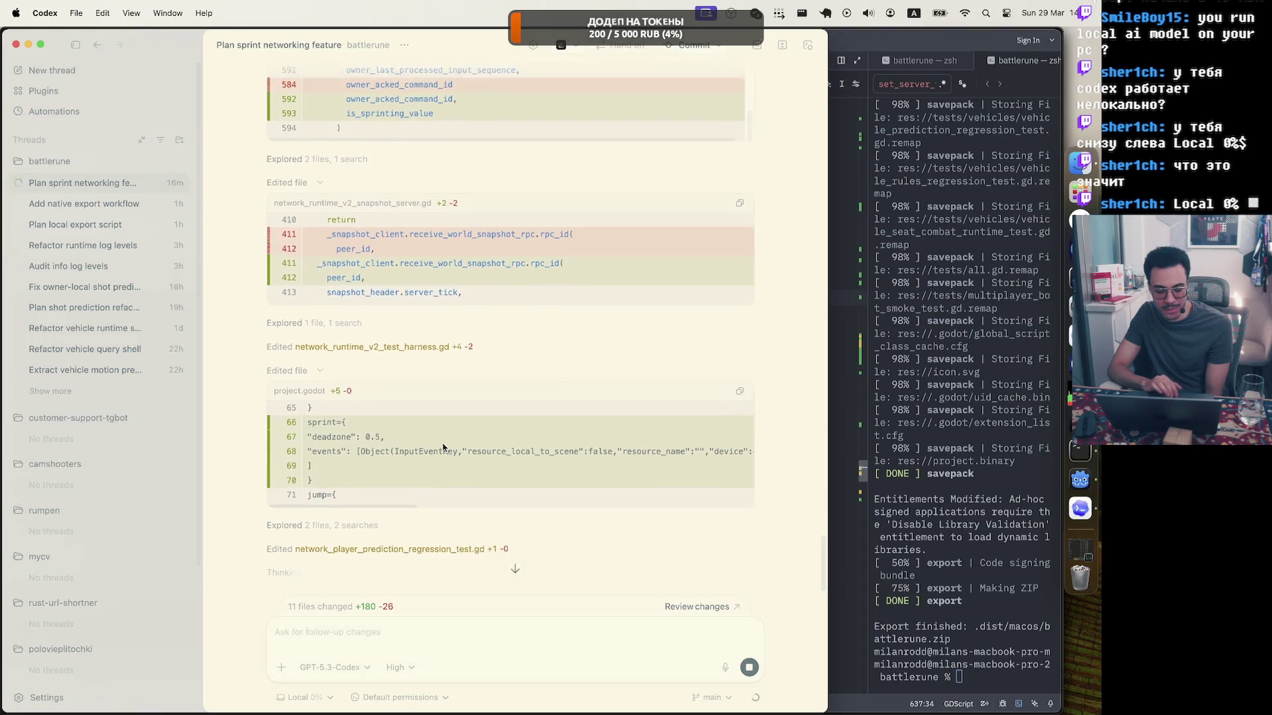
{"action": "scroll", "coordinate": [478, 433], "scroll_direction": "right", "scroll_amount": 15}
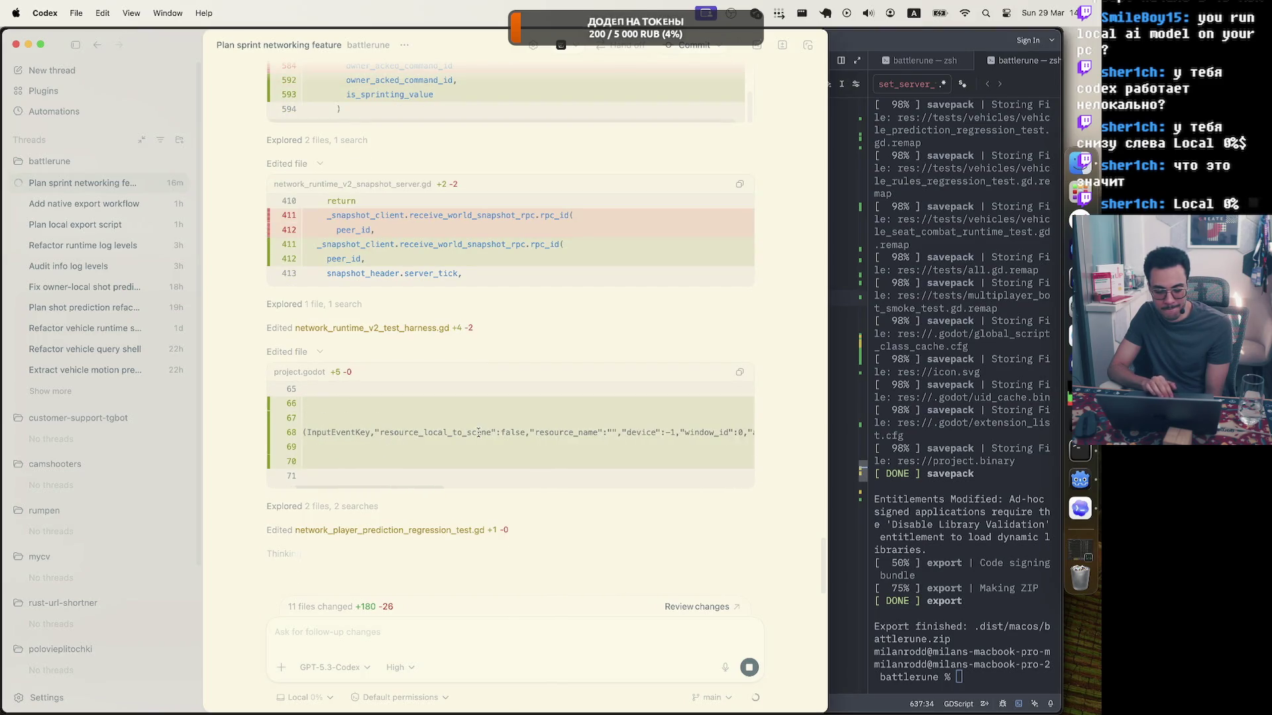
{"action": "scroll", "coordinate": [479, 433], "scroll_direction": "left", "scroll_amount": 15}
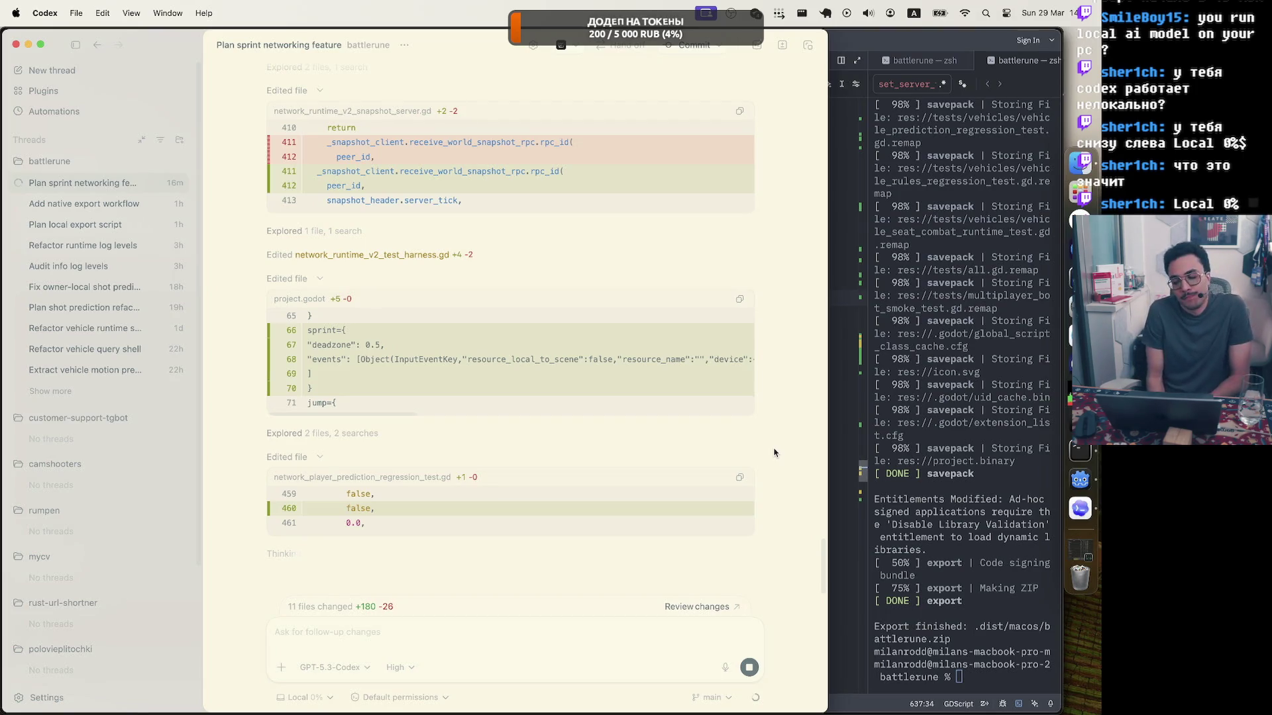
Hide the terminal panel and briefly open, then close, the floating mini thread window.
{"action": "key", "text": "super+j"}
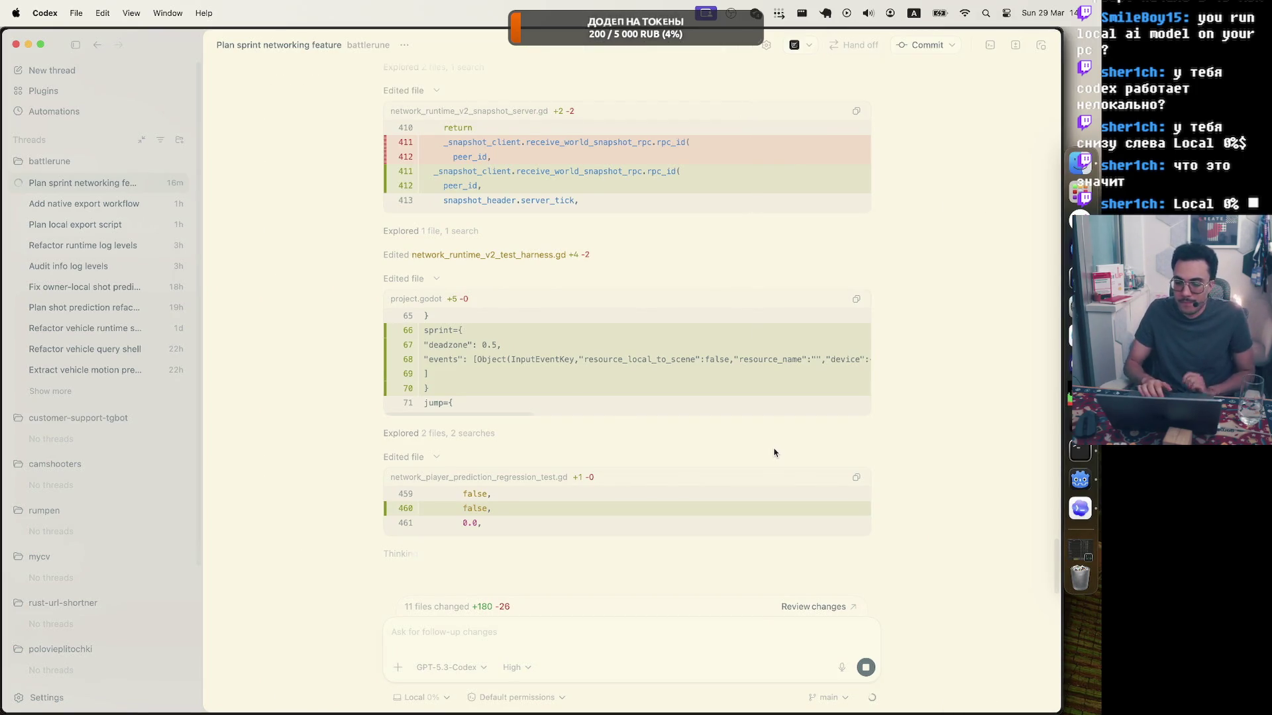
{"action": "left_click", "coordinate": [1040, 44]}
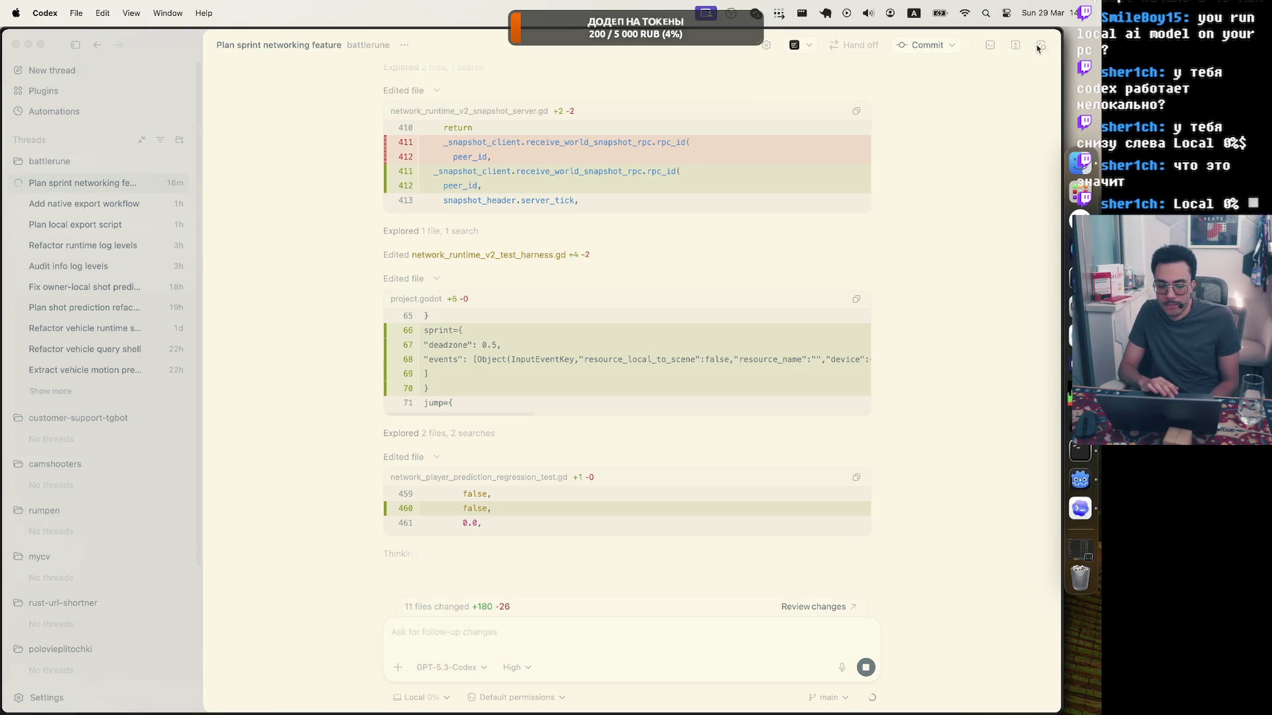
{"action": "left_click", "coordinate": [408, 72]}
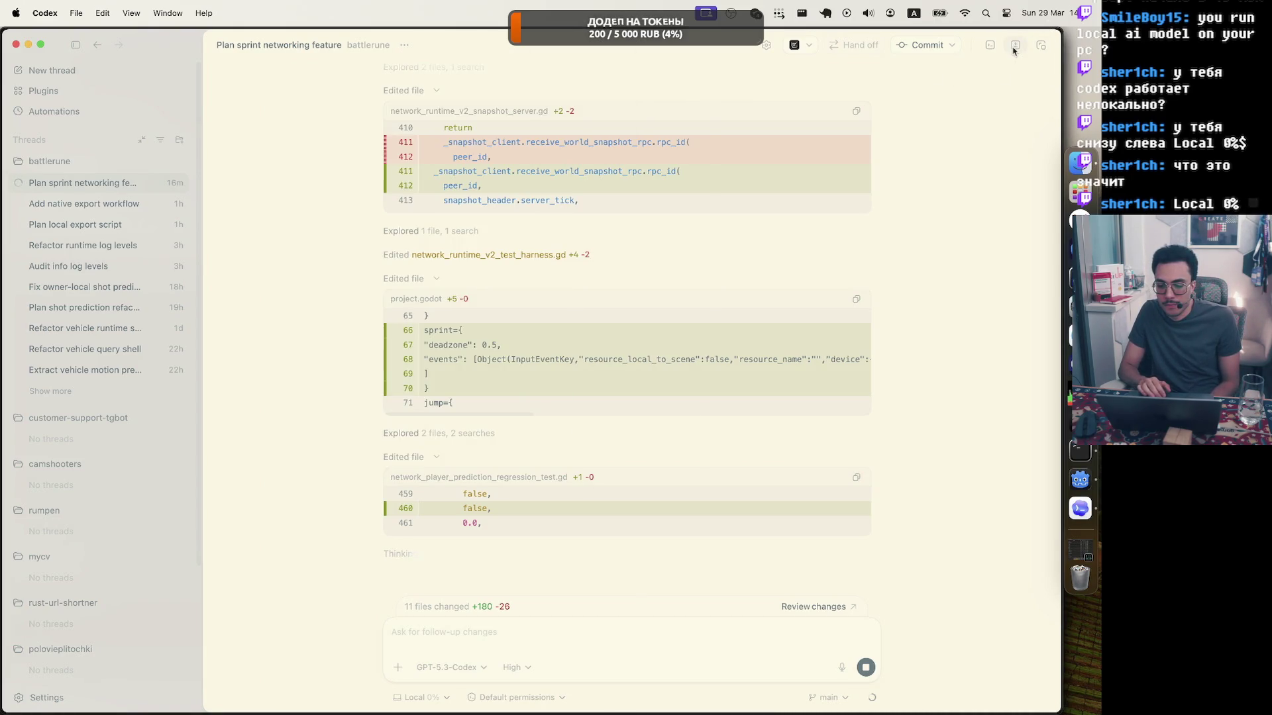
Open the review pane of all changed files and scroll through the 13 files.
{"action": "left_click", "coordinate": [1014, 47]}
{"action": "scroll", "coordinate": [816, 175], "scroll_direction": "down", "scroll_amount": 10}
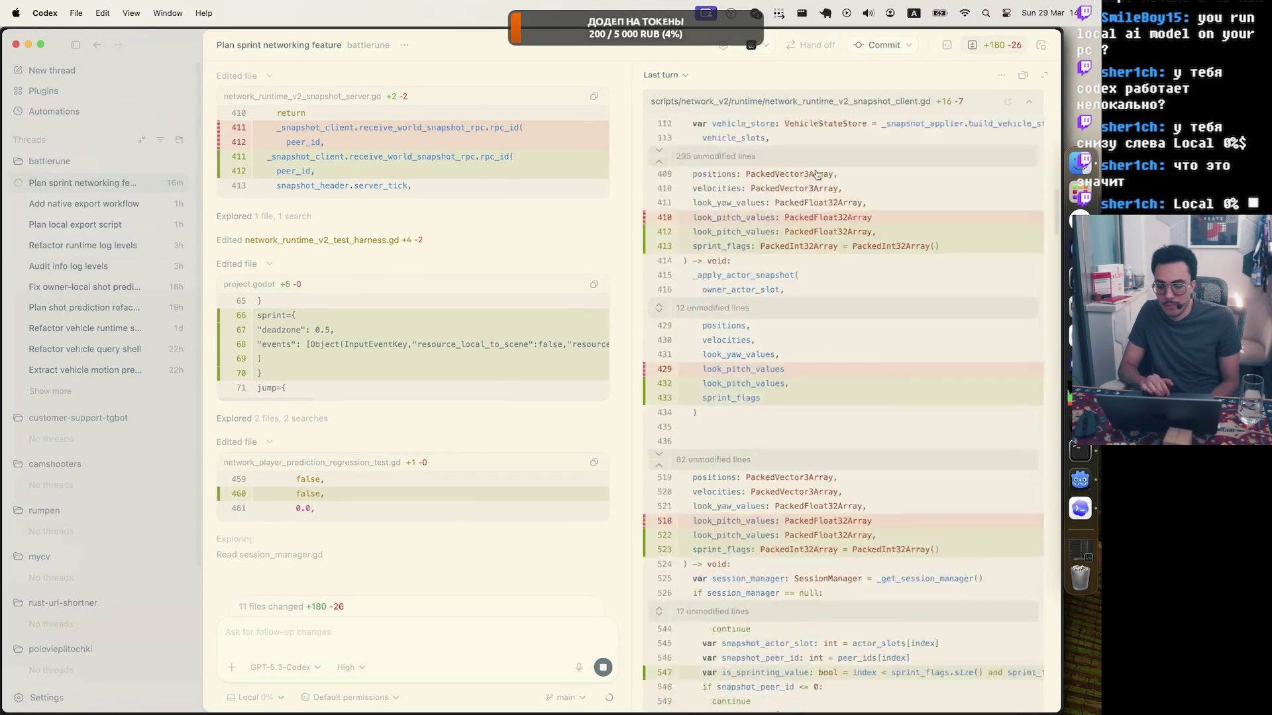
{"action": "scroll", "coordinate": [817, 175], "scroll_direction": "down", "scroll_amount": 15}
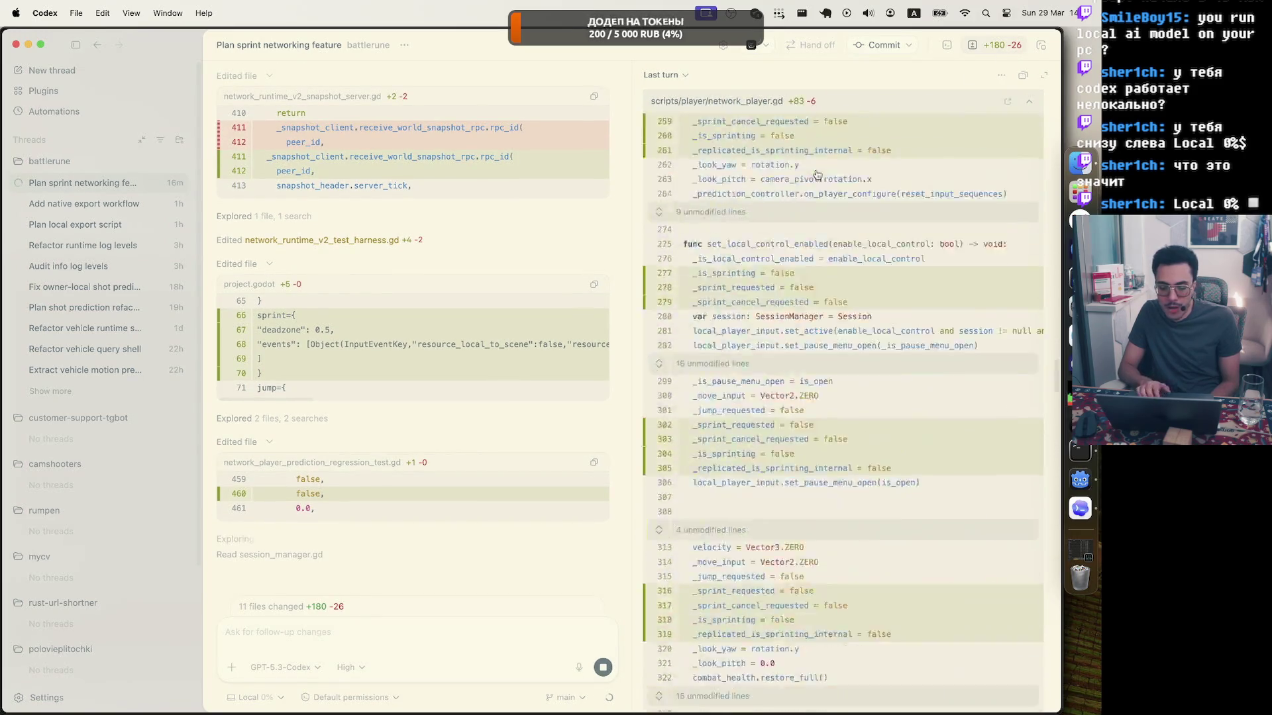
{"action": "scroll", "coordinate": [817, 175], "scroll_direction": "up", "scroll_amount": 20}
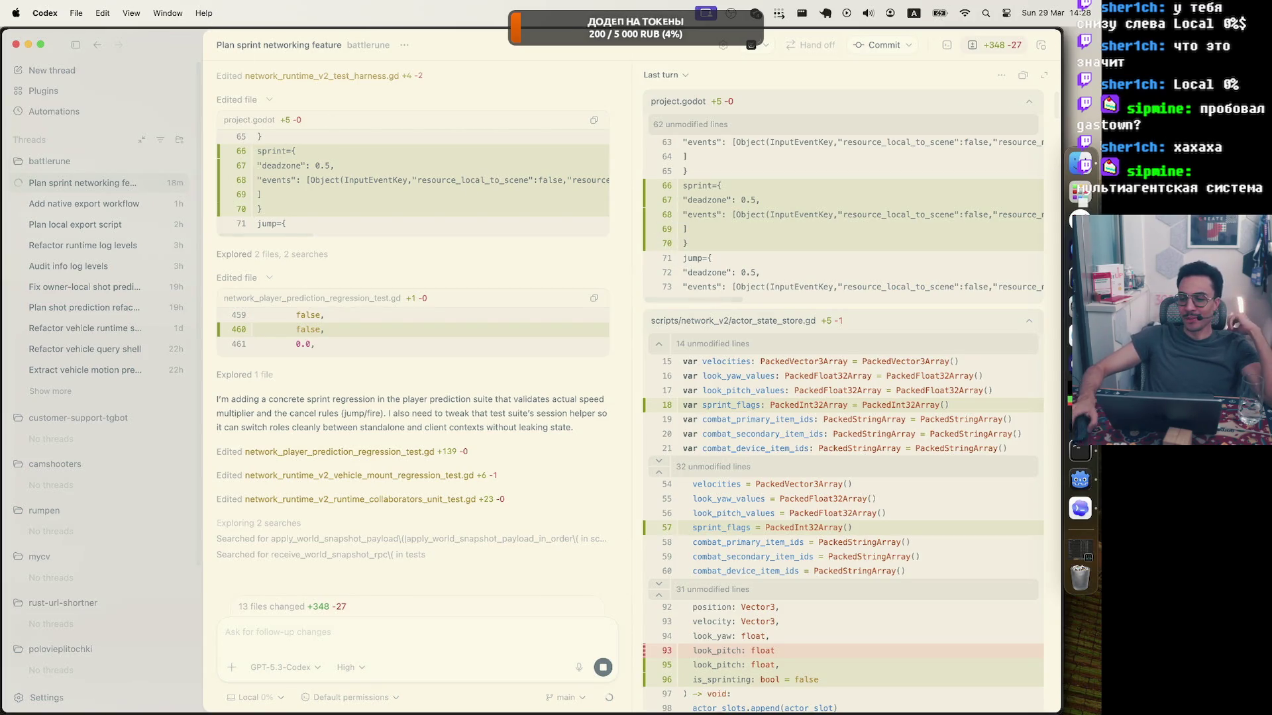
Read the finished sprint summary of key changes: 13 files, +348 −27.
{"action": "scroll", "coordinate": [482, 239], "scroll_direction": "up", "scroll_amount": 3}
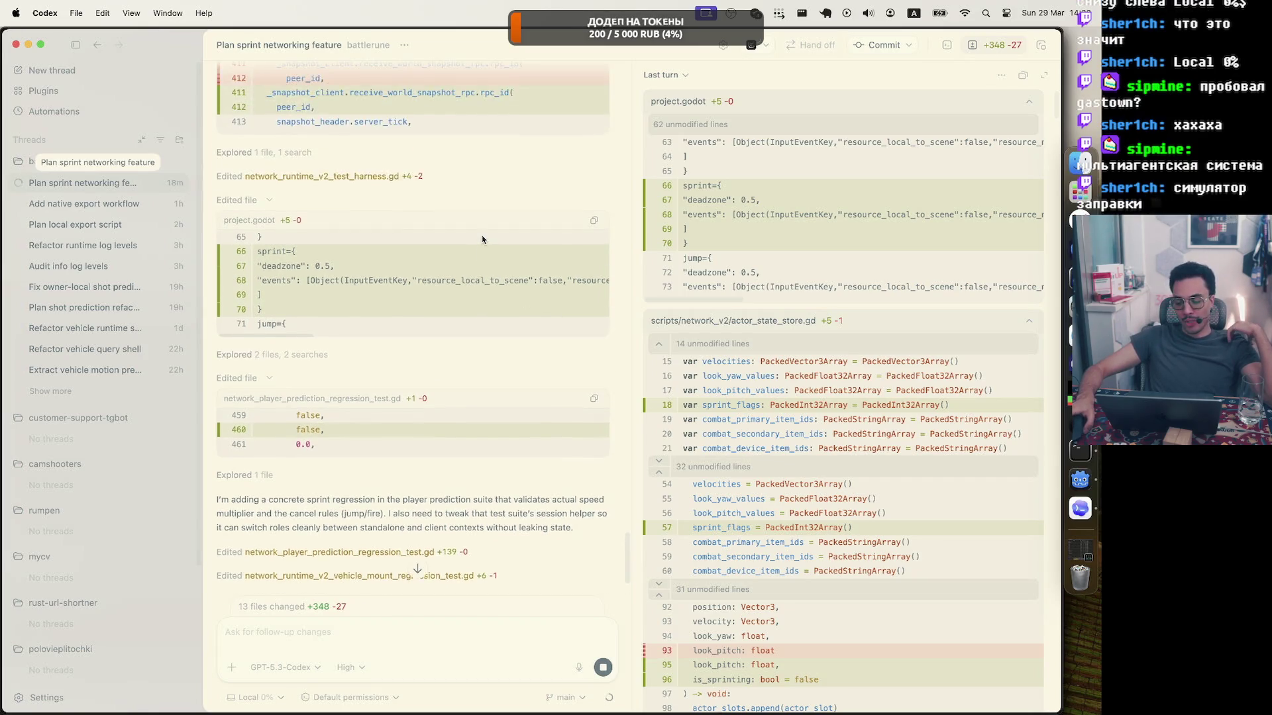
{"action": "scroll", "coordinate": [482, 240], "scroll_direction": "down", "scroll_amount": 3}
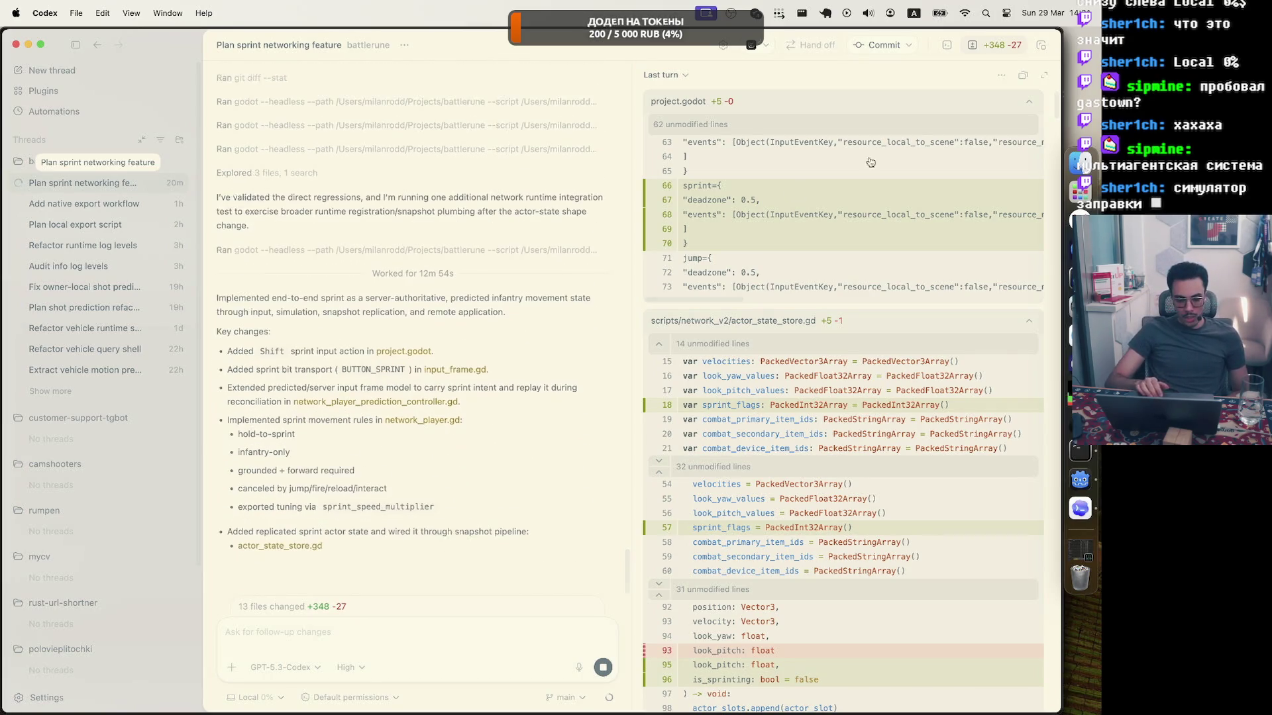
Accept the externally modified files, reload the battlerune project, and start a debug run.
{"action": "left_click", "coordinate": [1079, 479]}
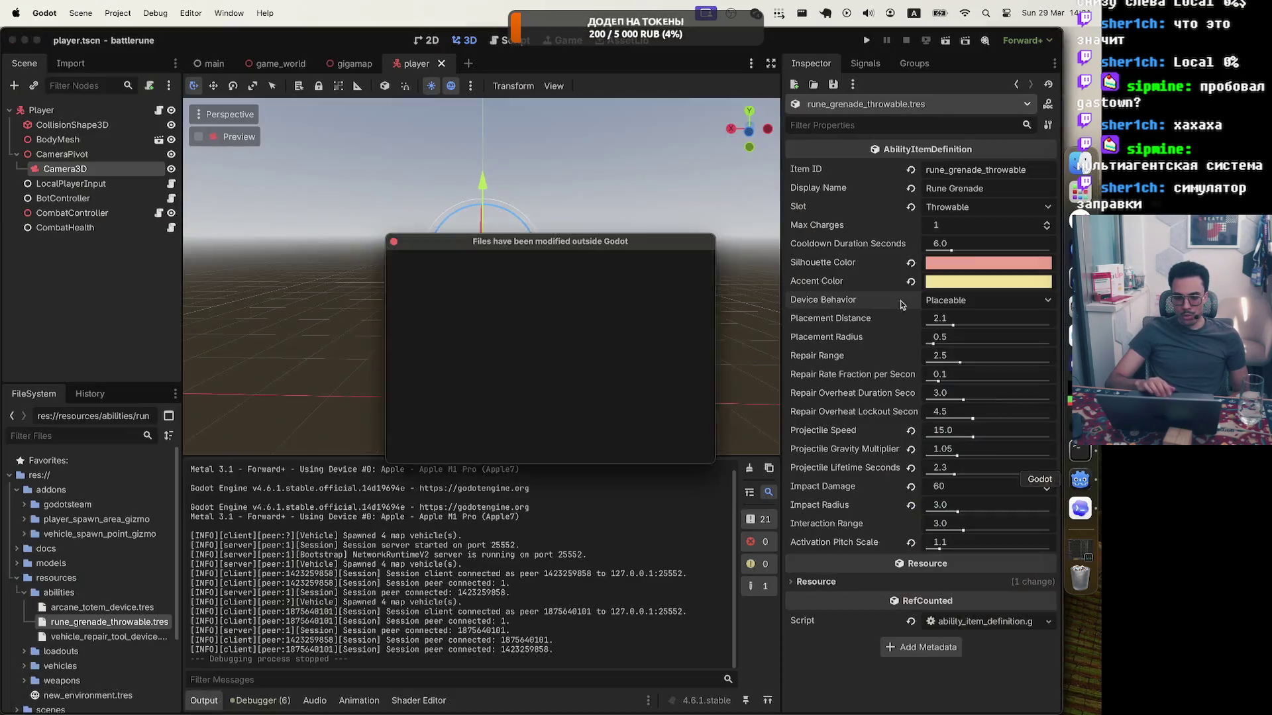
{"action": "left_click", "coordinate": [540, 449]}
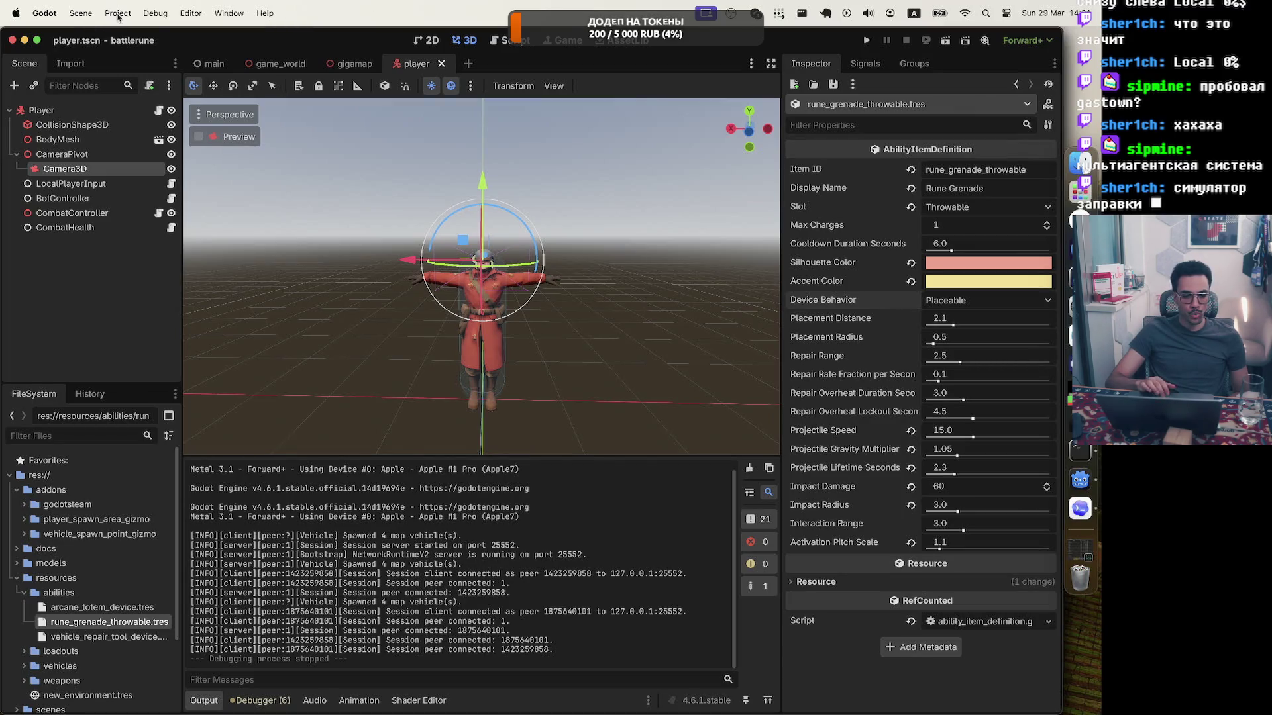
{"action": "left_click", "coordinate": [117, 13]}
{"action": "left_click", "coordinate": [205, 172]}
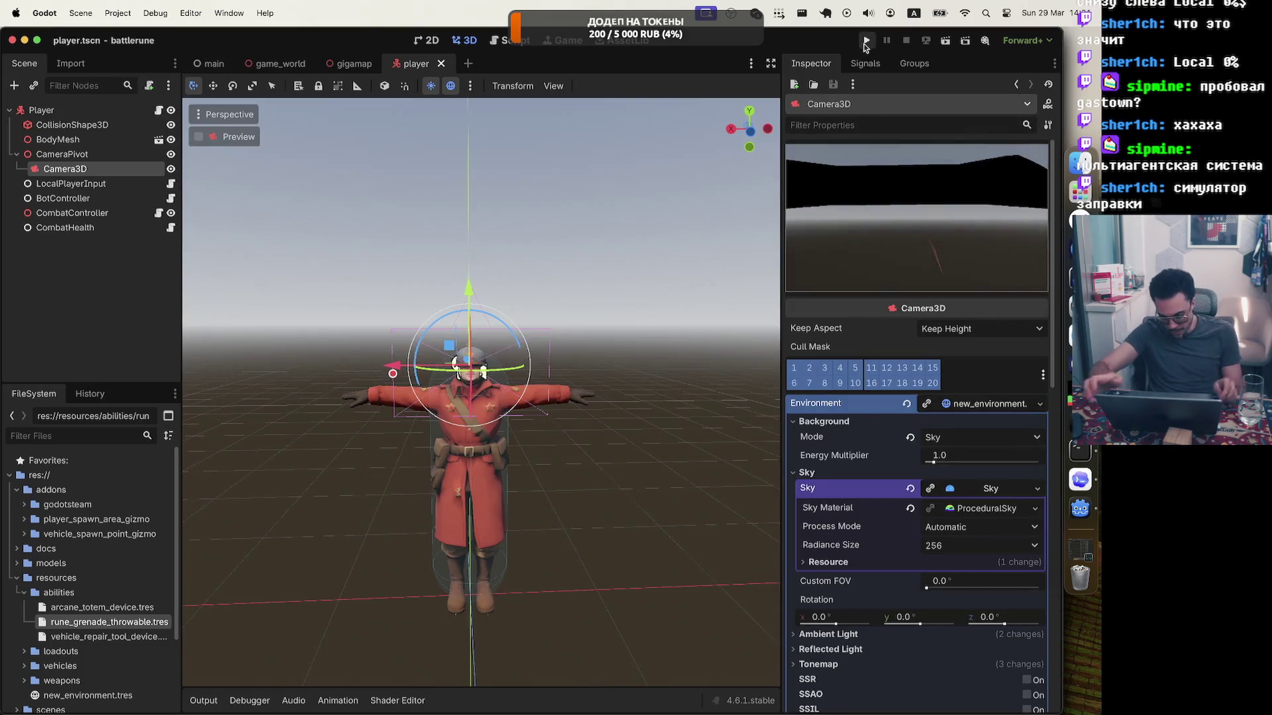
{"action": "left_click", "coordinate": [865, 41]}
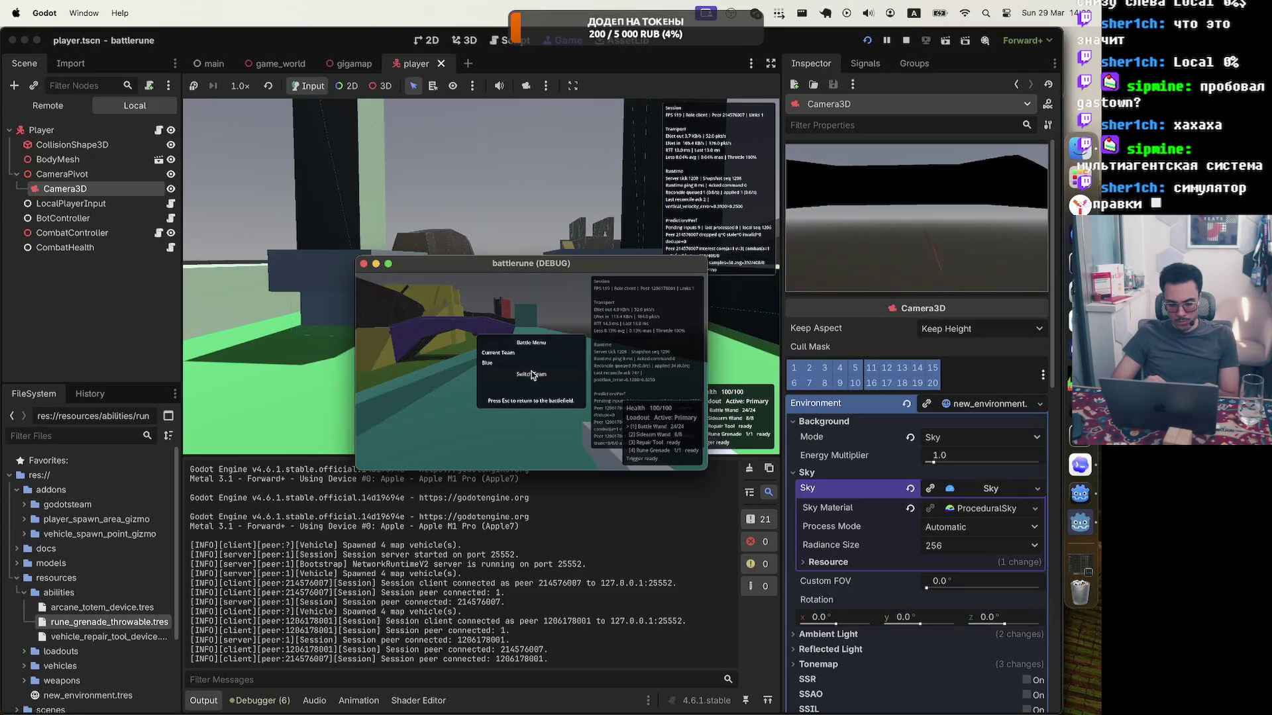
Shift the debug game window to the right, opening and closing the Battle Menu around each move.
{"action": "key", "text": "Escape"}
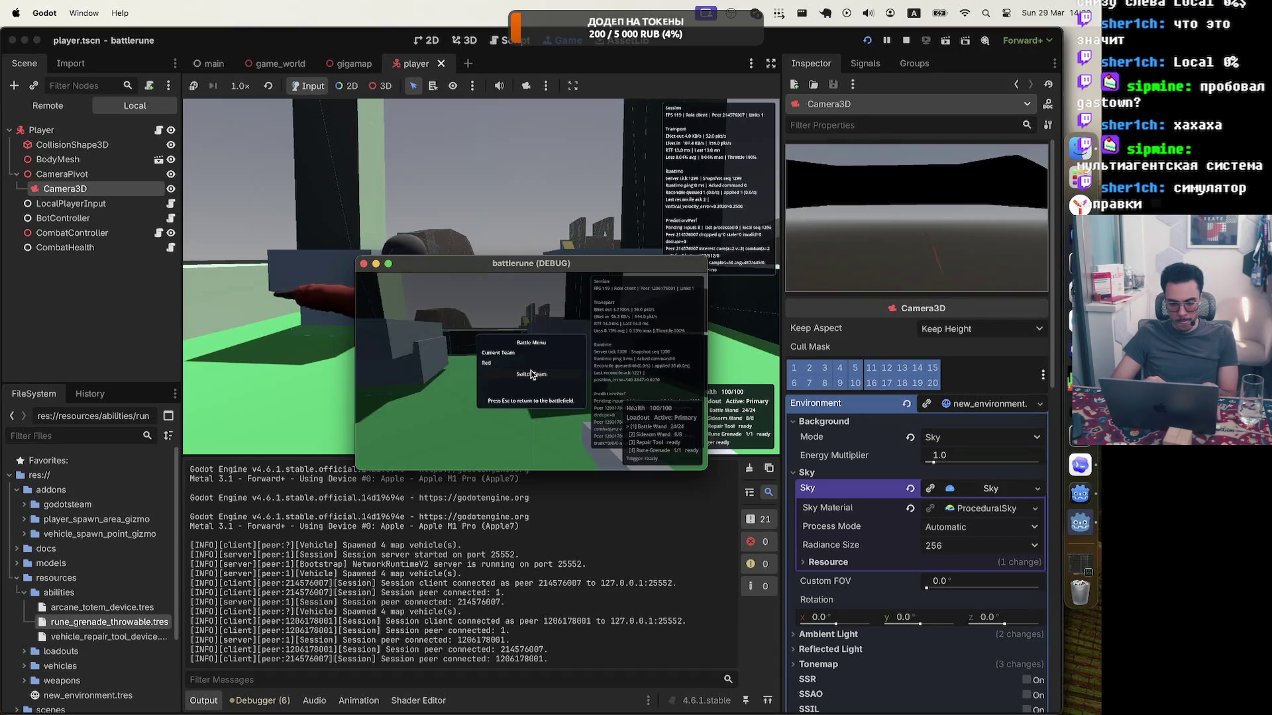
{"action": "left_click_drag", "start_coordinate": [512, 265], "coordinate": [797, 265]}
{"action": "key", "text": "Escape"}
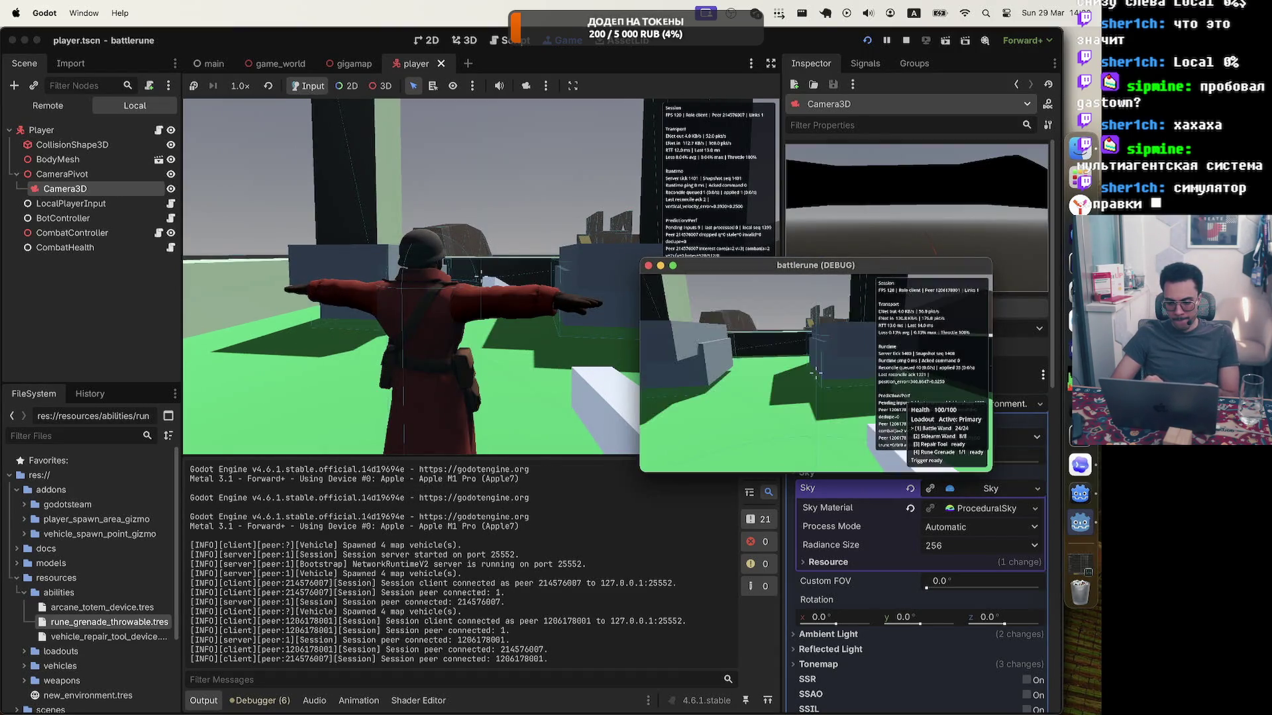
{"action": "key", "text": "Escape"}
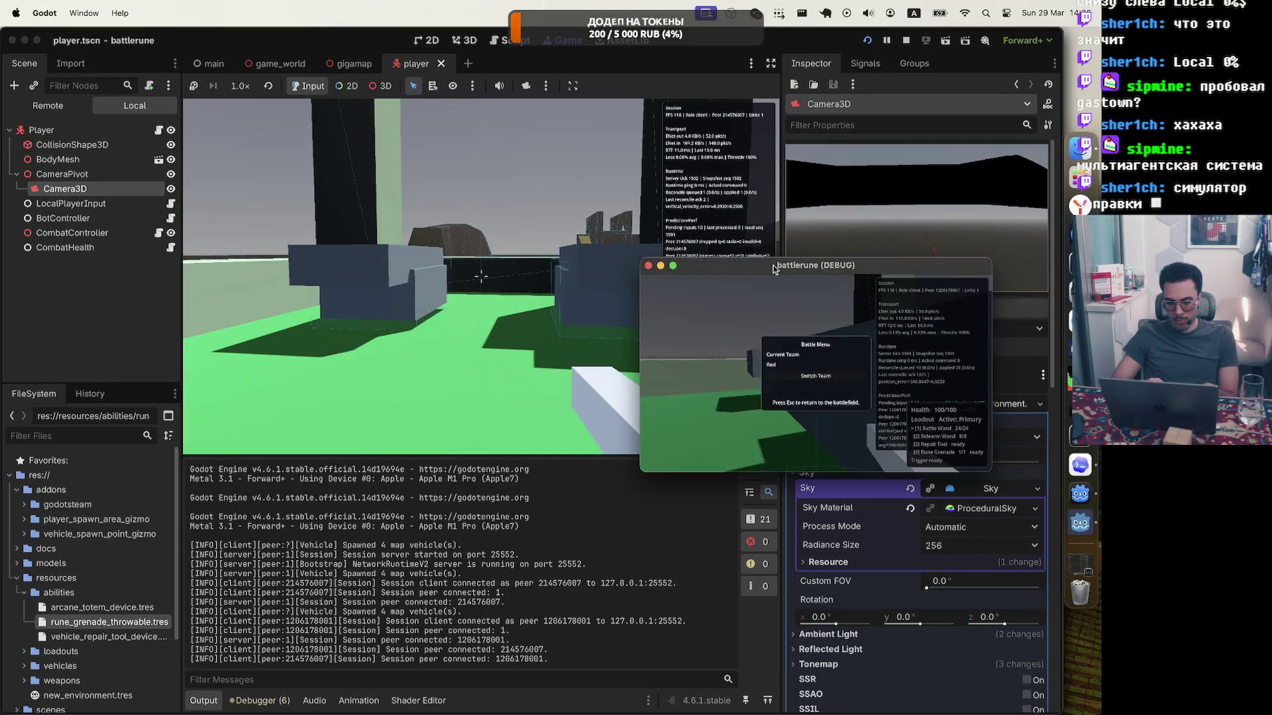
{"action": "left_click_drag", "start_coordinate": [763, 265], "coordinate": [892, 267]}
{"action": "key", "text": "Escape"}
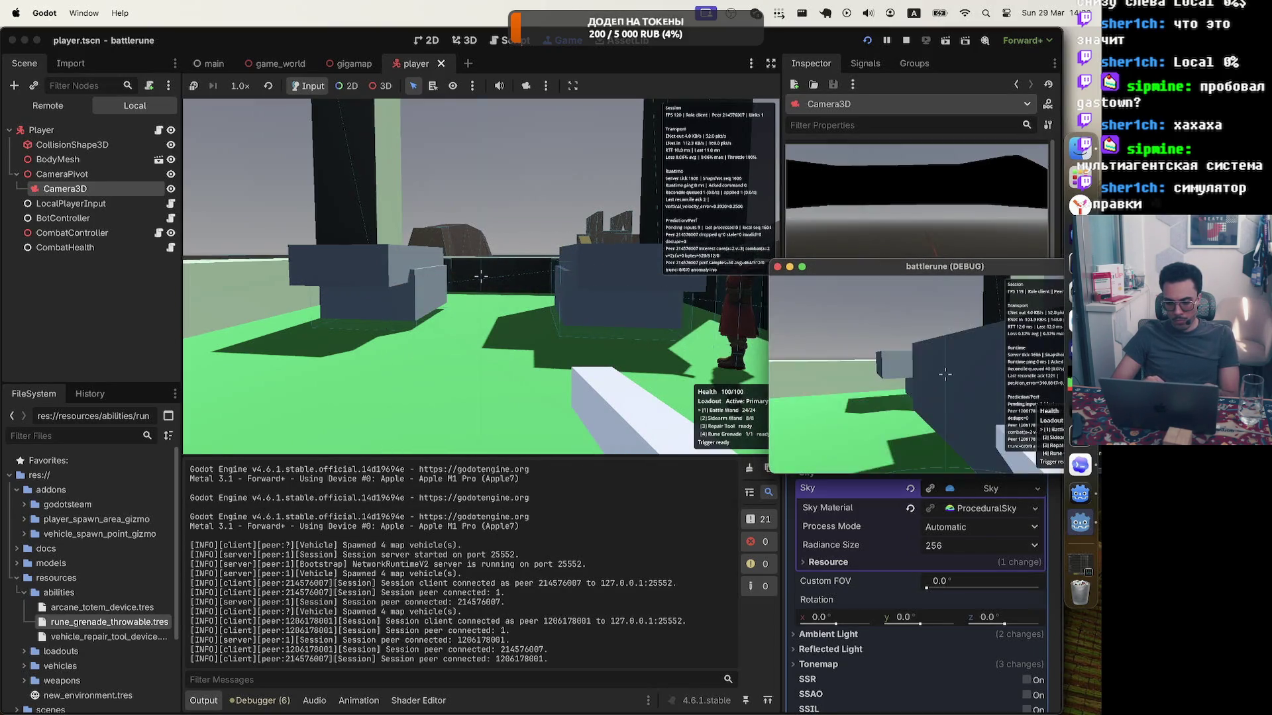
Sprint the player left and right across the map, then stop the debug game.
{"action": "key", "text": "w"}
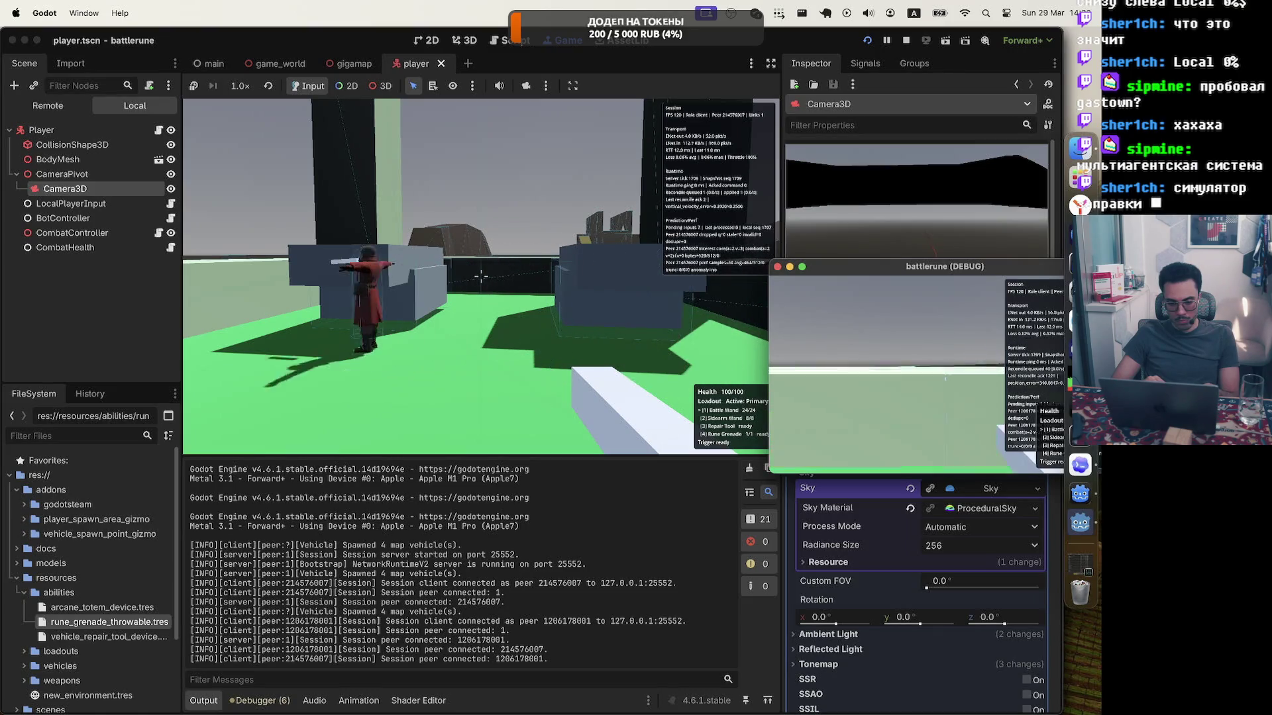
{"action": "key", "text": "d"}
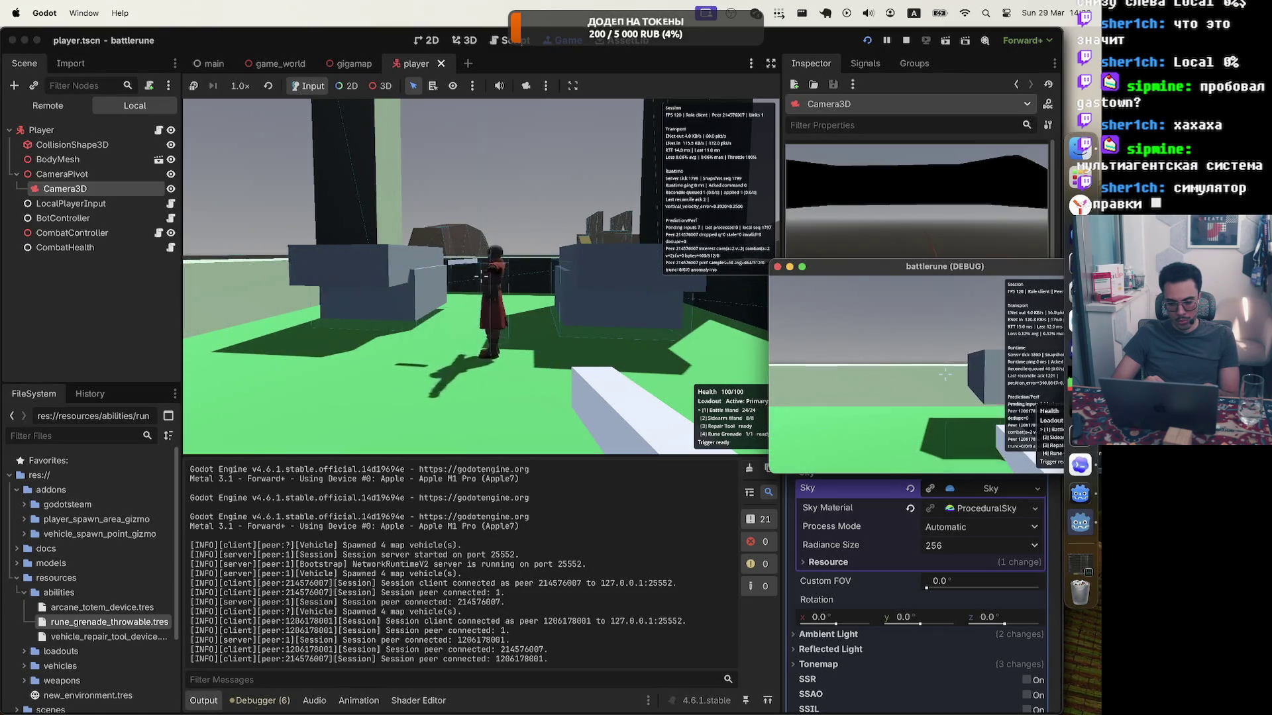
{"action": "key", "text": "a"}
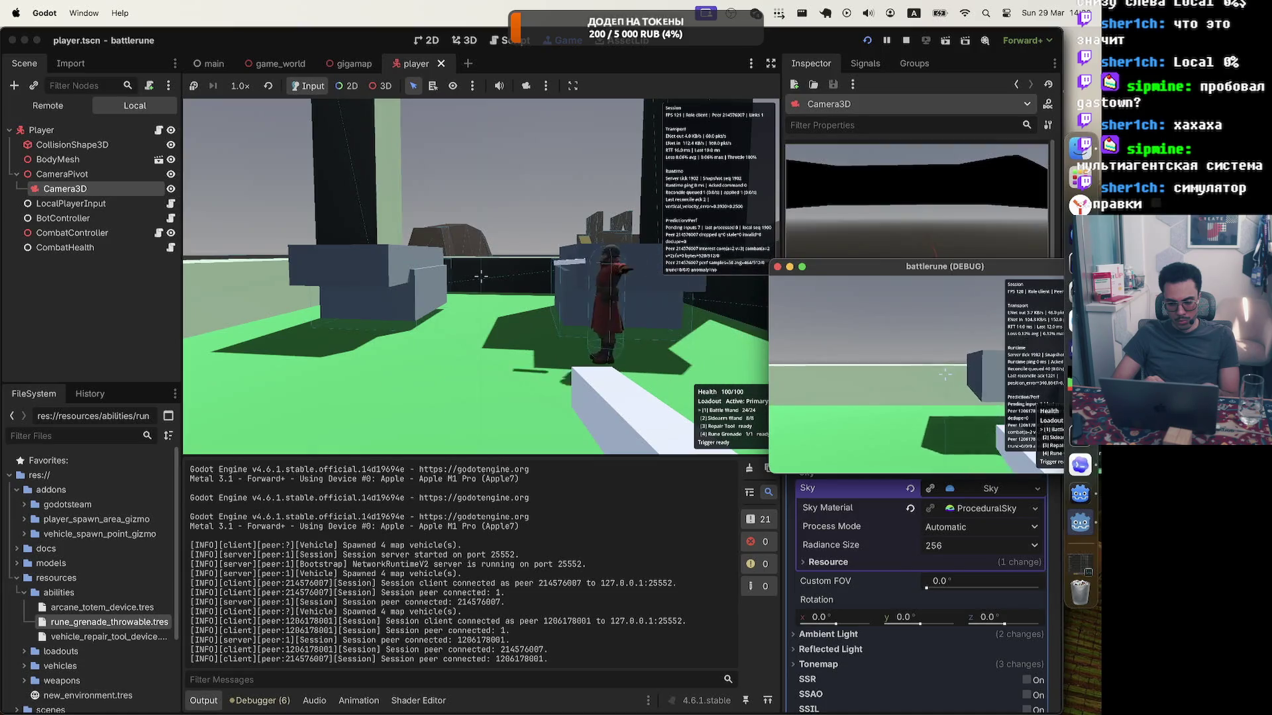
{"action": "key", "text": "a"}
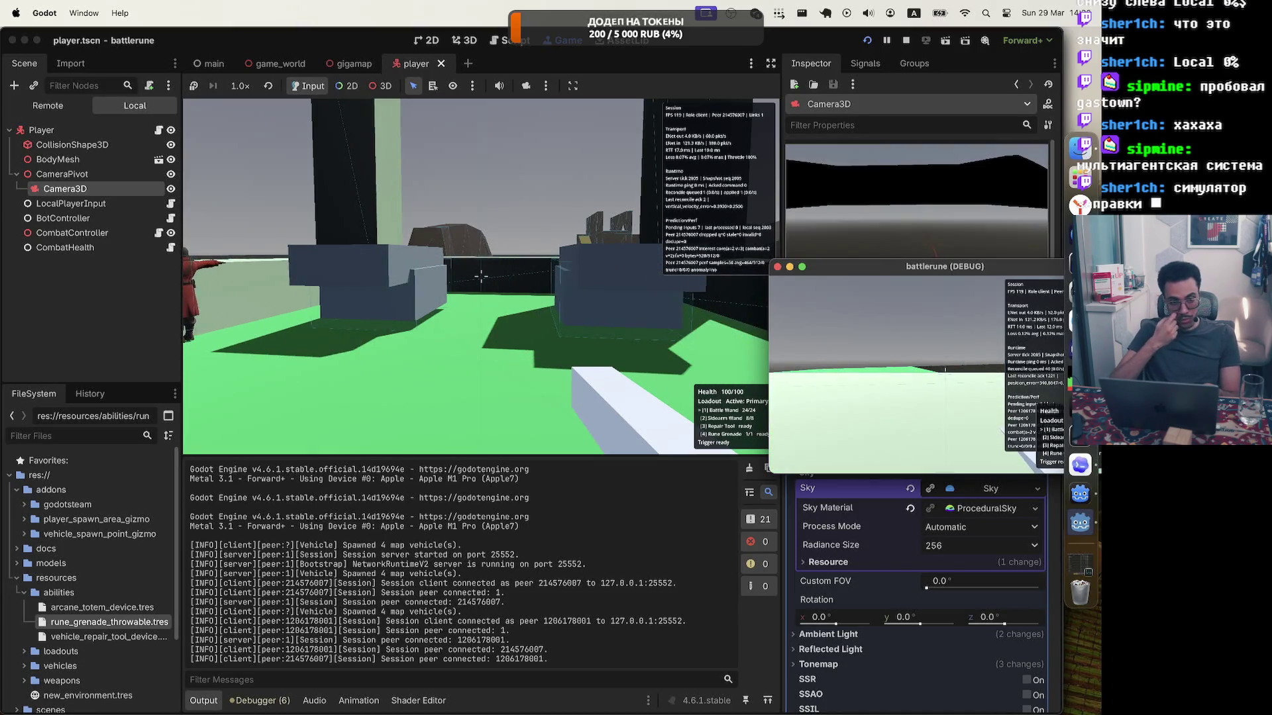
{"action": "key", "text": "d"}
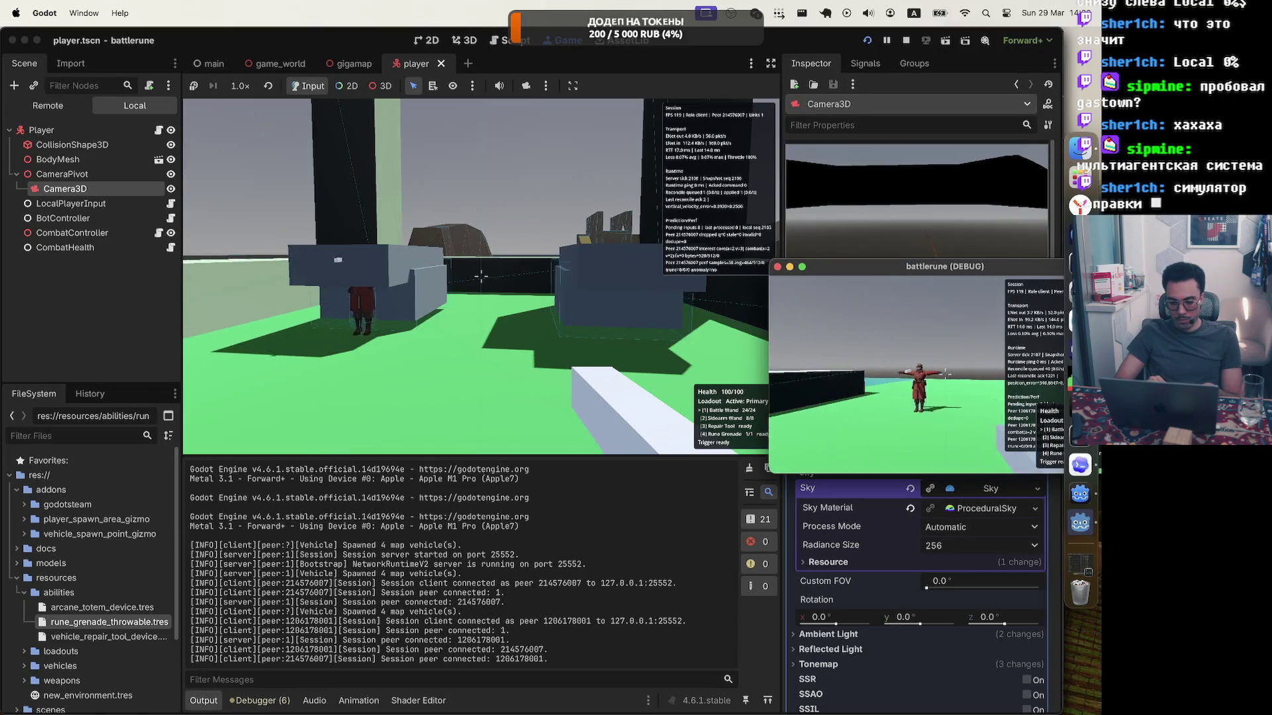
{"action": "key", "text": "a"}
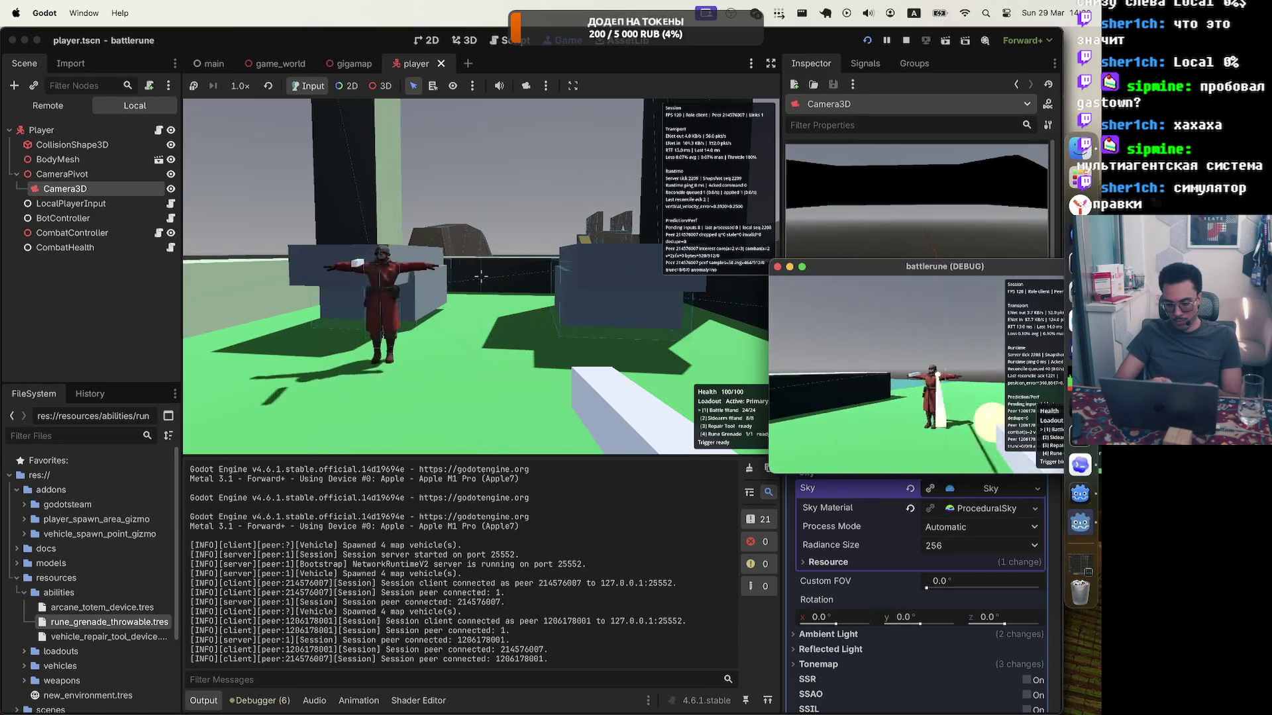
{"action": "key", "text": "a"}
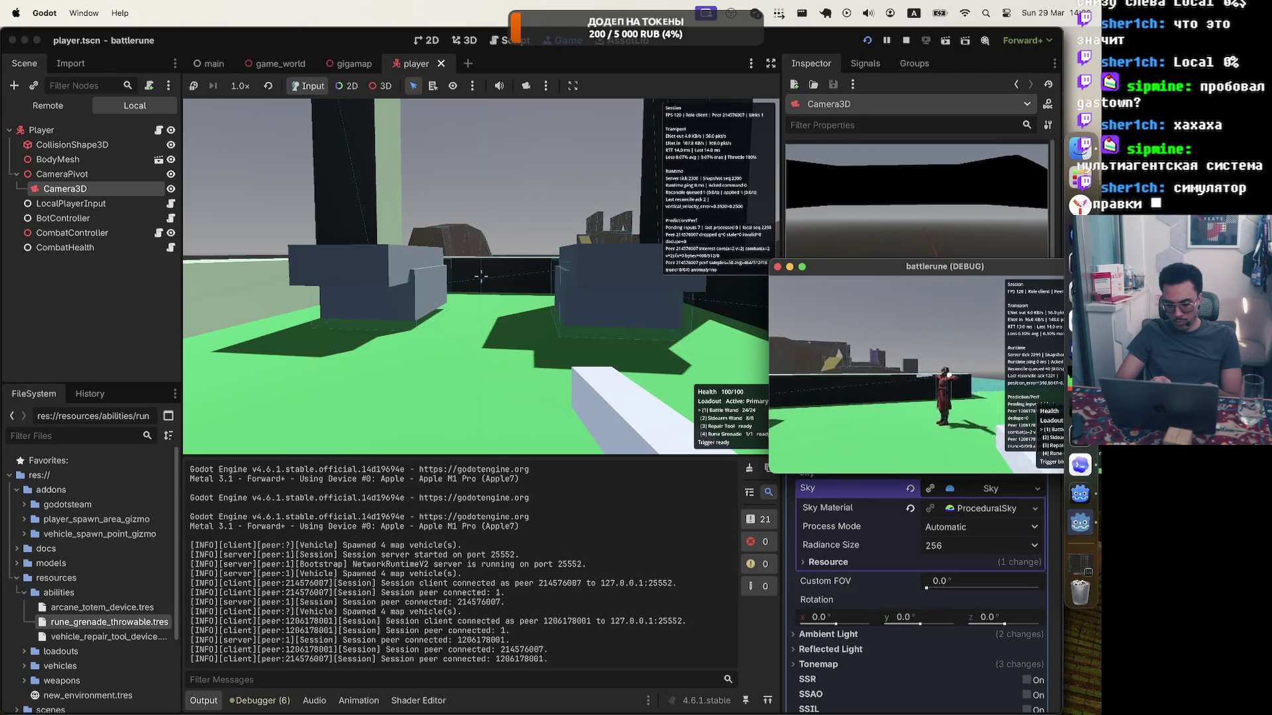
{"action": "key", "text": "d"}
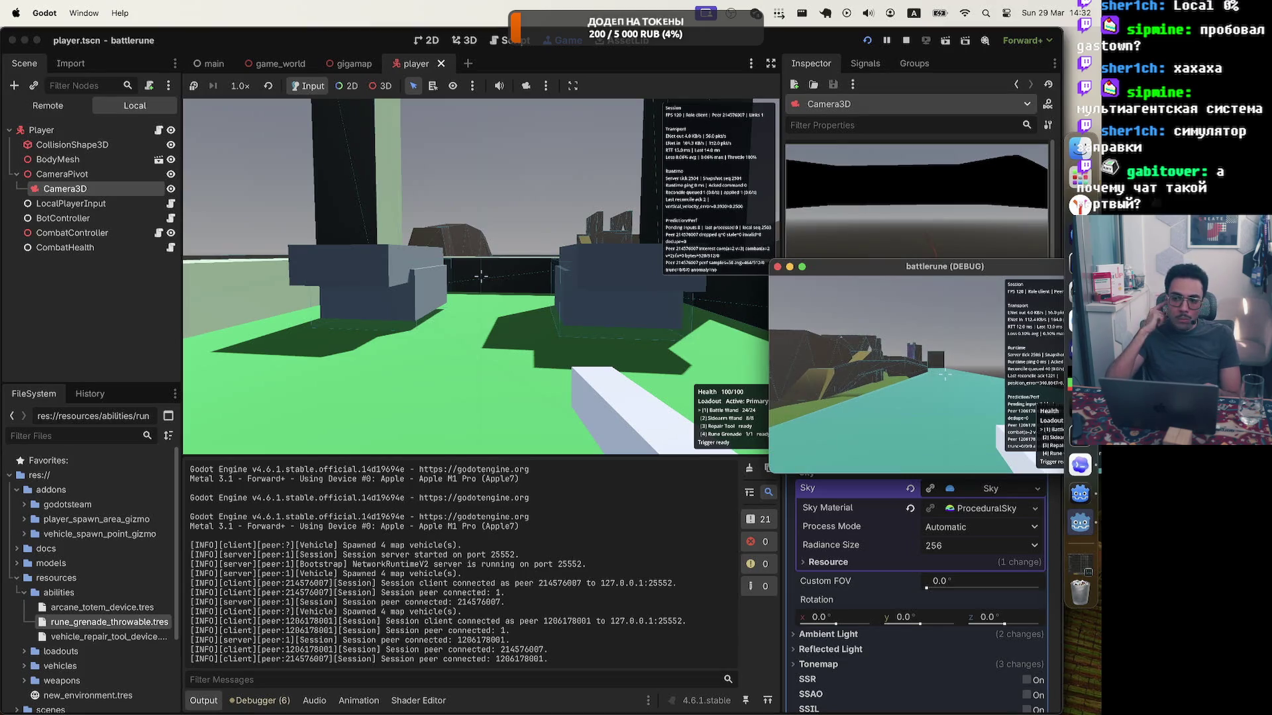
{"action": "key", "text": "Escape"}
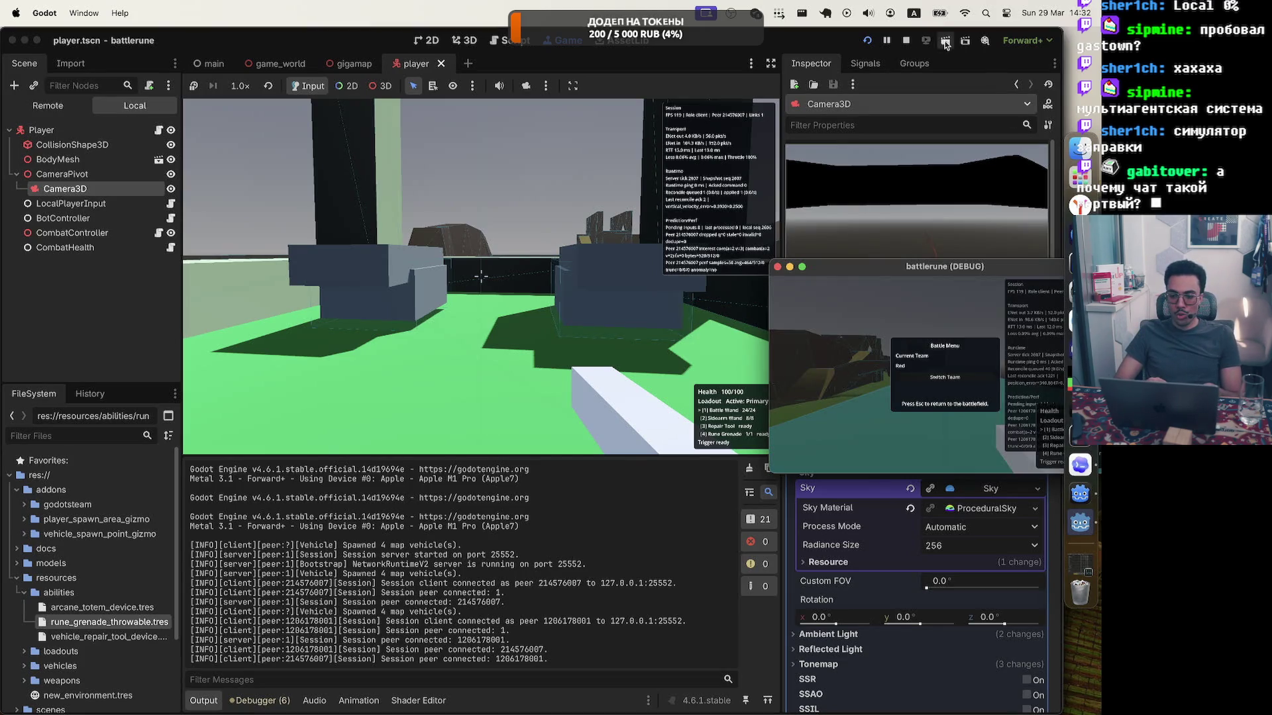
{"action": "left_click", "coordinate": [907, 40]}
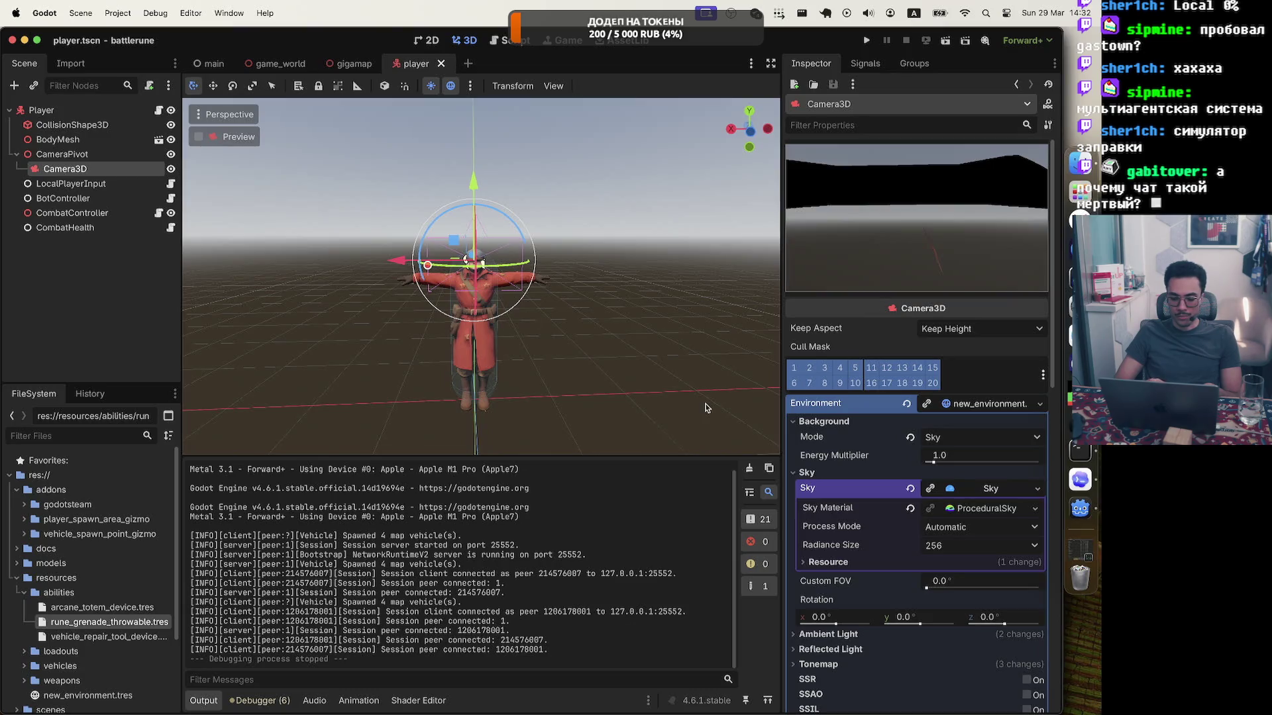
Widen the 3D viewport slightly, then return to Codex's sprint networking review thread.
{"action": "mouse_move", "coordinate": [782, 196]}
{"action": "left_mouse_down"}
{"action": "mouse_move", "coordinate": [849, 196]}
{"action": "mouse_move", "coordinate": [794, 197]}
{"action": "left_mouse_up"}
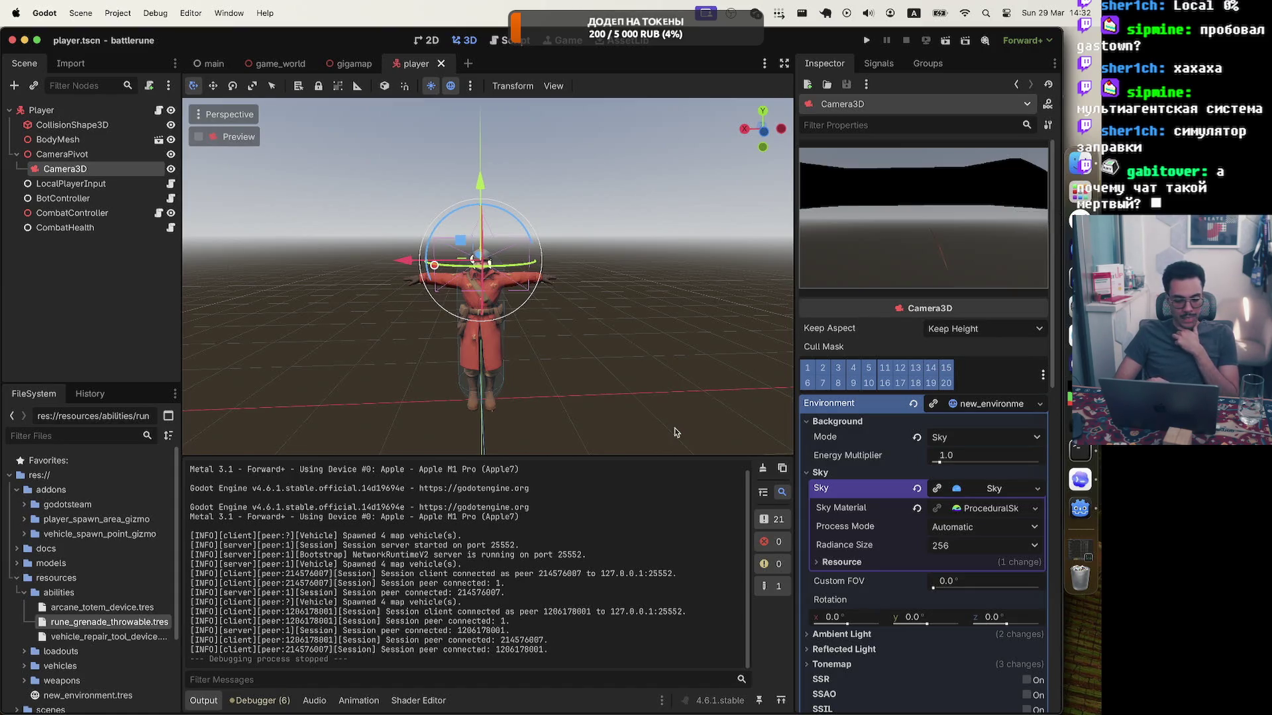
{"action": "left_click_drag", "start_coordinate": [191, 490], "coordinate": [527, 555]}
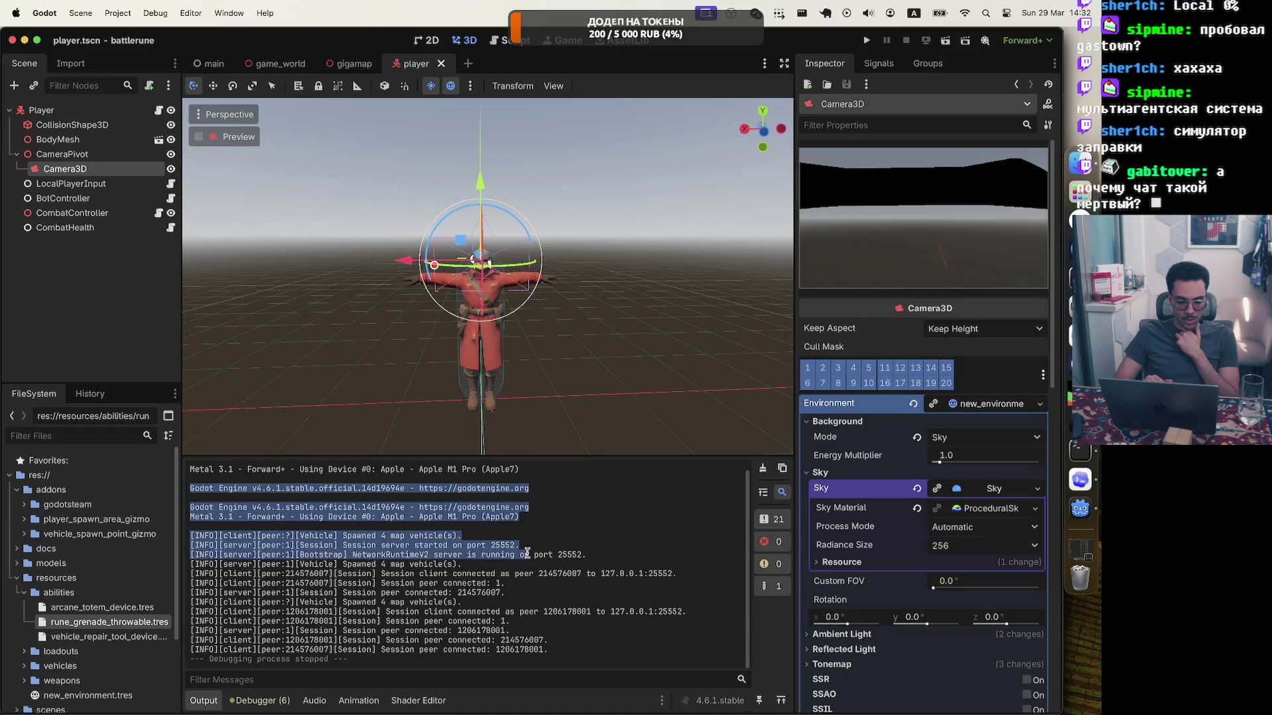
{"action": "left_click", "coordinate": [529, 583]}
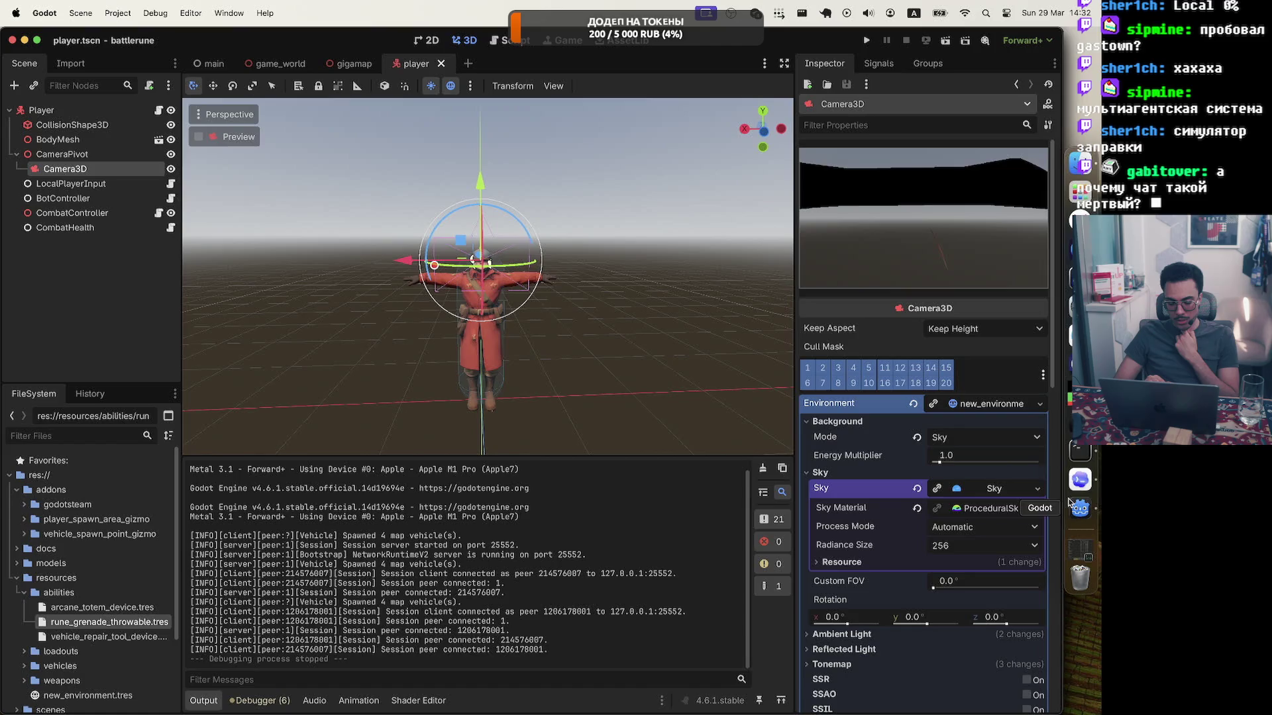
{"action": "left_click", "coordinate": [1080, 479]}
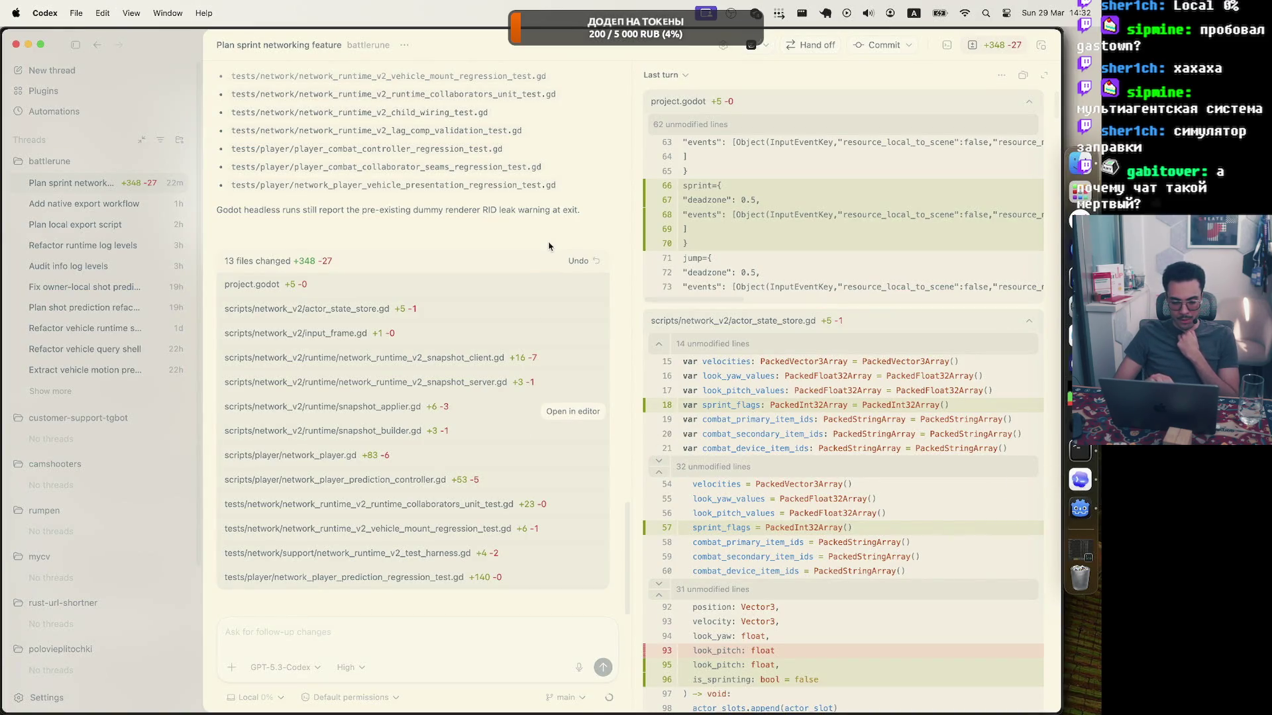
Dictate a follow-up in two parts asking Codex to plan a camera sweeping effect while sprinting.
{"action": "left_click", "coordinate": [554, 628]}
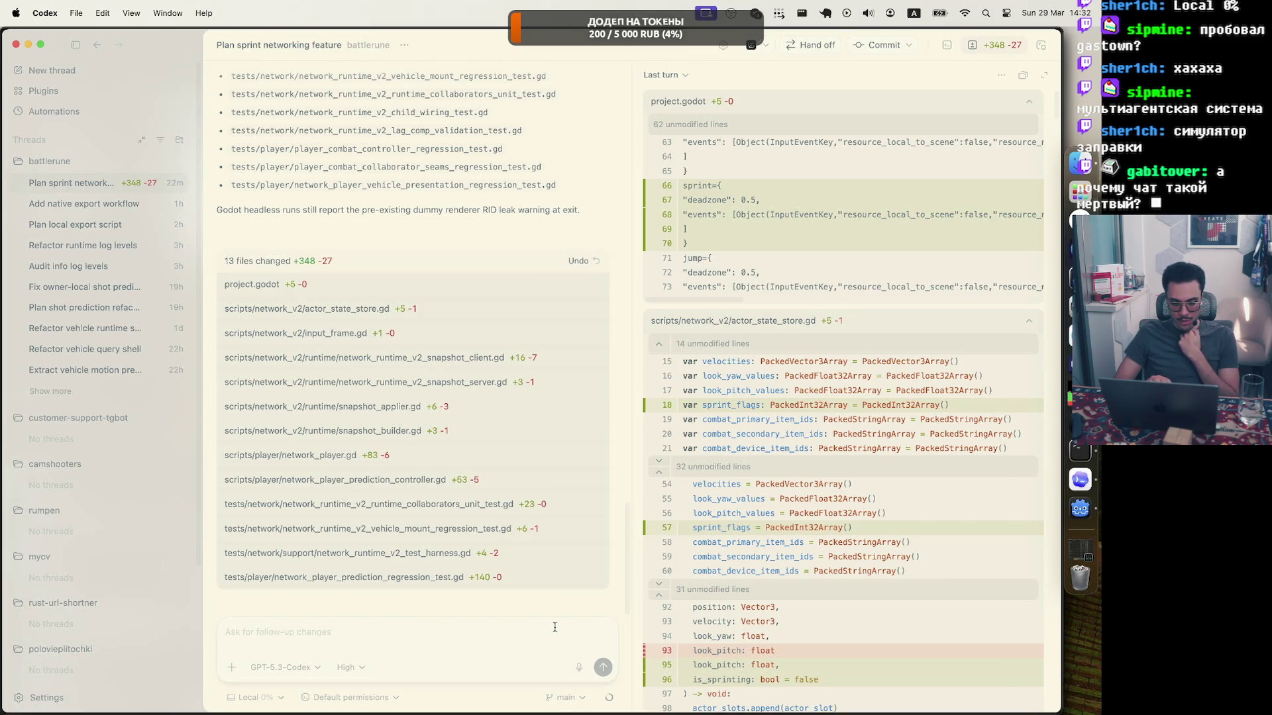
{"action": "left_click", "coordinate": [581, 671]}
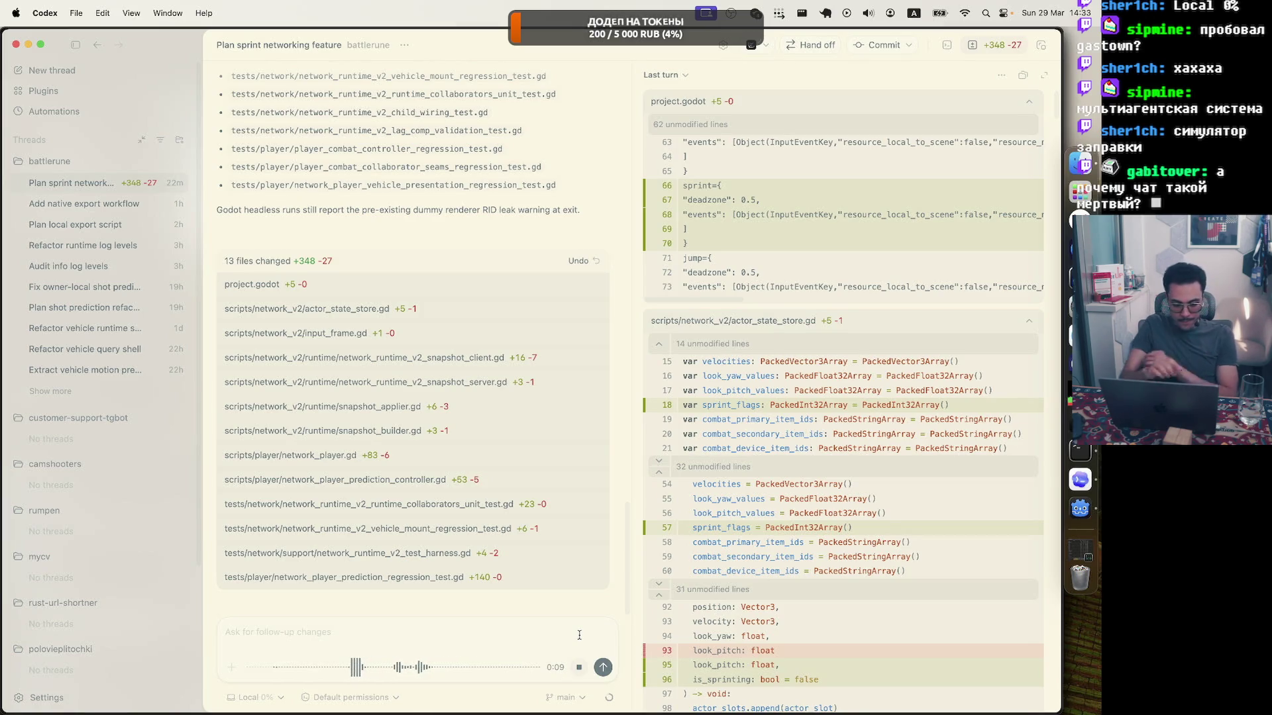
{"action": "left_click", "coordinate": [579, 667]}
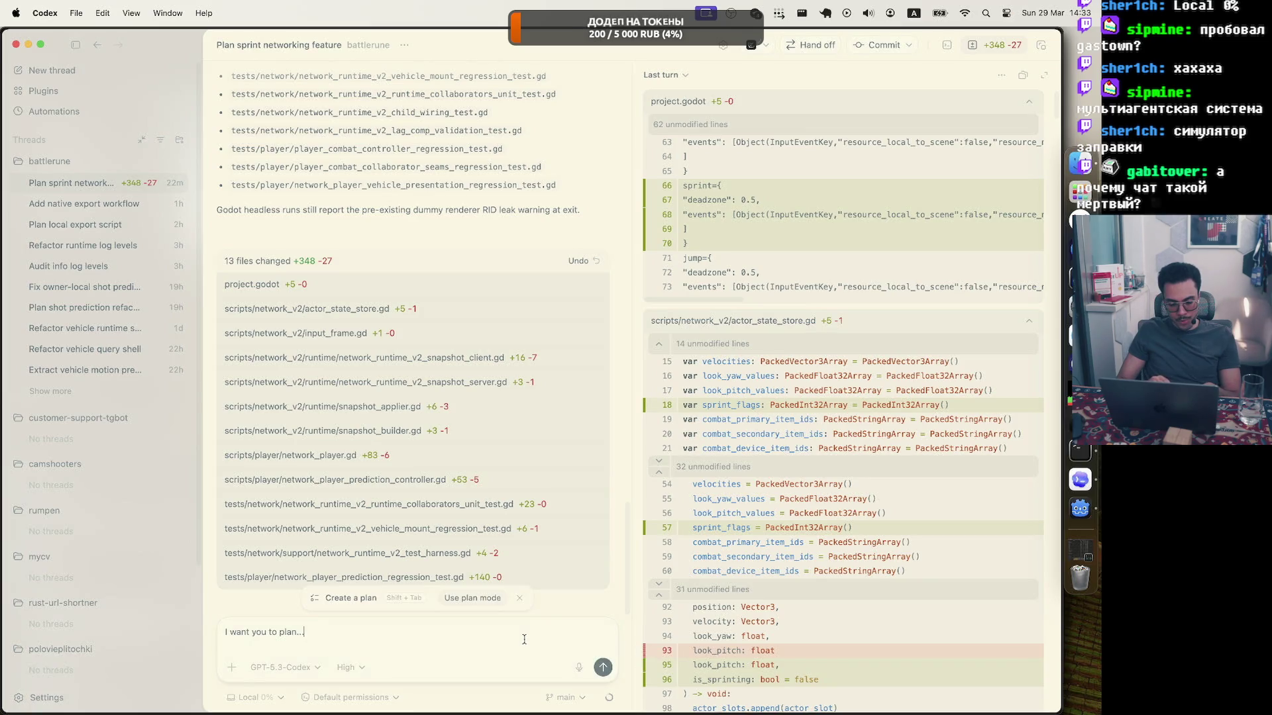
{"action": "left_click", "coordinate": [579, 668]}
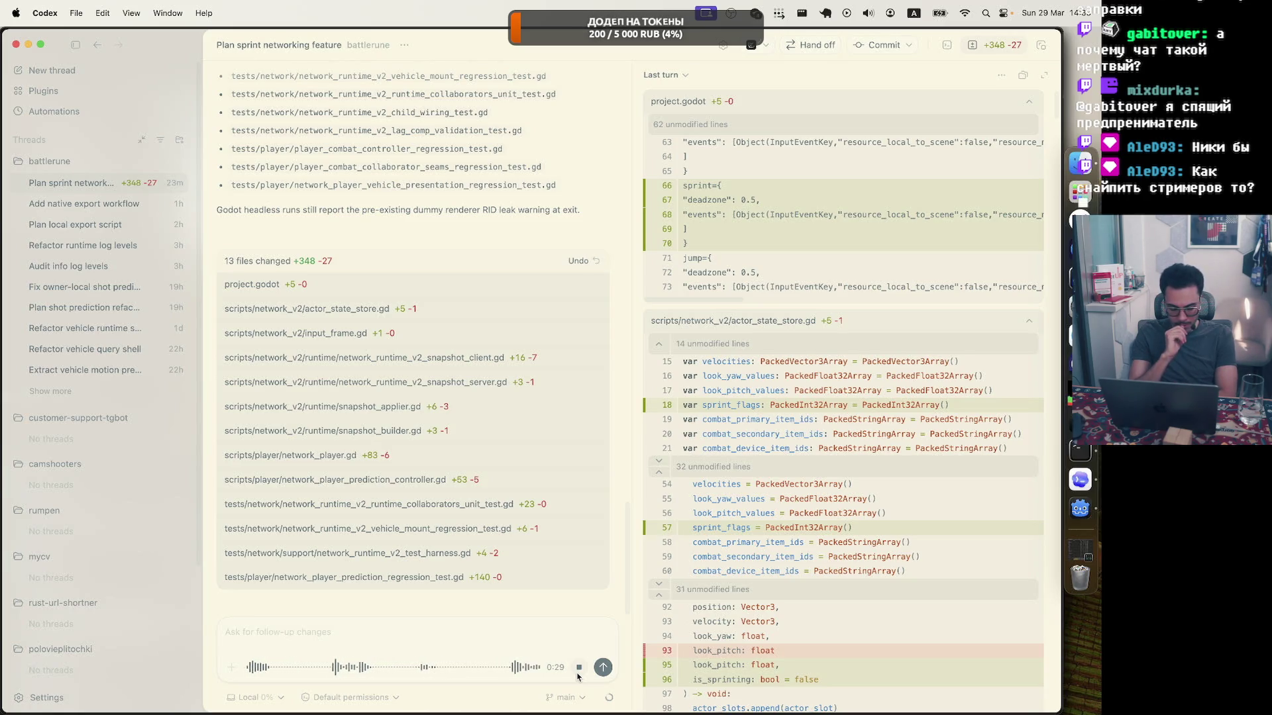
{"action": "left_click", "coordinate": [577, 673]}
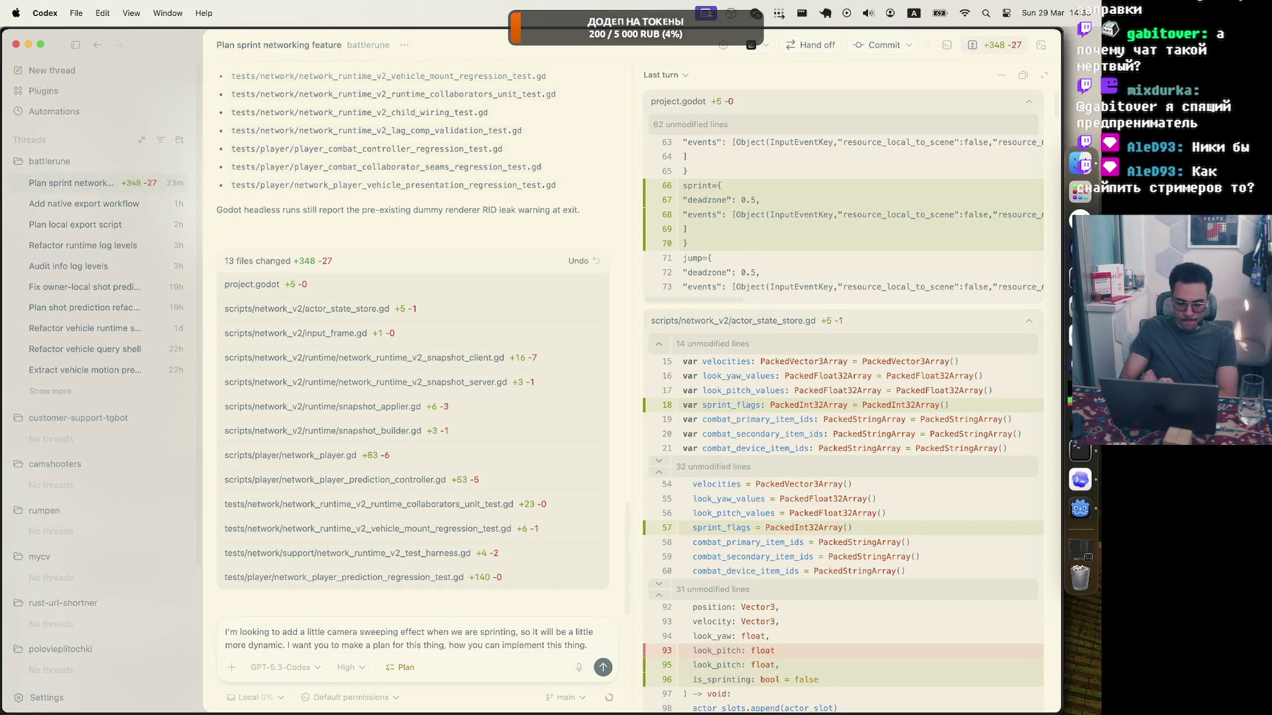
Submit the camera-sweep planning prompt and wait for Codex's question about sprint camera style.
{"action": "left_click", "coordinate": [607, 671]}
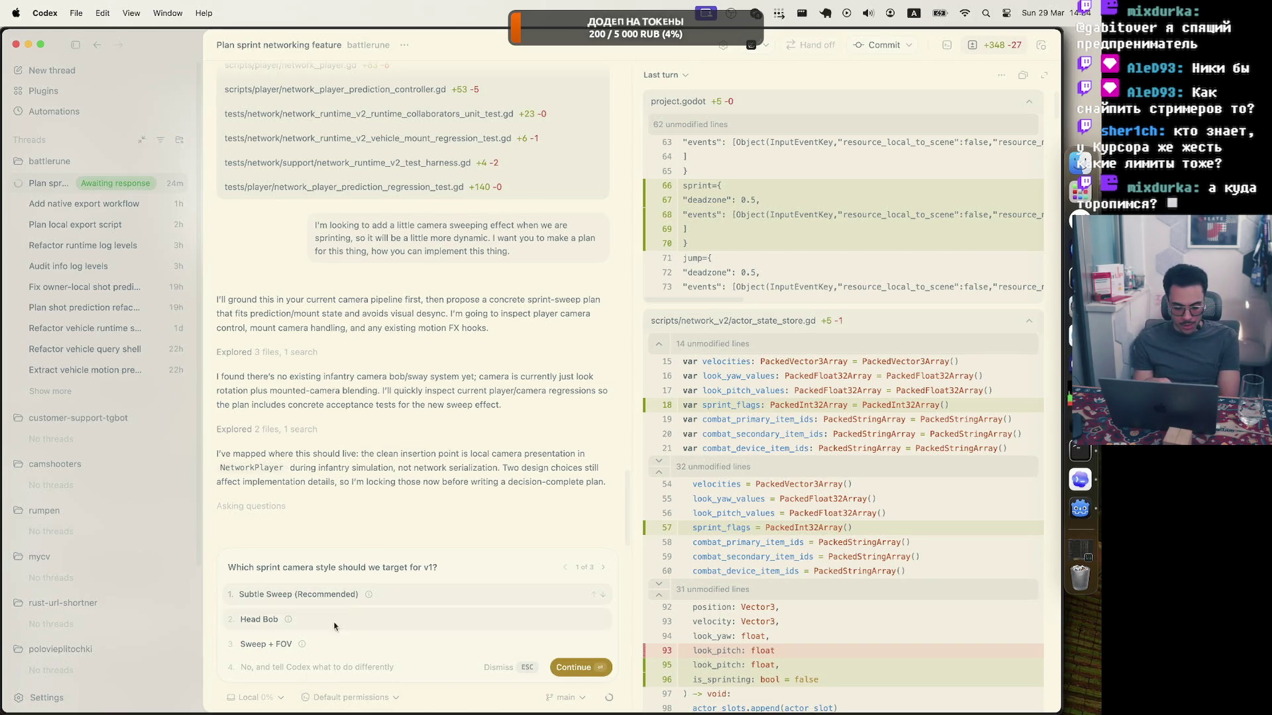
{"action": "mouse_move", "coordinate": [369, 599]}
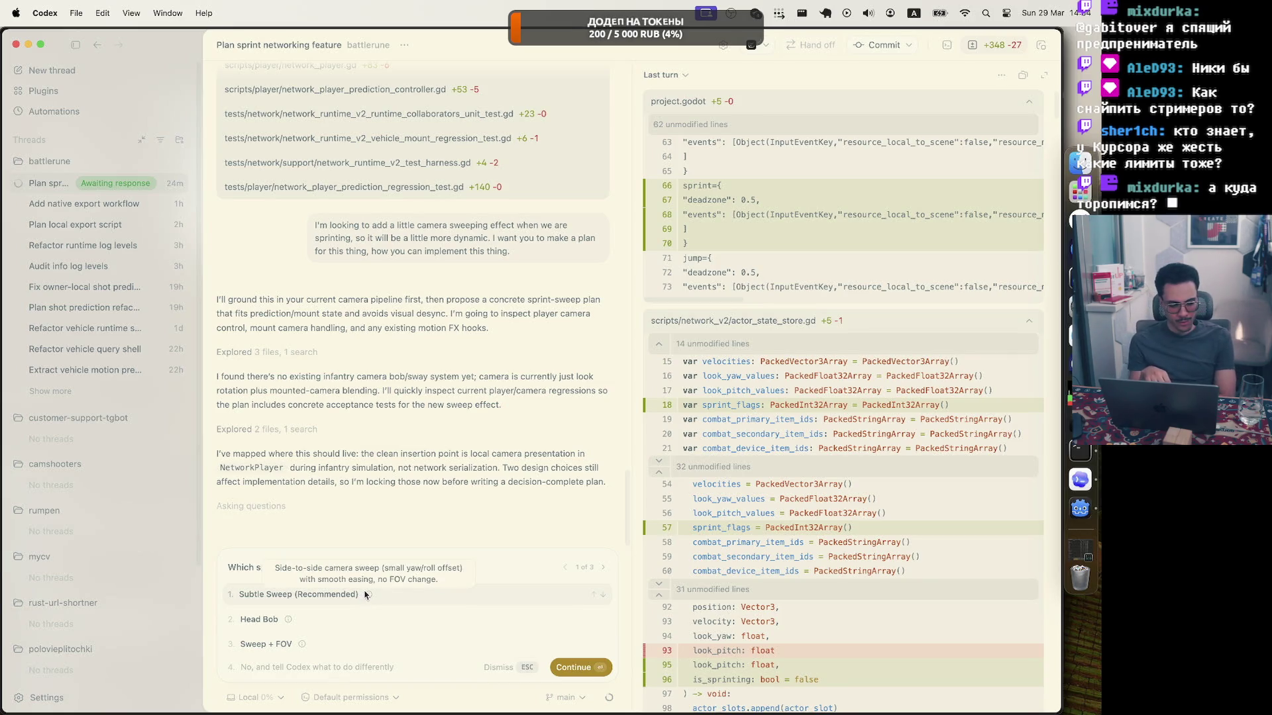
{"action": "mouse_move", "coordinate": [300, 647]}
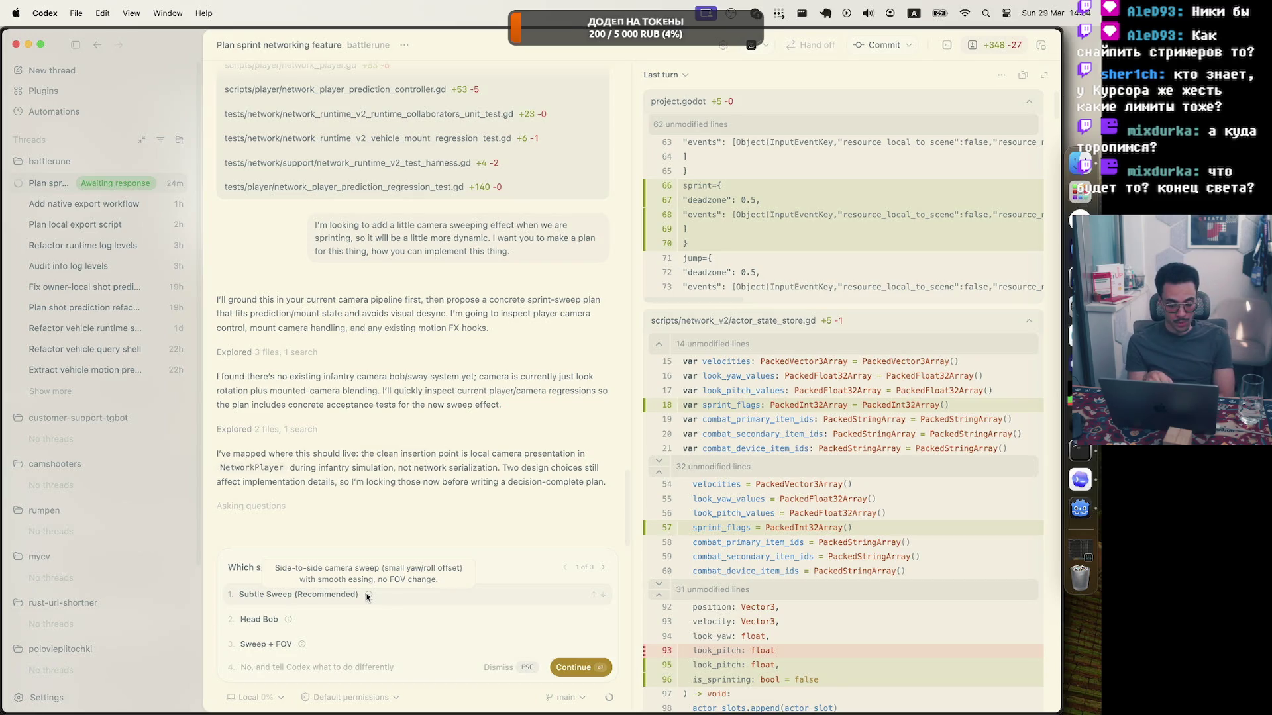
{"action": "mouse_move", "coordinate": [289, 623]}
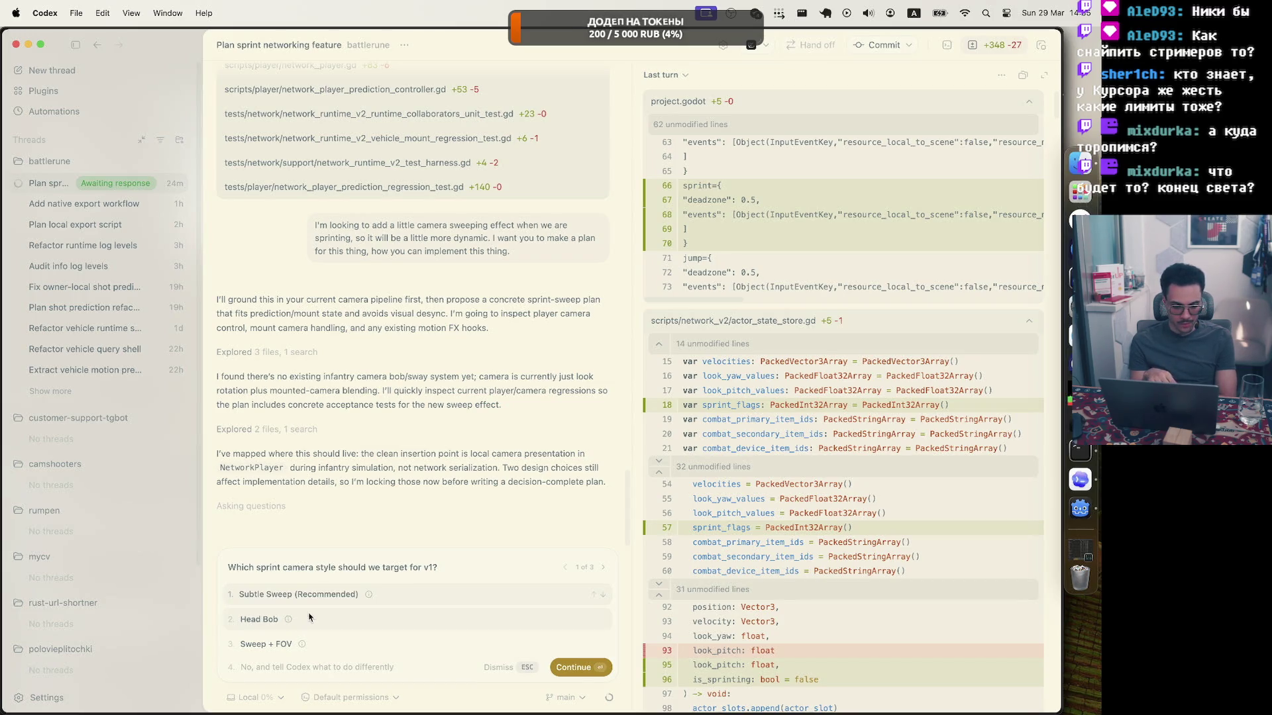
Answer 'Subtle Sweep' for camera style and 'Local Infantry Only' for who gets the sweep.
{"action": "left_click", "coordinate": [353, 595]}
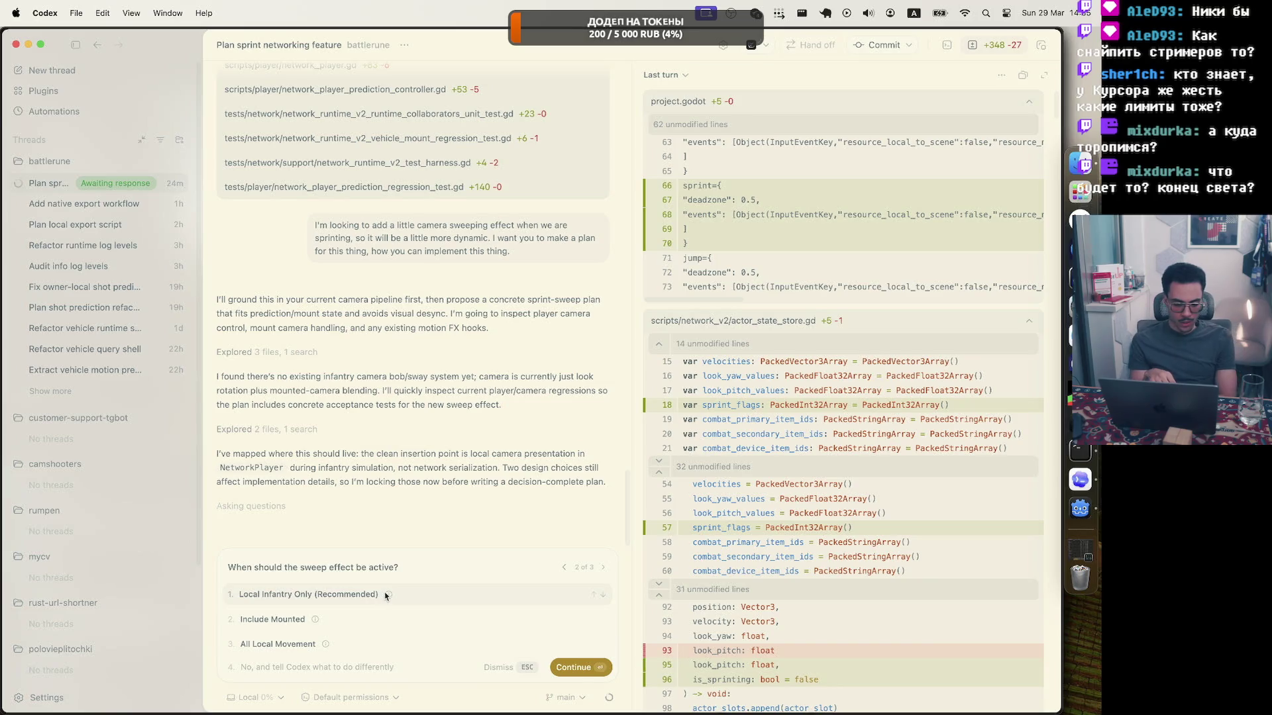
{"action": "mouse_move", "coordinate": [389, 595]}
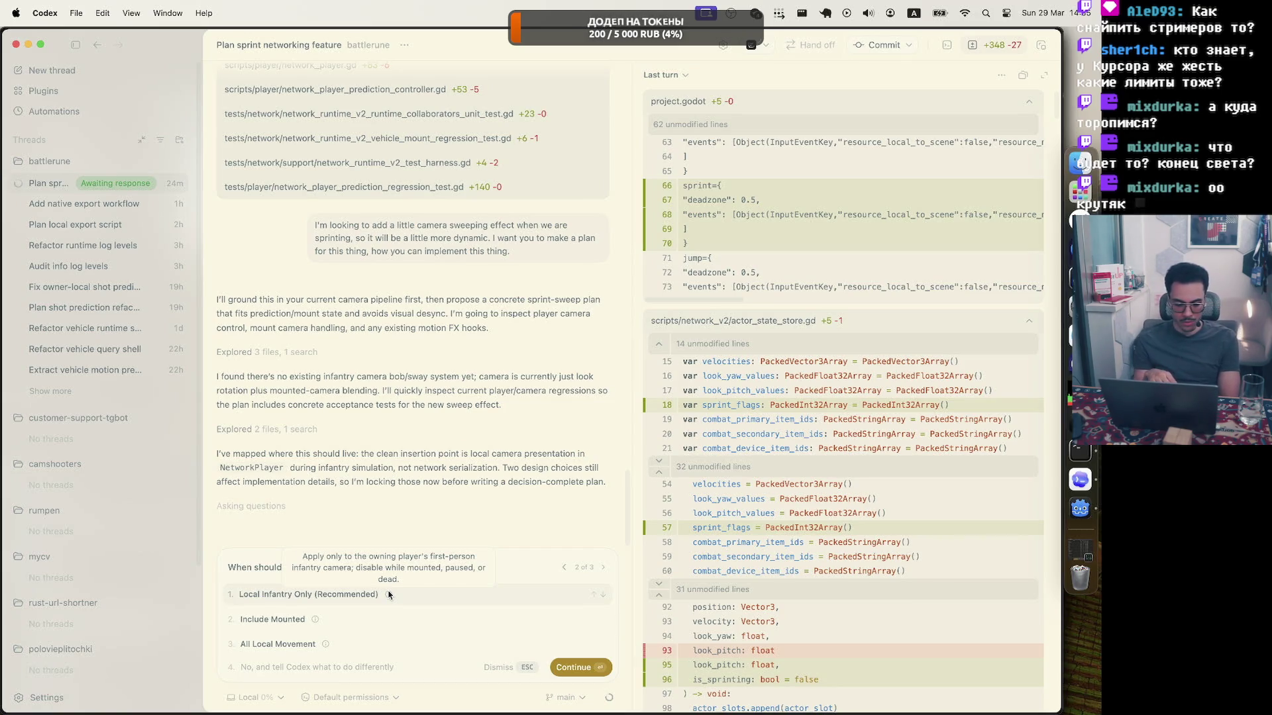
{"action": "left_click", "coordinate": [364, 598]}
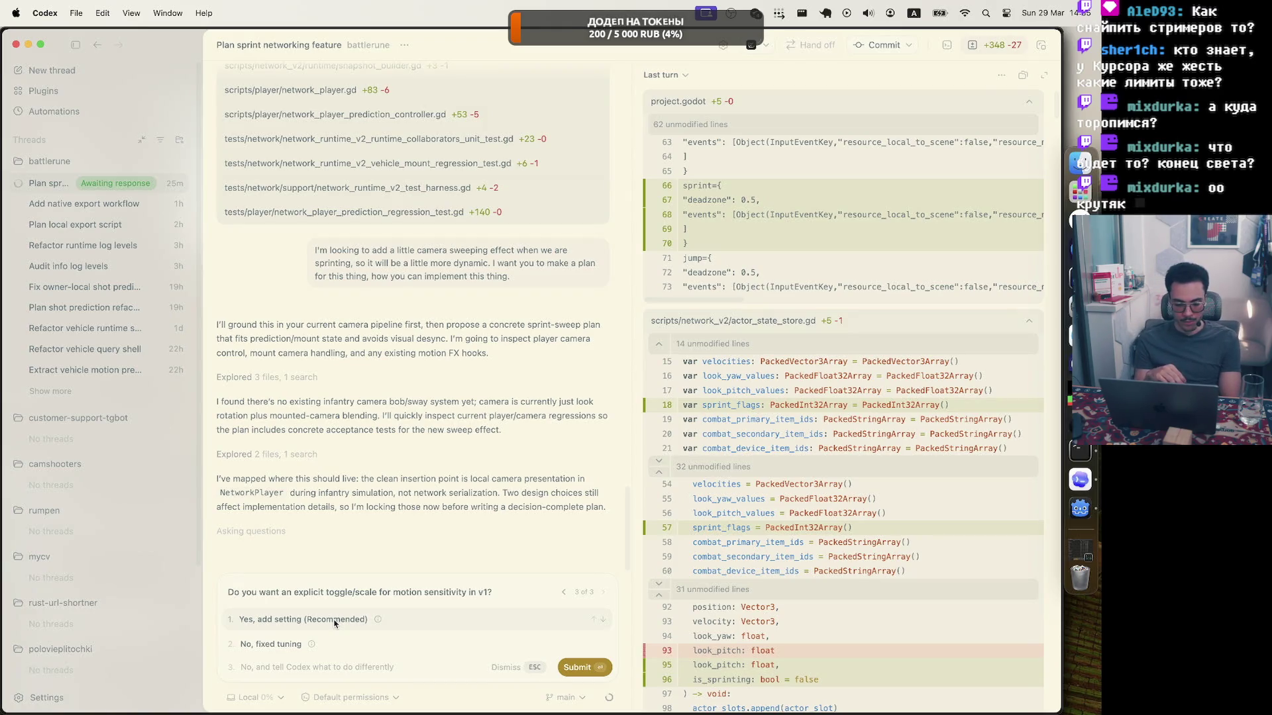
{"action": "mouse_move", "coordinate": [375, 623]}
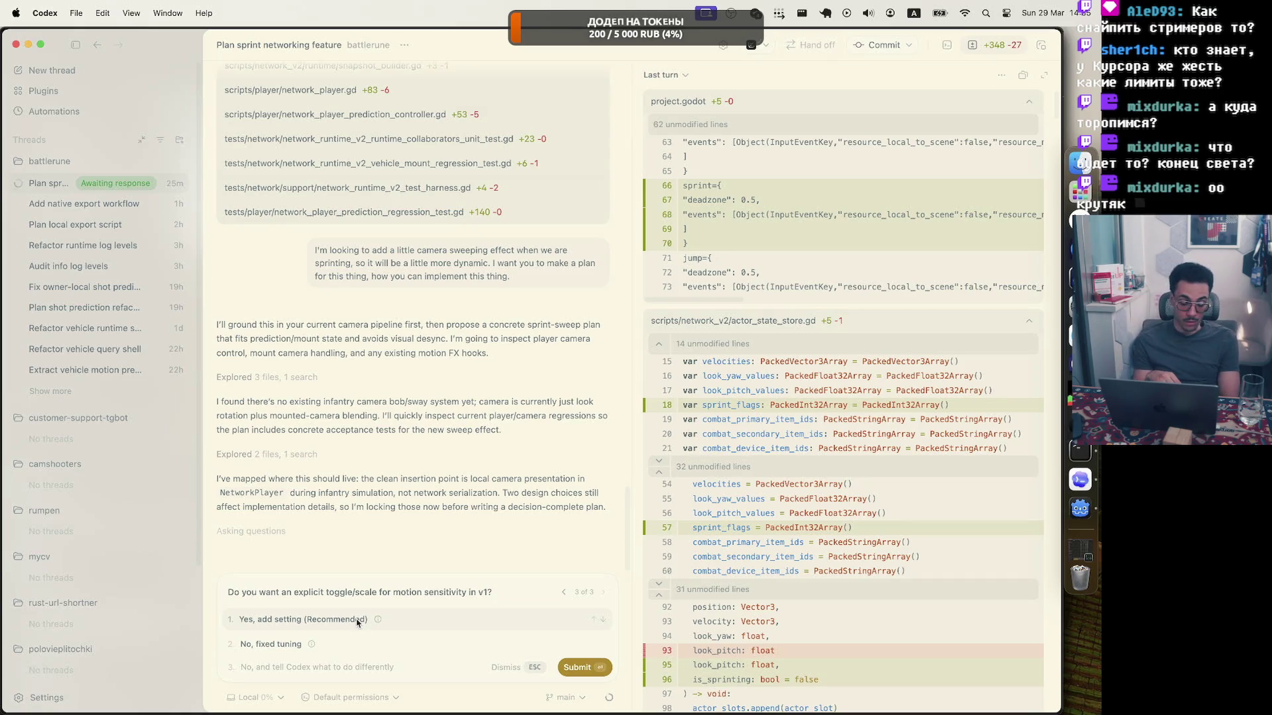
Choose 'Yes, add setting' for motion sensitivity and expose it via 'Script Exports'.
{"action": "left_click", "coordinate": [355, 620]}
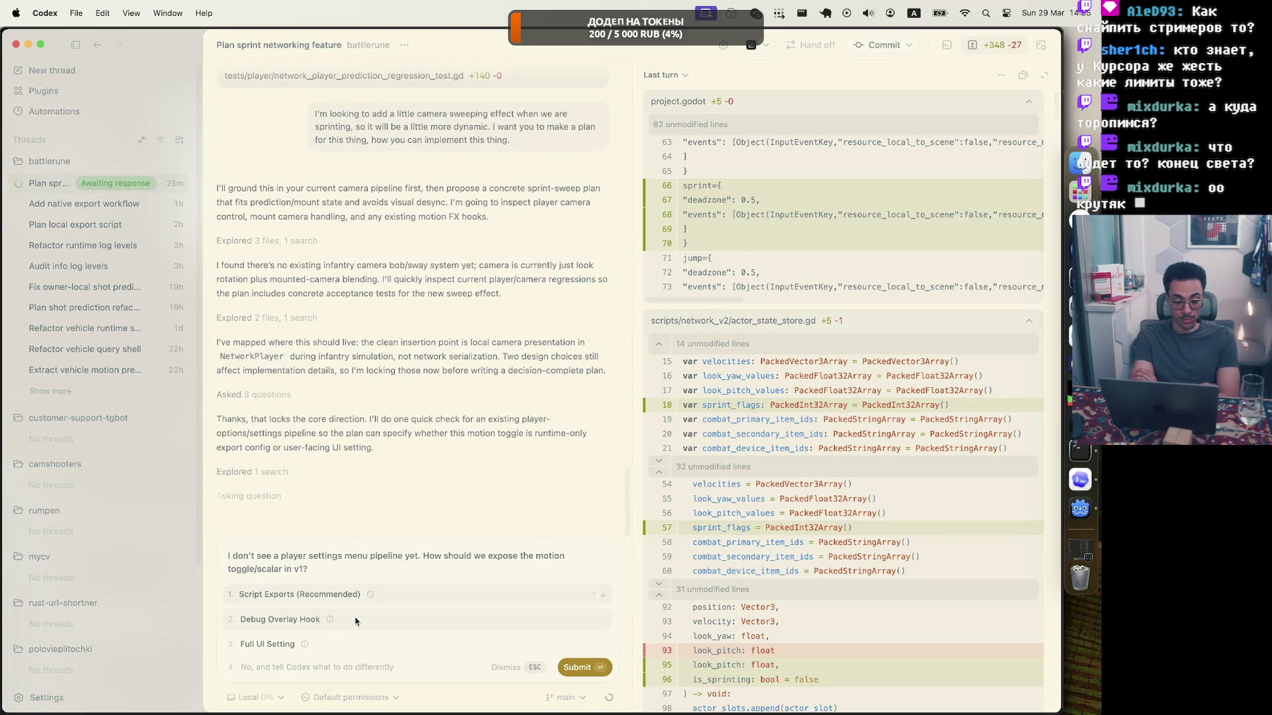
{"action": "mouse_move", "coordinate": [370, 595]}
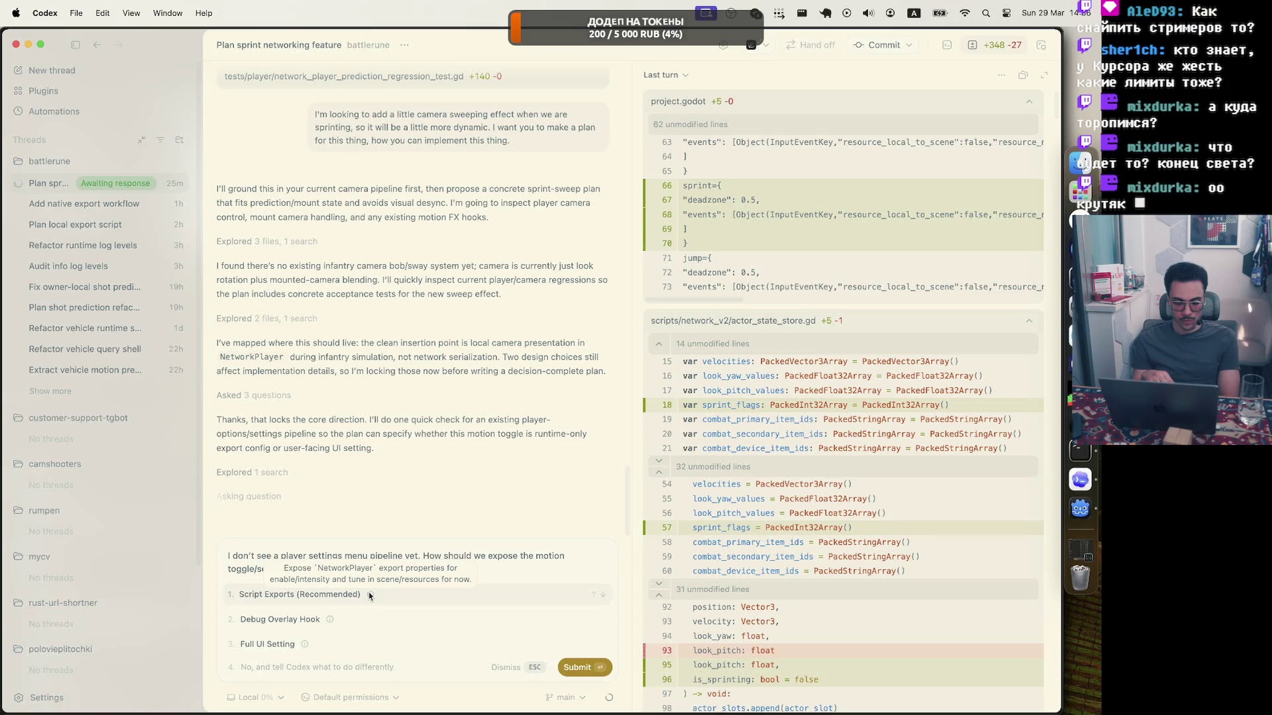
{"action": "key", "text": "Return"}
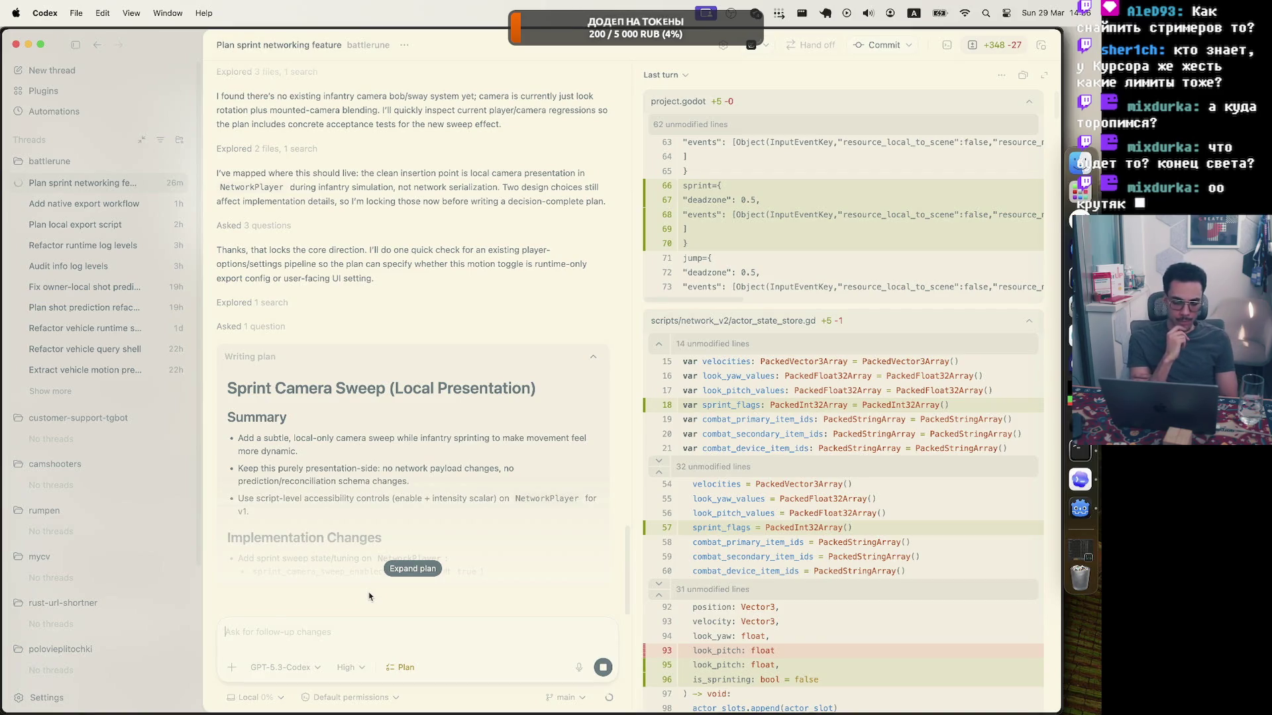
Expand the 'Sprint Camera Sweep (Local Presentation)' plan to read it through to 'Implement this plan?'.
{"action": "left_click", "coordinate": [412, 570]}
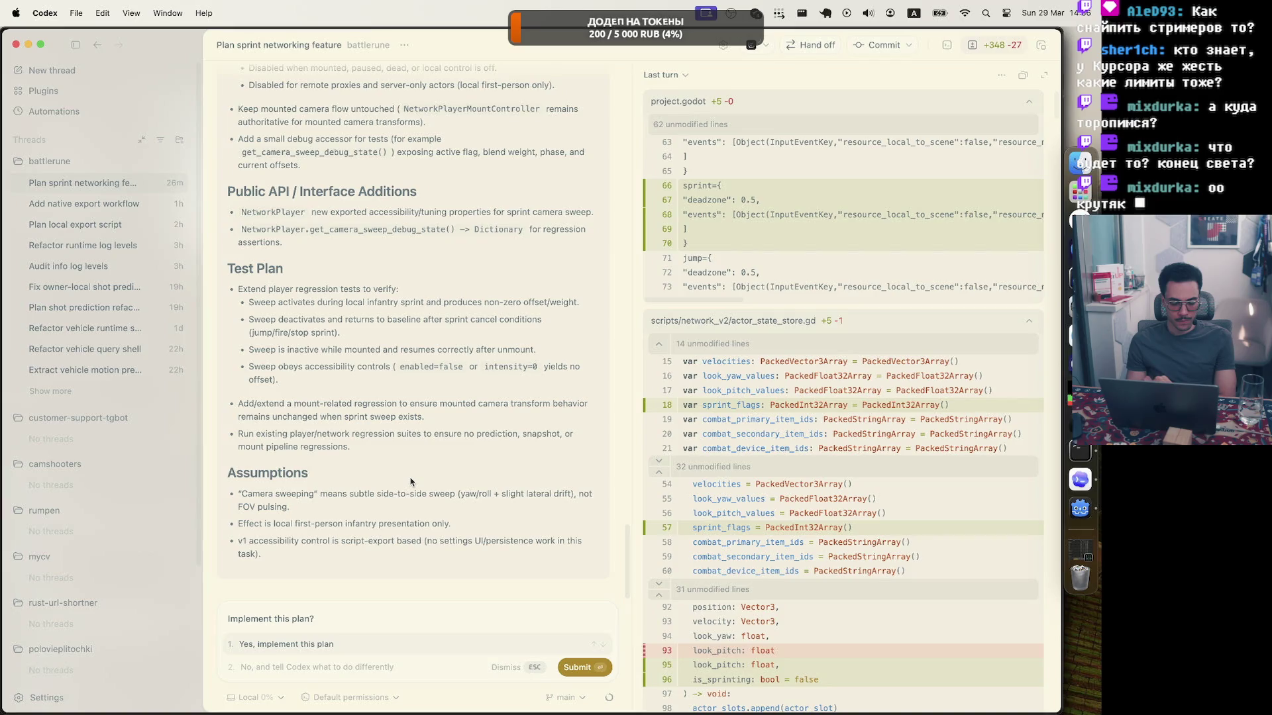
Approve 'Yes, implement this plan' so Codex starts coding, then bring up the Godot editor.
{"action": "left_click", "coordinate": [349, 646]}
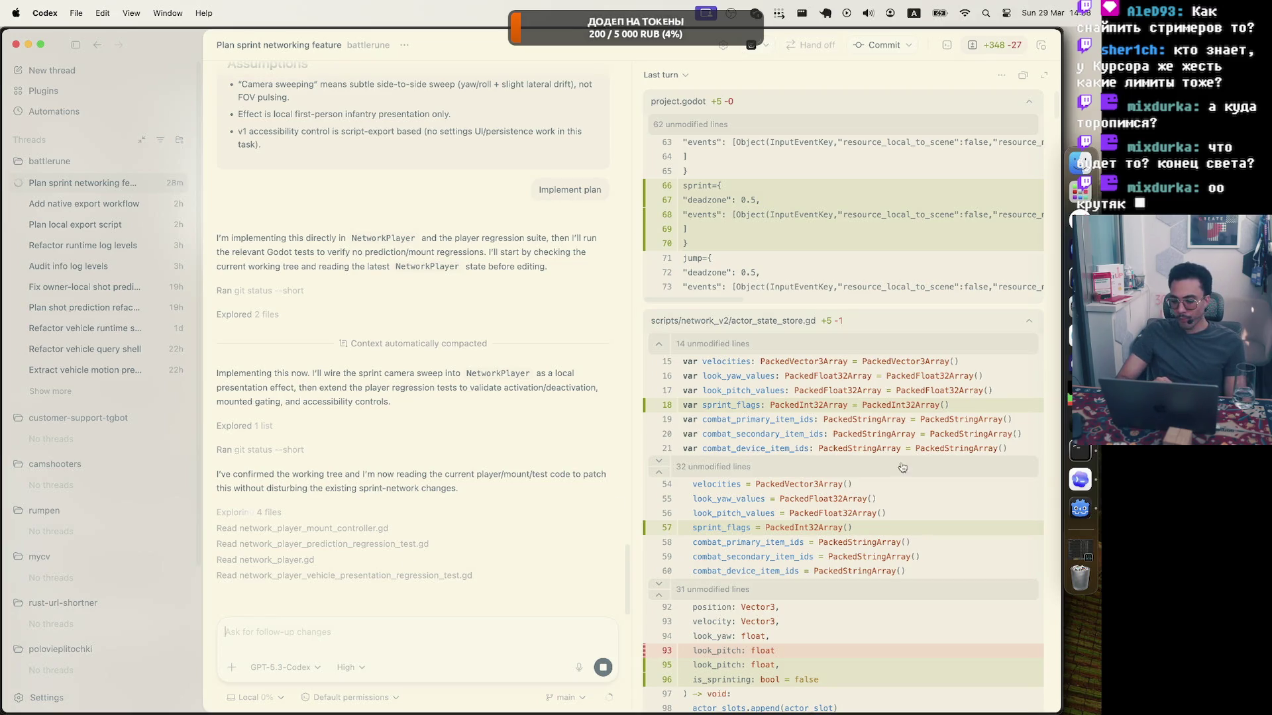
{"action": "left_click", "coordinate": [1080, 509]}
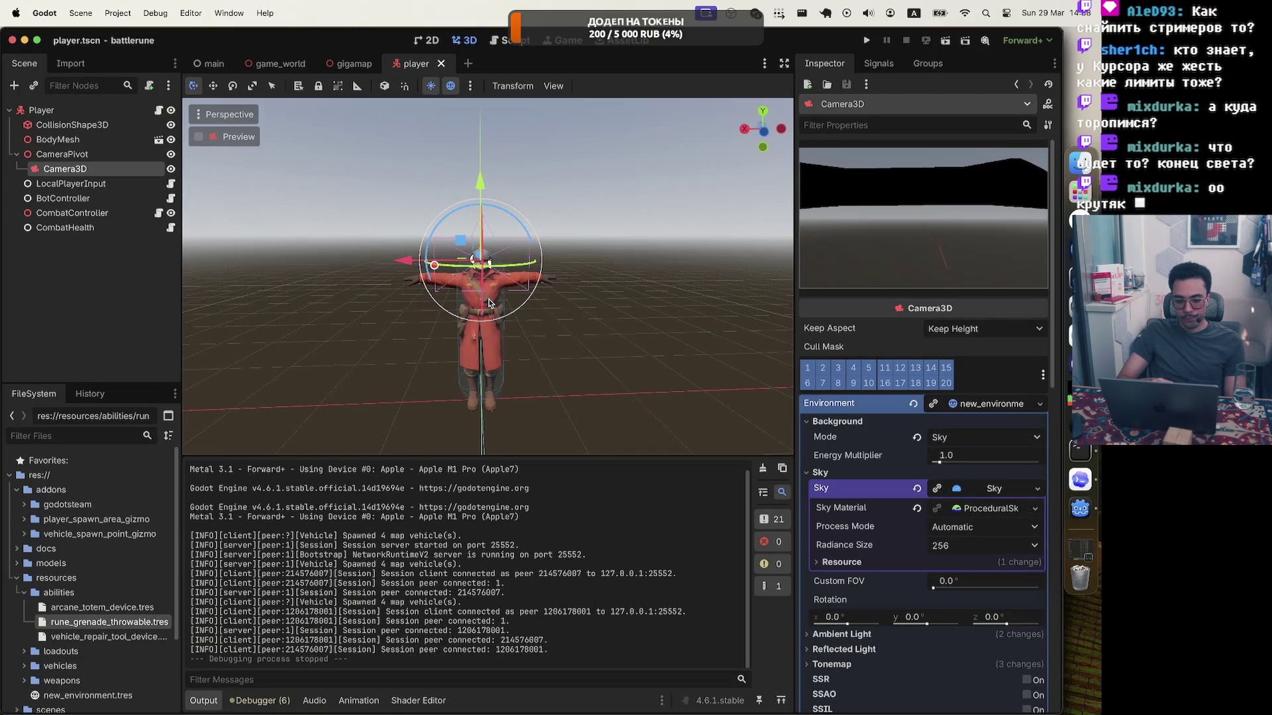
Review the Dokploy battlerune game-server Deploy Settings in the browser, then return to Codex.
{"action": "scroll", "coordinate": [489, 302], "scroll_direction": "up", "scroll_amount": 2}
{"action": "key", "text": "super+Tab"}
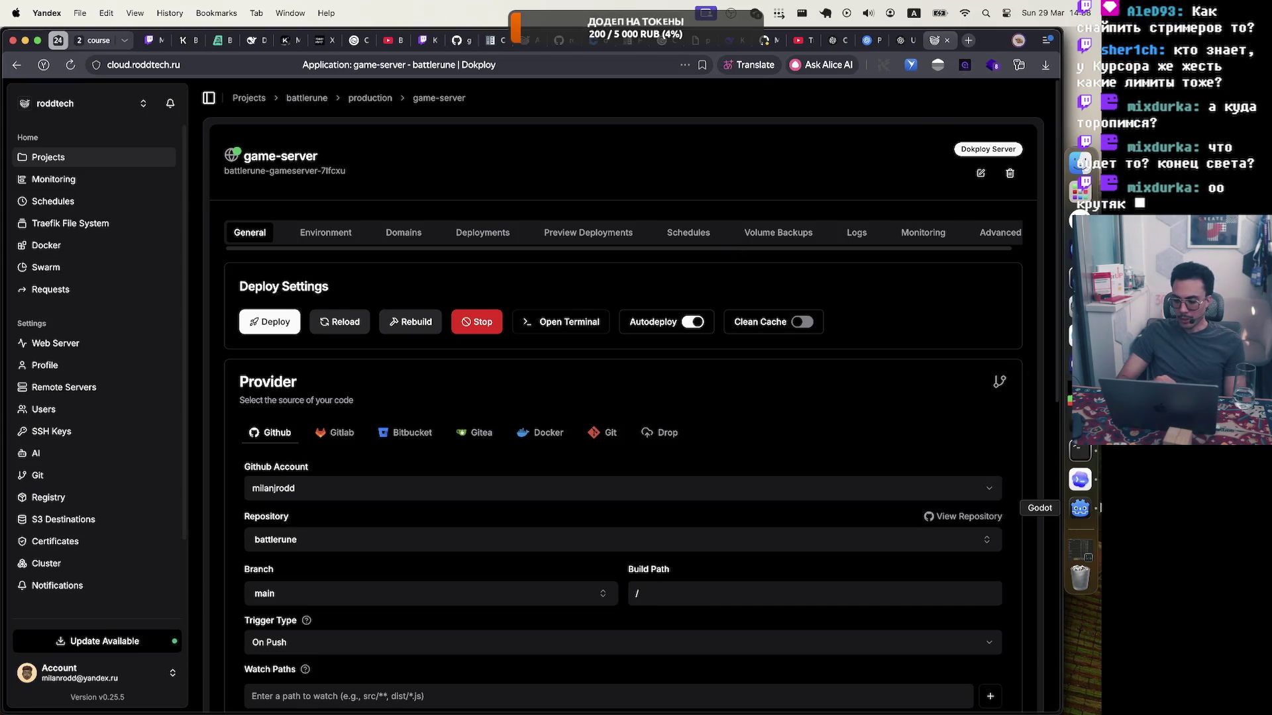
{"action": "left_click", "coordinate": [1079, 479]}
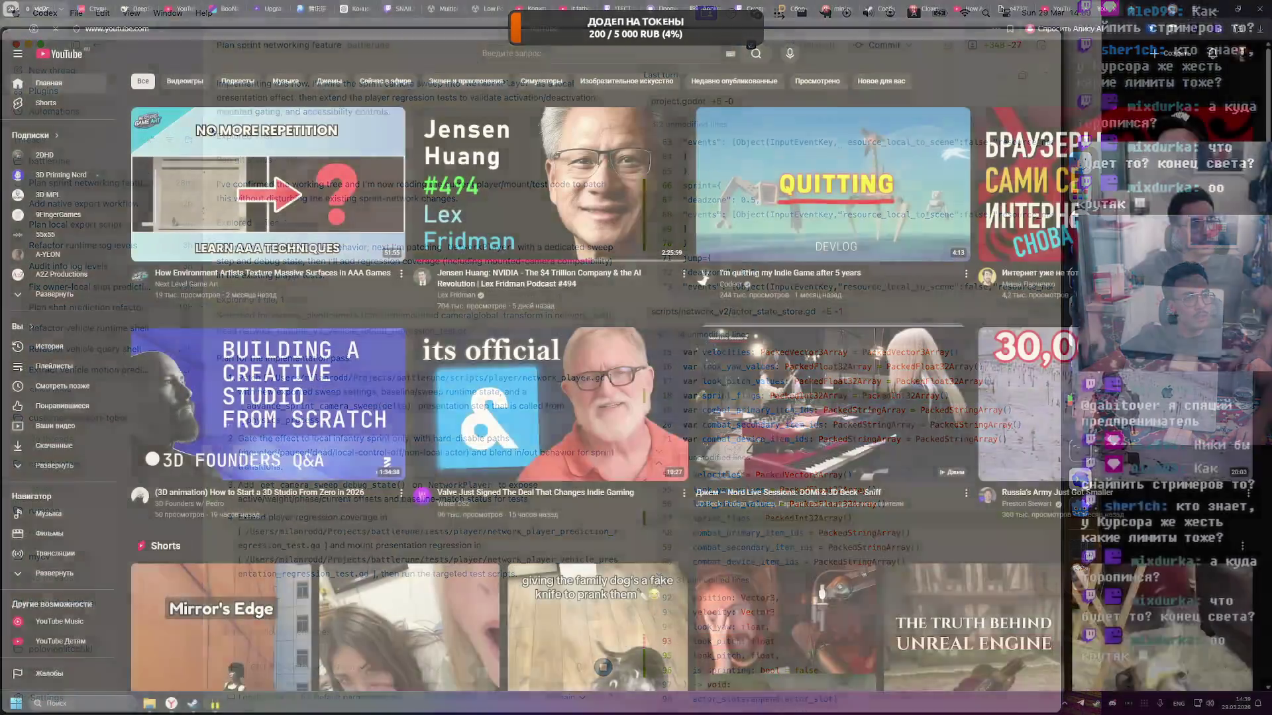
Search YouTube for 'nvidia komodo'.
{"action": "mouse_move", "coordinate": [543, 192]}
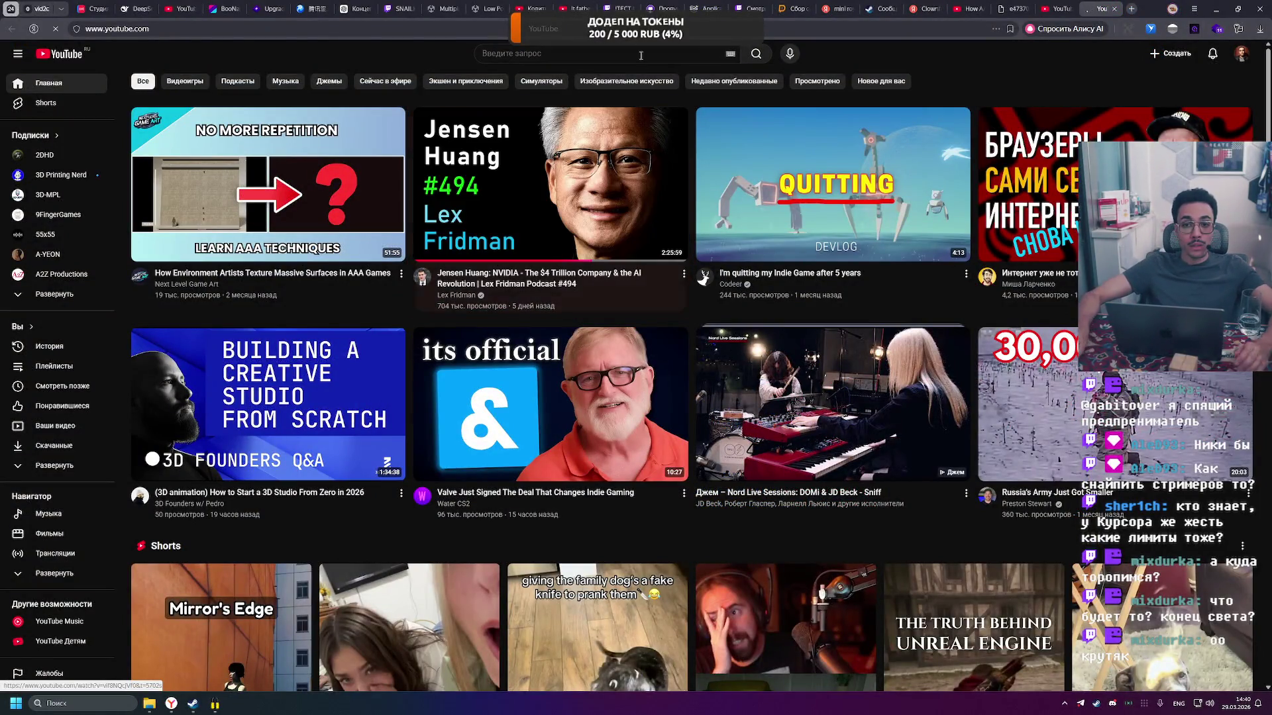
{"action": "left_click", "coordinate": [589, 53]}
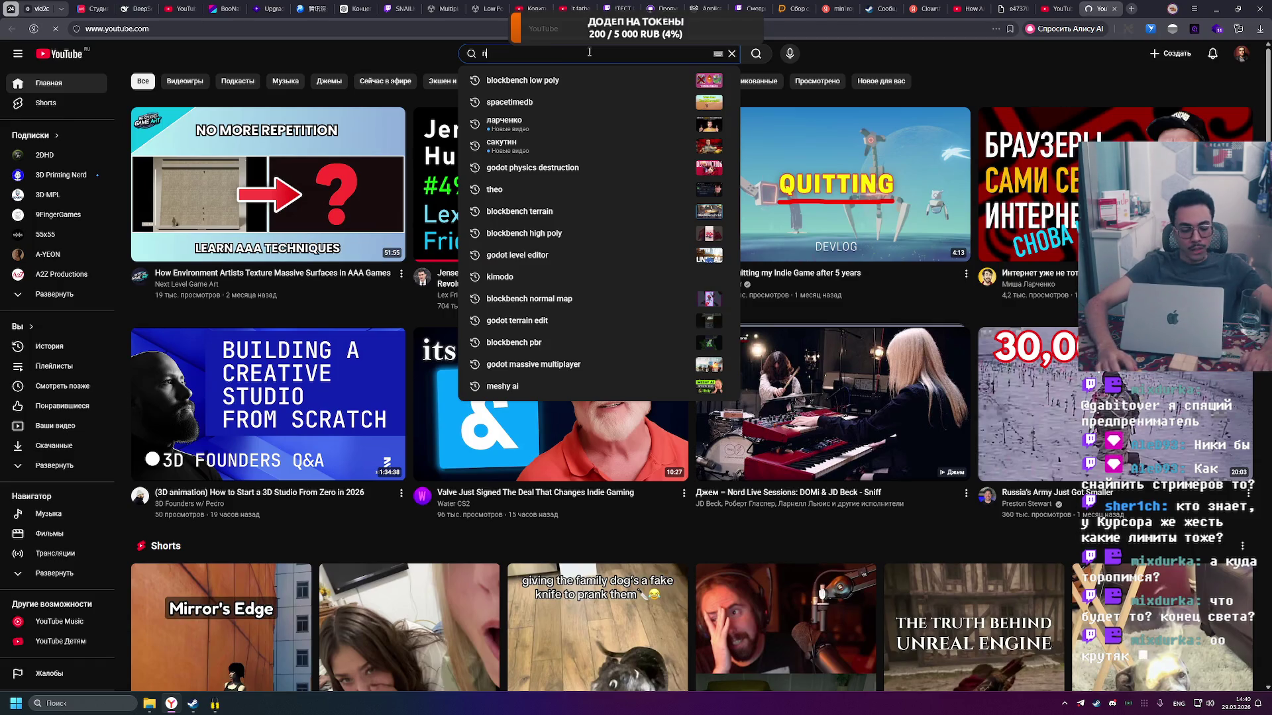
{"action": "type", "text": "vidi"}
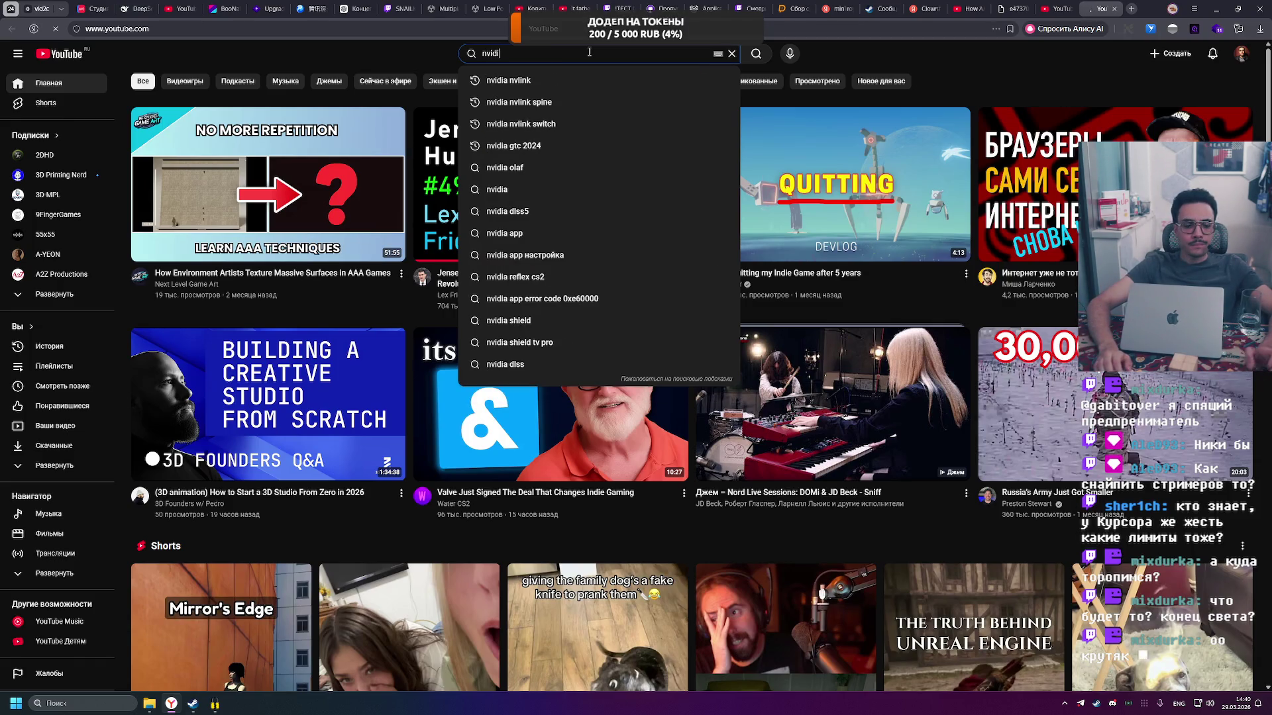
{"action": "type", "text": "a ko"}
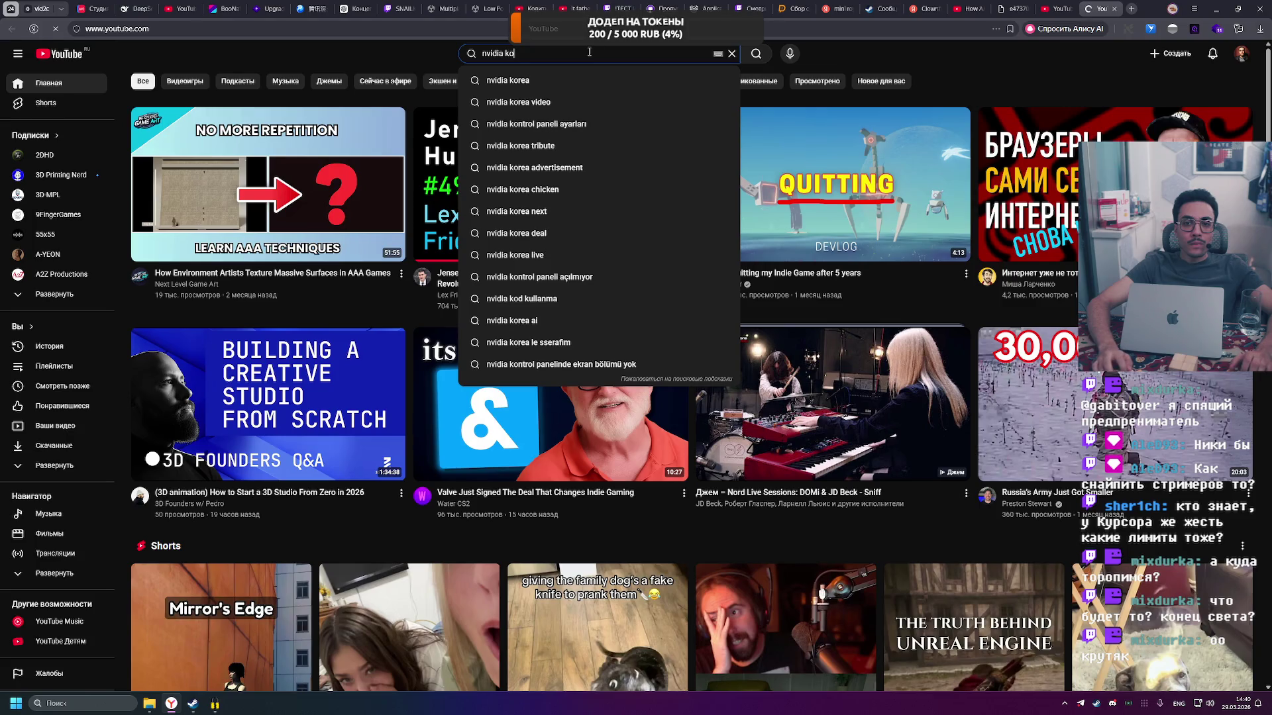
{"action": "type", "text": "m"}
{"action": "key", "text": "BackSpace"}
{"action": "key", "text": "BackSpace"}
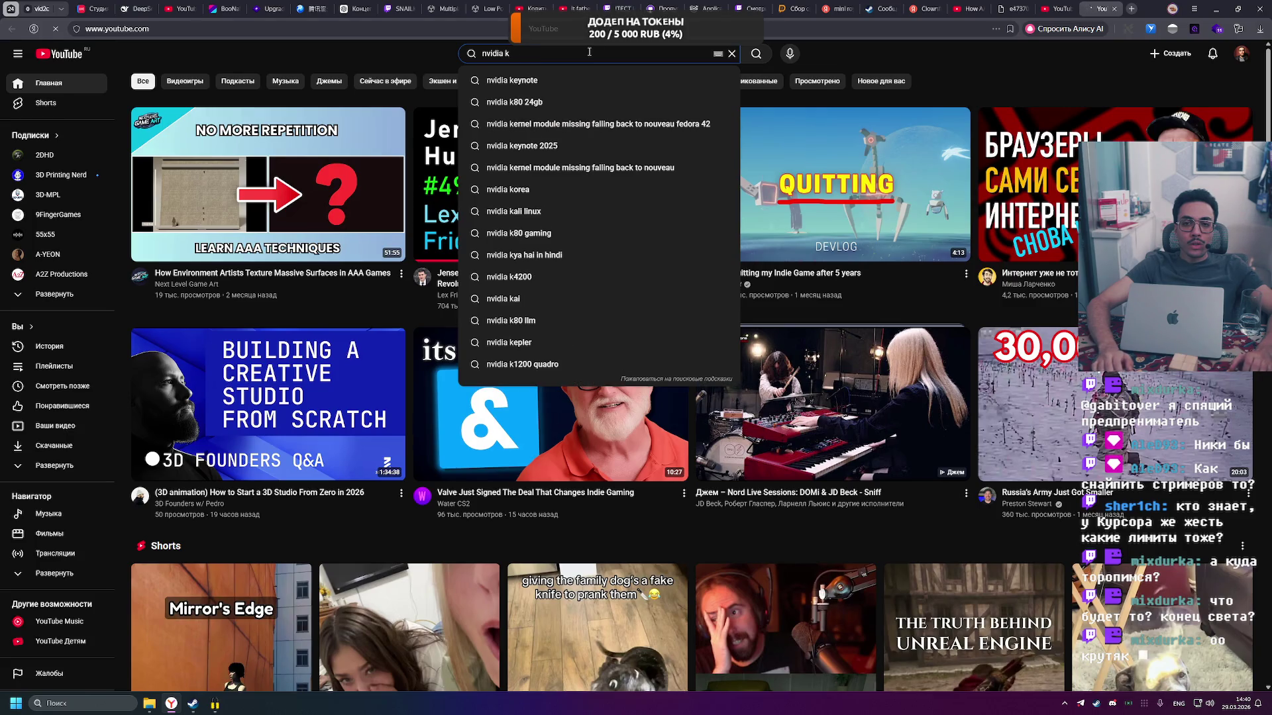
{"action": "type", "text": "im"}
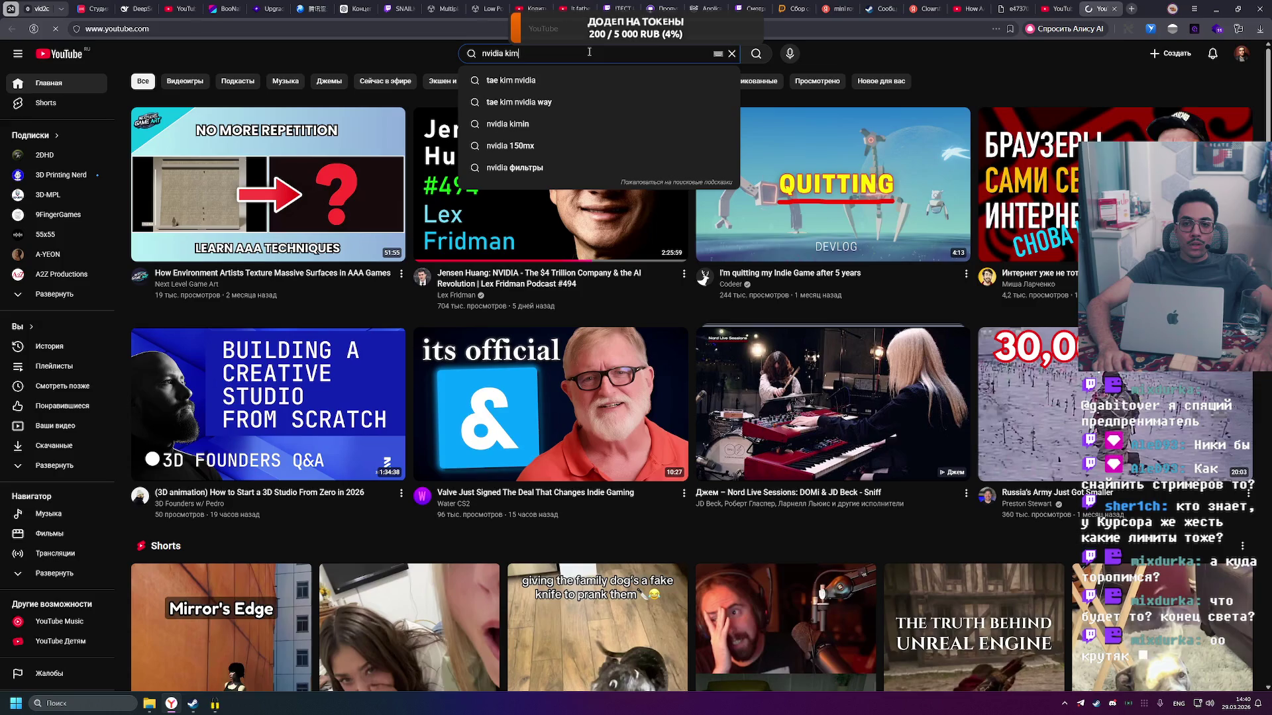
{"action": "key", "text": "BackSpace"}
{"action": "key", "text": "BackSpace"}
{"action": "type", "text": "omodo"}
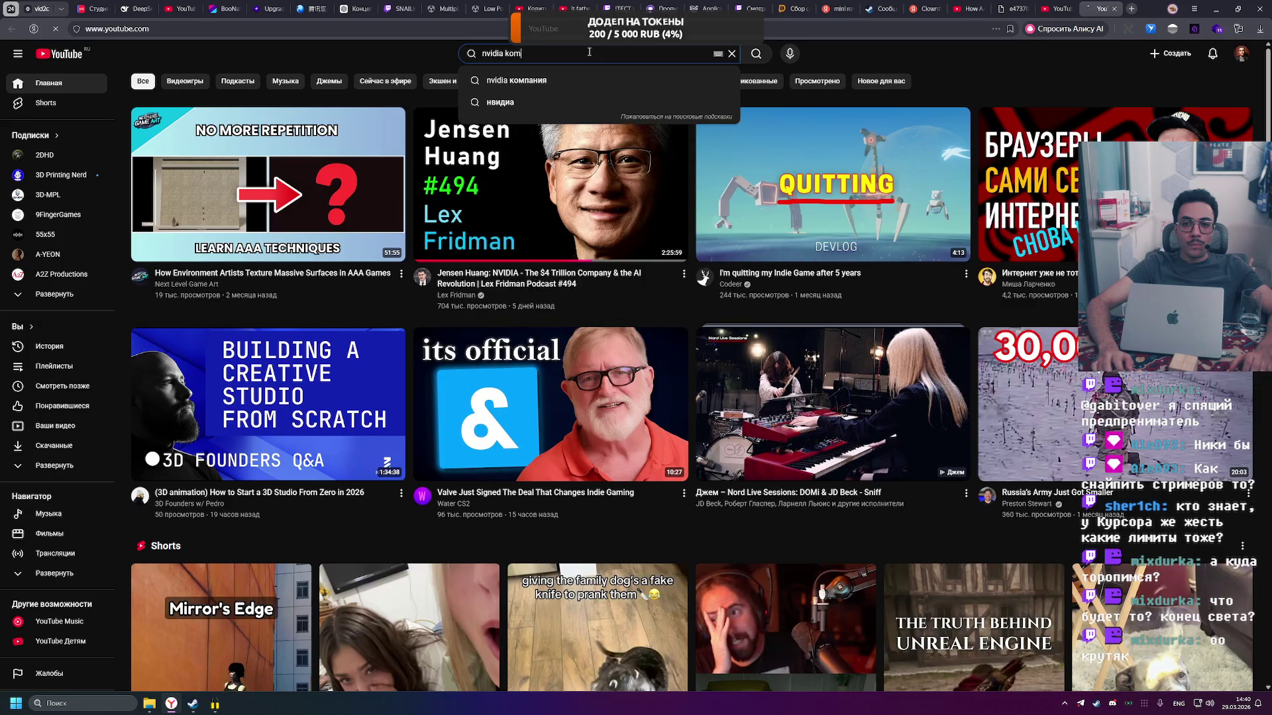
{"action": "key", "text": "Return"}
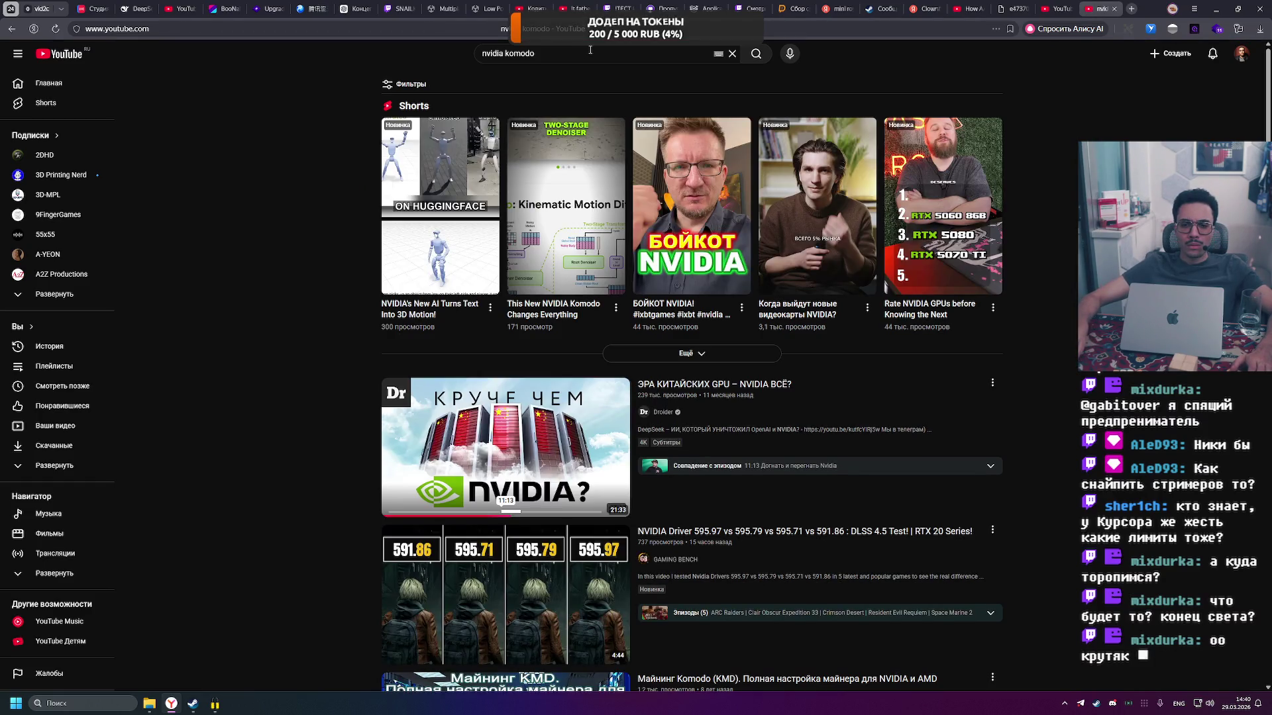
Correct the query to 'nvidia kimodo' and rerun the search.
{"action": "left_click", "coordinate": [551, 54]}
{"action": "key", "text": "BackSpace"}
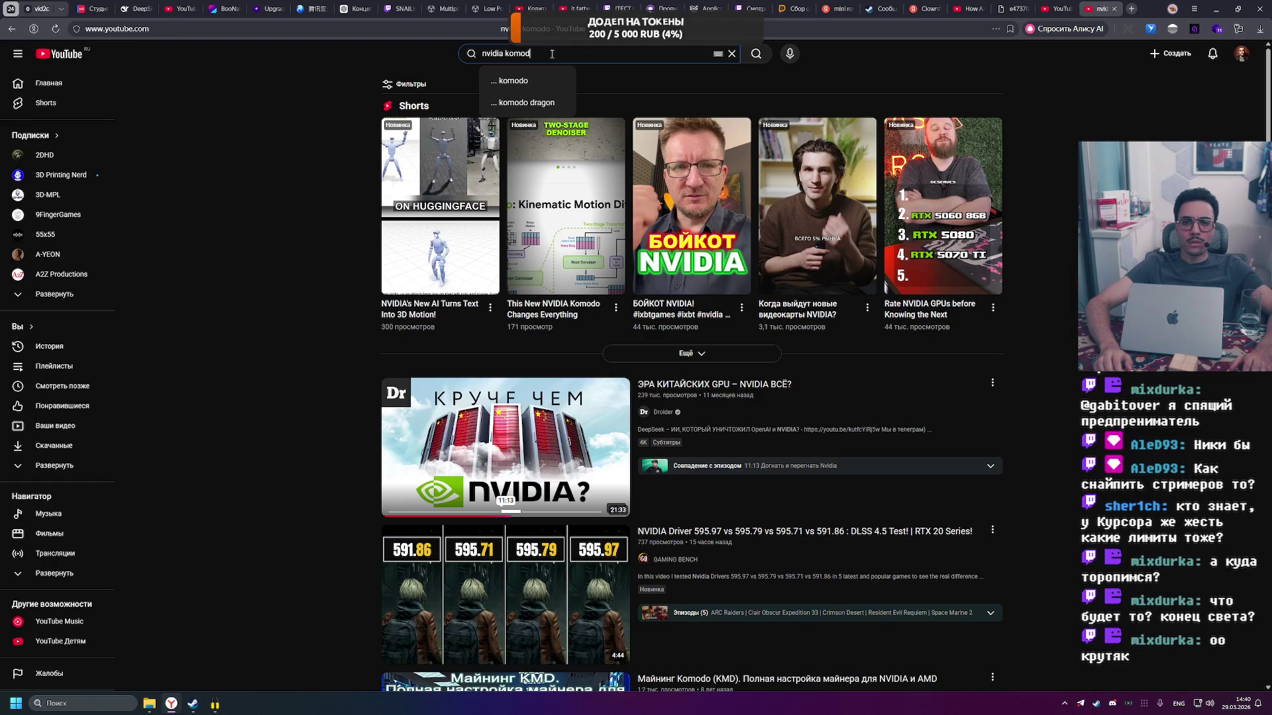
{"action": "key", "text": "BackSpace"}
{"action": "key", "text": "BackSpace"}
{"action": "key", "text": "BackSpace"}
{"action": "type", "text": "imodo"}
{"action": "key", "text": "Return"}
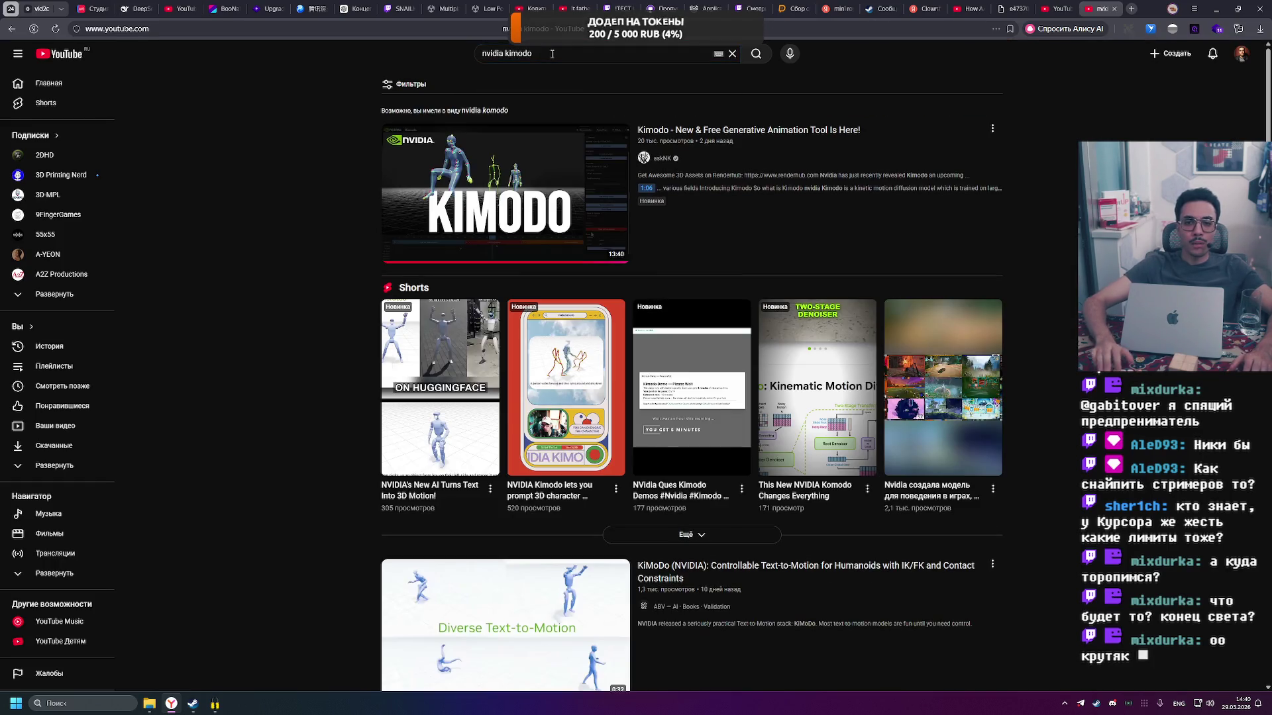
Play the Kimodo generative animation video with 'Живые голоса' voice-over and skip ahead to about 1:10.
{"action": "left_click", "coordinate": [507, 206]}
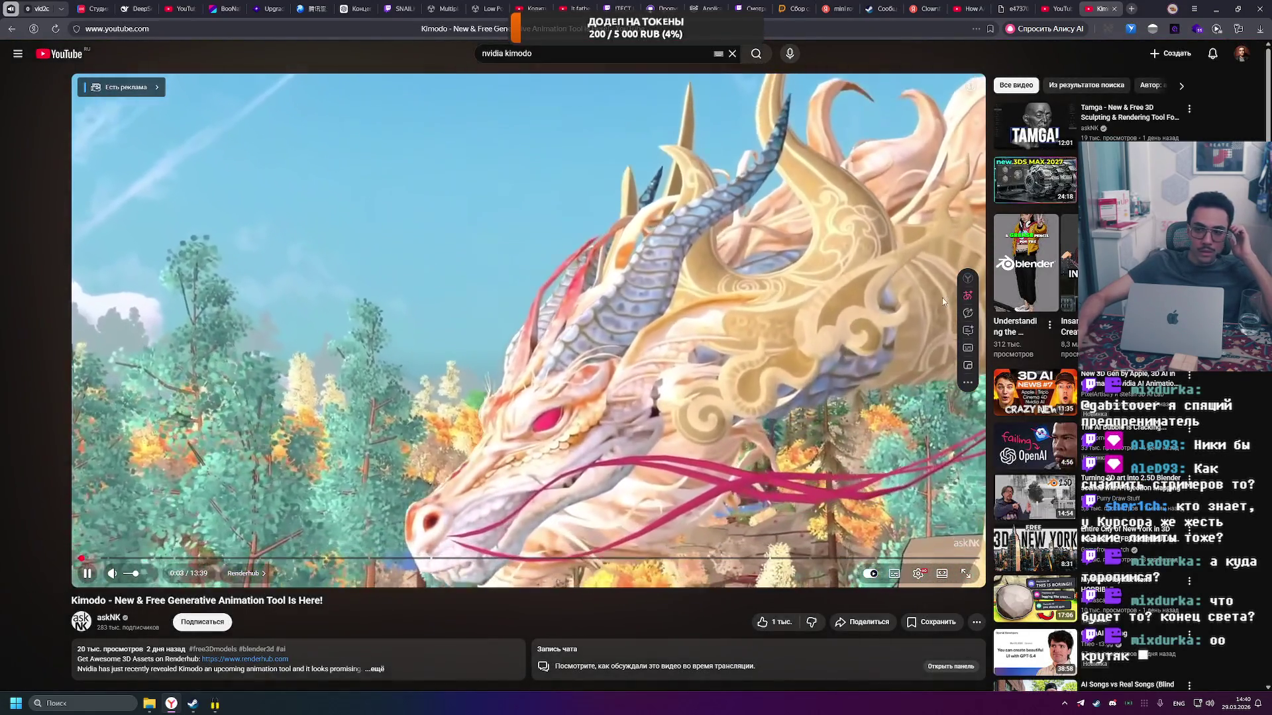
{"action": "mouse_move", "coordinate": [977, 300]}
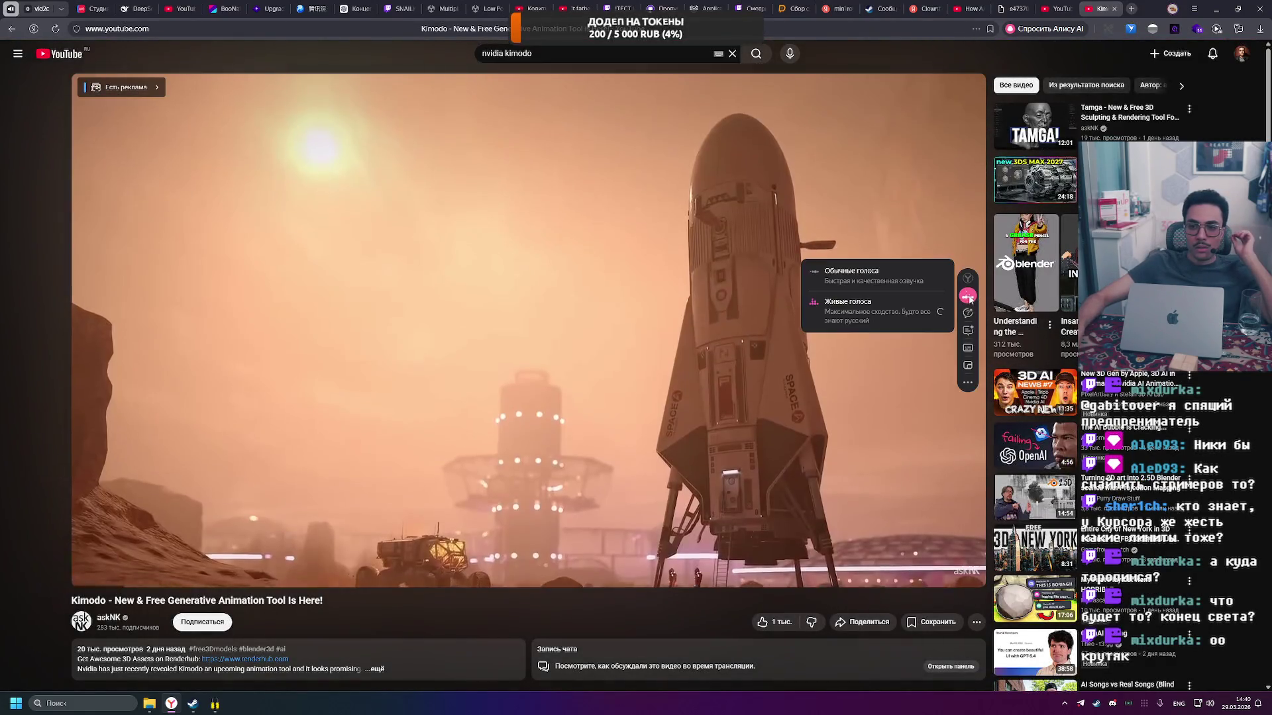
{"action": "left_click", "coordinate": [906, 319]}
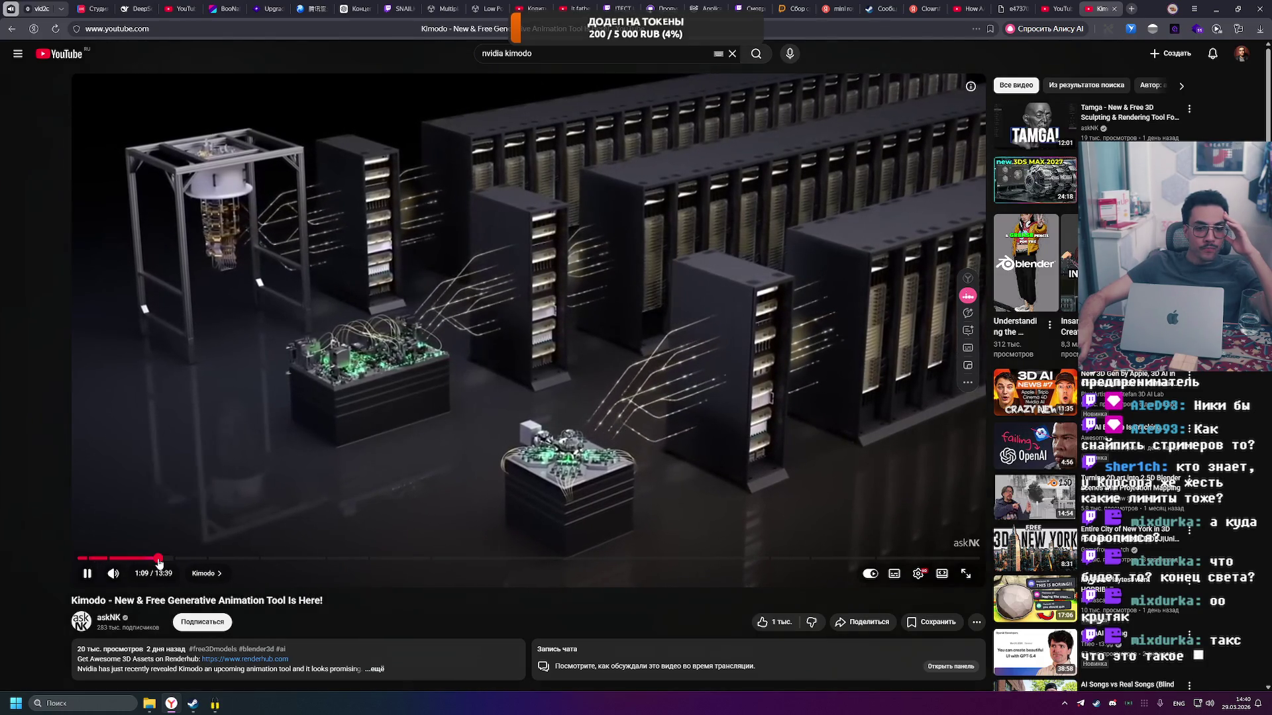
{"action": "left_click_drag", "start_coordinate": [159, 564], "coordinate": [169, 564]}
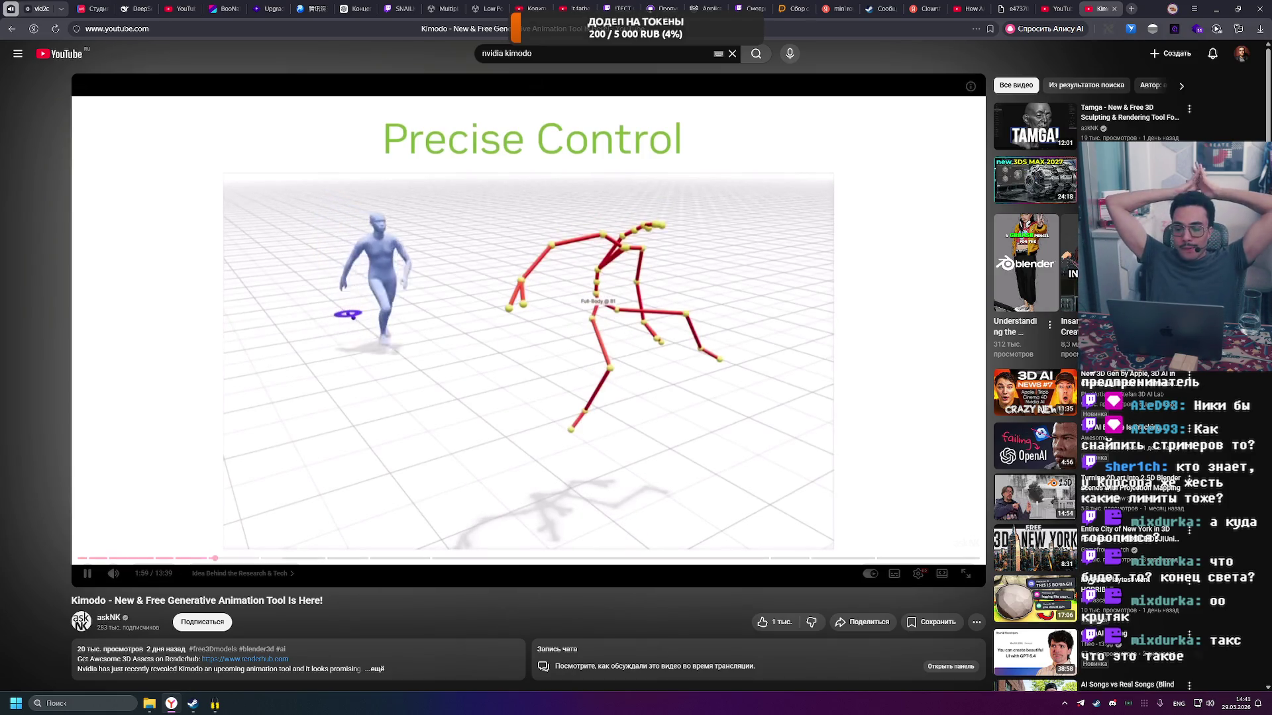
View the playback speed options, pause and resume, then expand the description's chapter list.
{"action": "left_click", "coordinate": [918, 575]}
{"action": "left_click", "coordinate": [940, 519]}
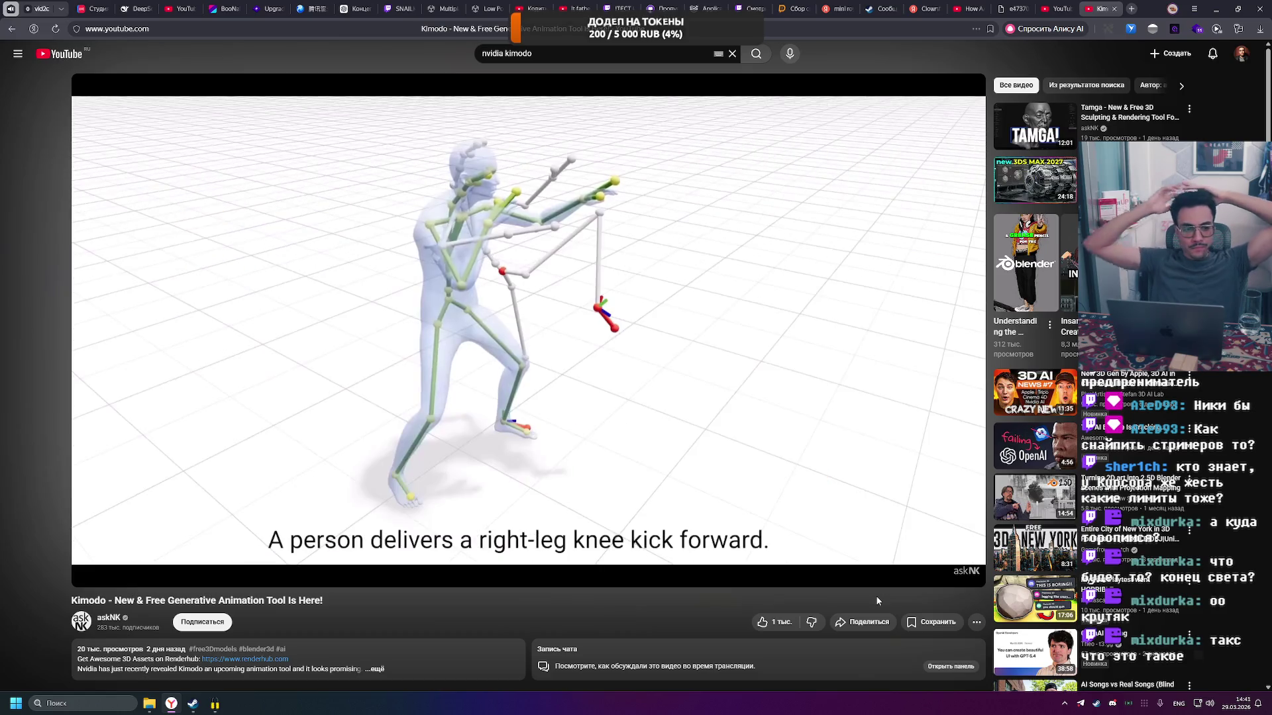
{"action": "left_click", "coordinate": [690, 458]}
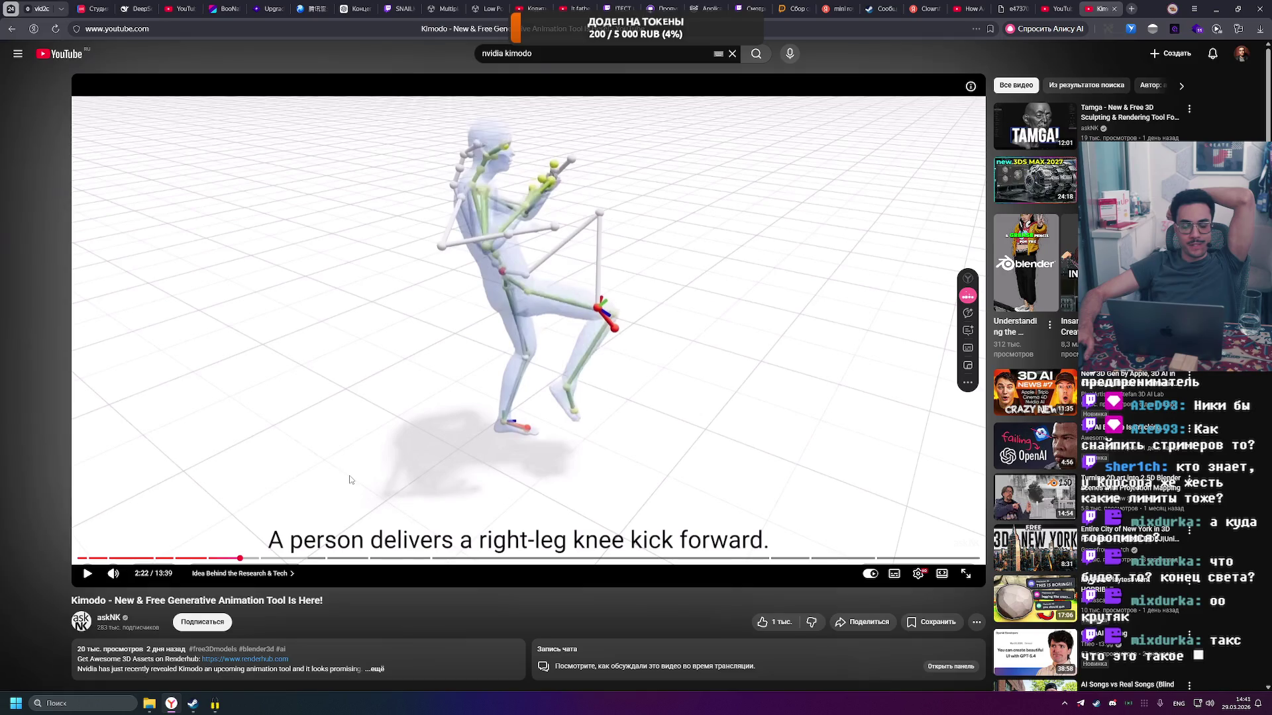
{"action": "left_click", "coordinate": [318, 442]}
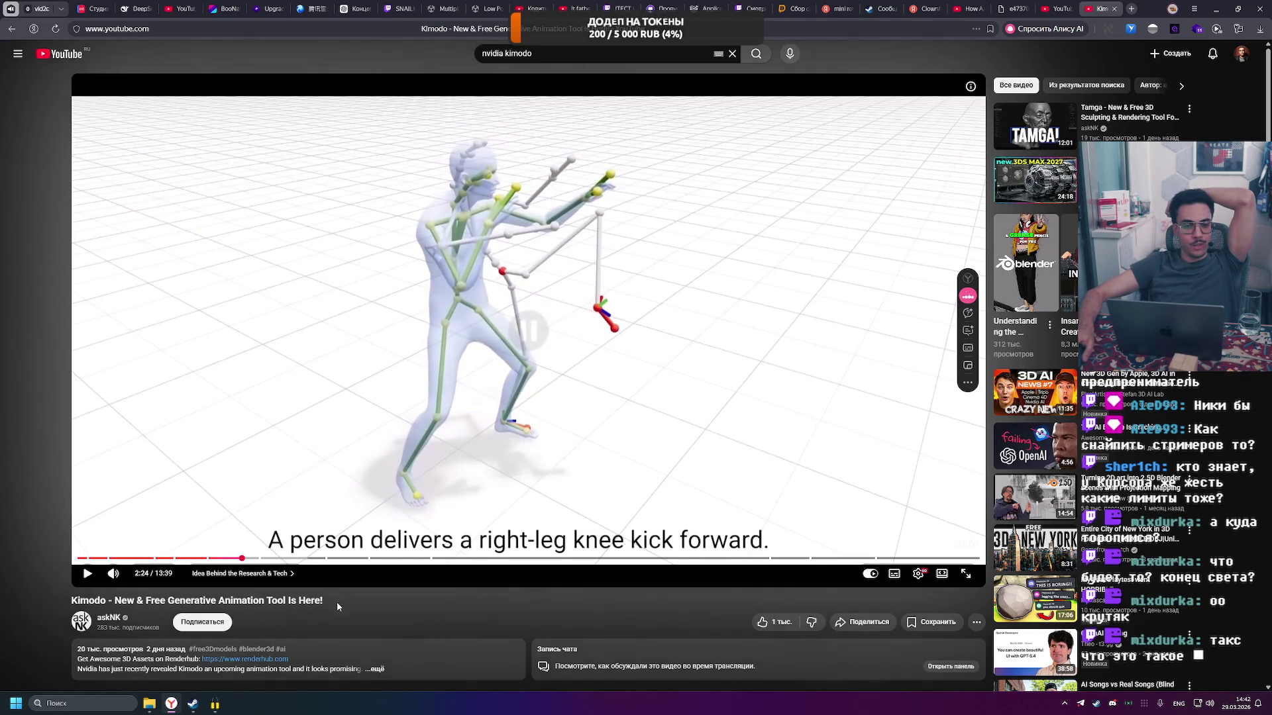
{"action": "left_click", "coordinate": [373, 669]}
{"action": "scroll", "coordinate": [311, 603], "scroll_direction": "down", "scroll_amount": 3}
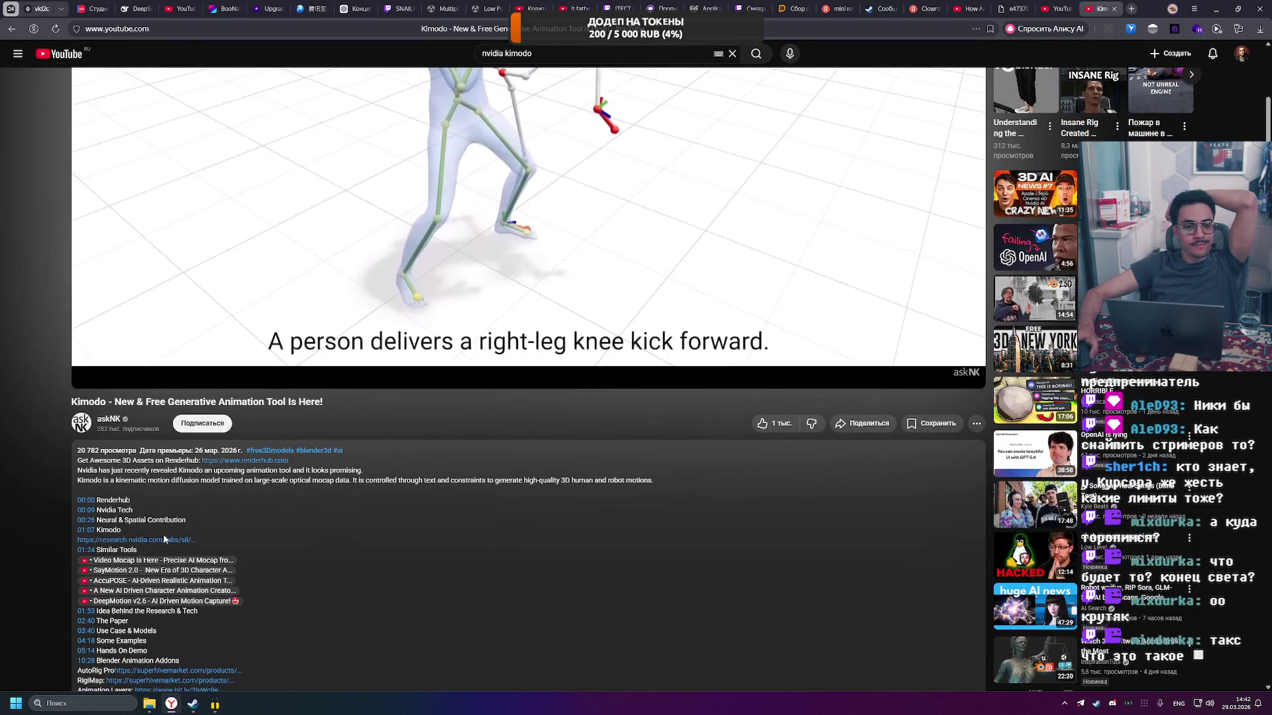
Switch to the NVIDIA Kimodo project page and read it down to Acknowledgments and back up.
{"action": "left_click", "coordinate": [1099, 7]}
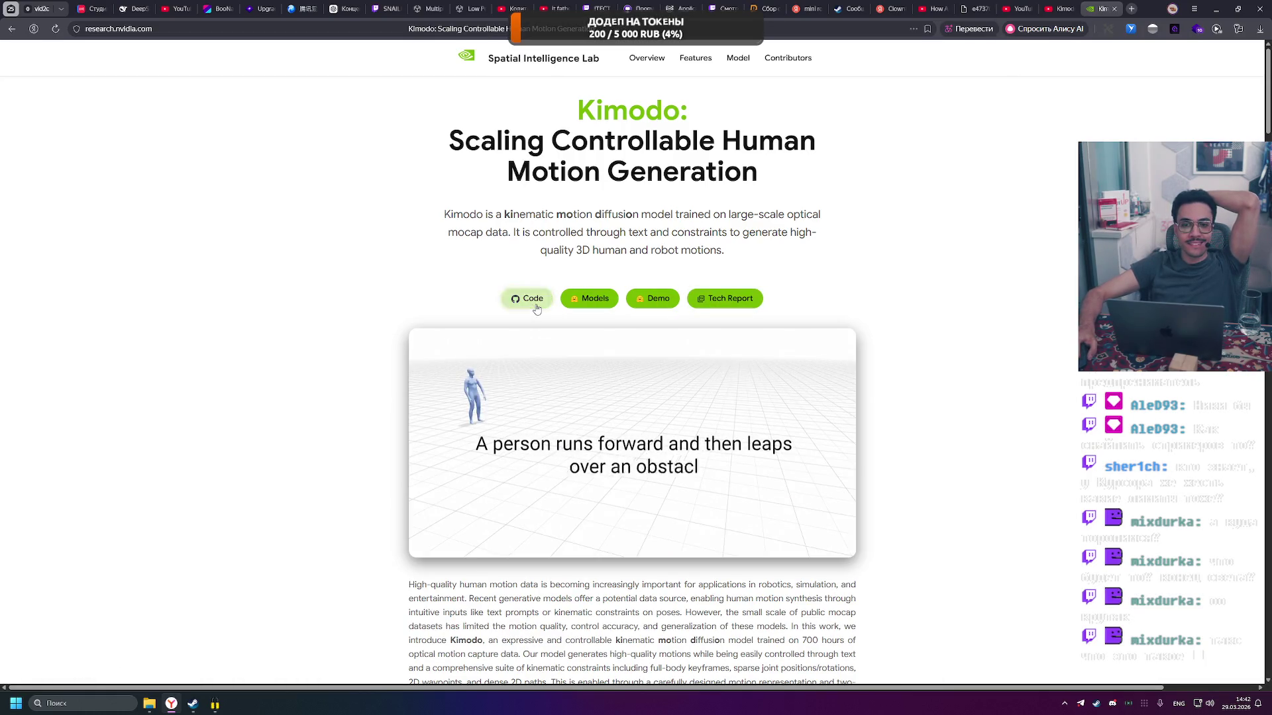
{"action": "scroll", "coordinate": [536, 309], "scroll_direction": "down", "scroll_amount": 15}
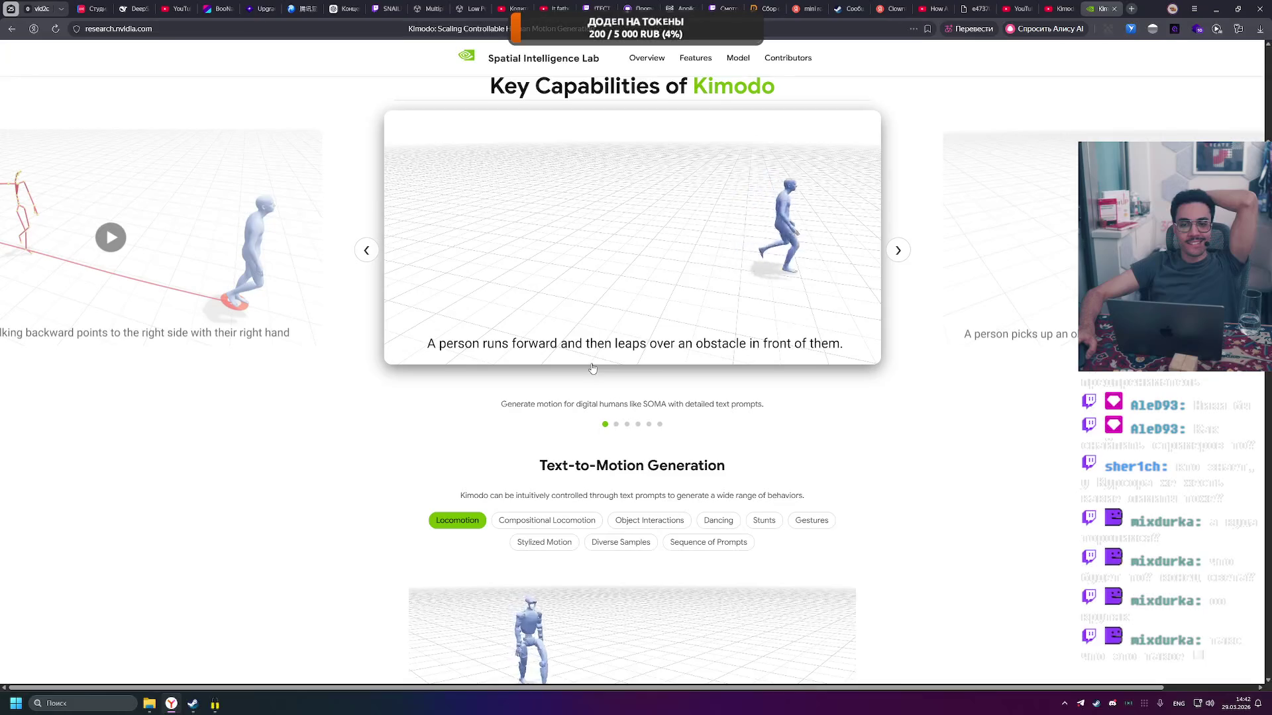
{"action": "scroll", "coordinate": [610, 345], "scroll_direction": "down", "scroll_amount": 3}
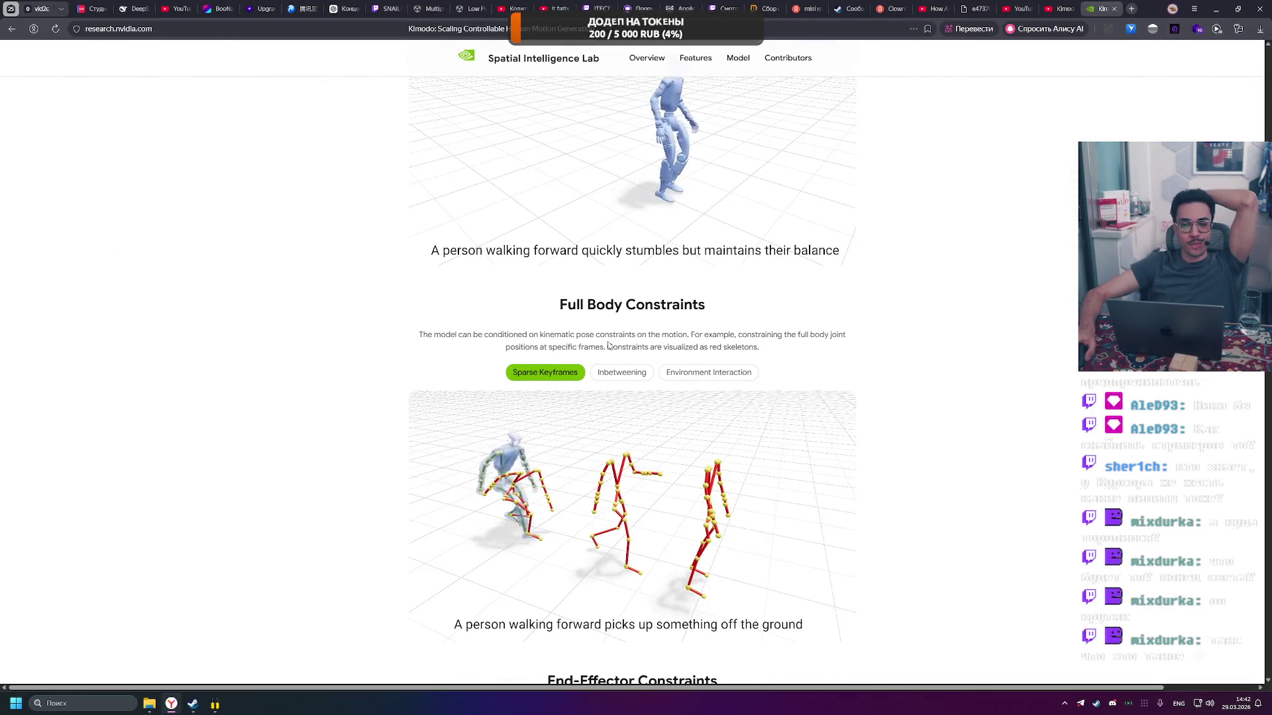
{"action": "scroll", "coordinate": [609, 344], "scroll_direction": "down", "scroll_amount": 4}
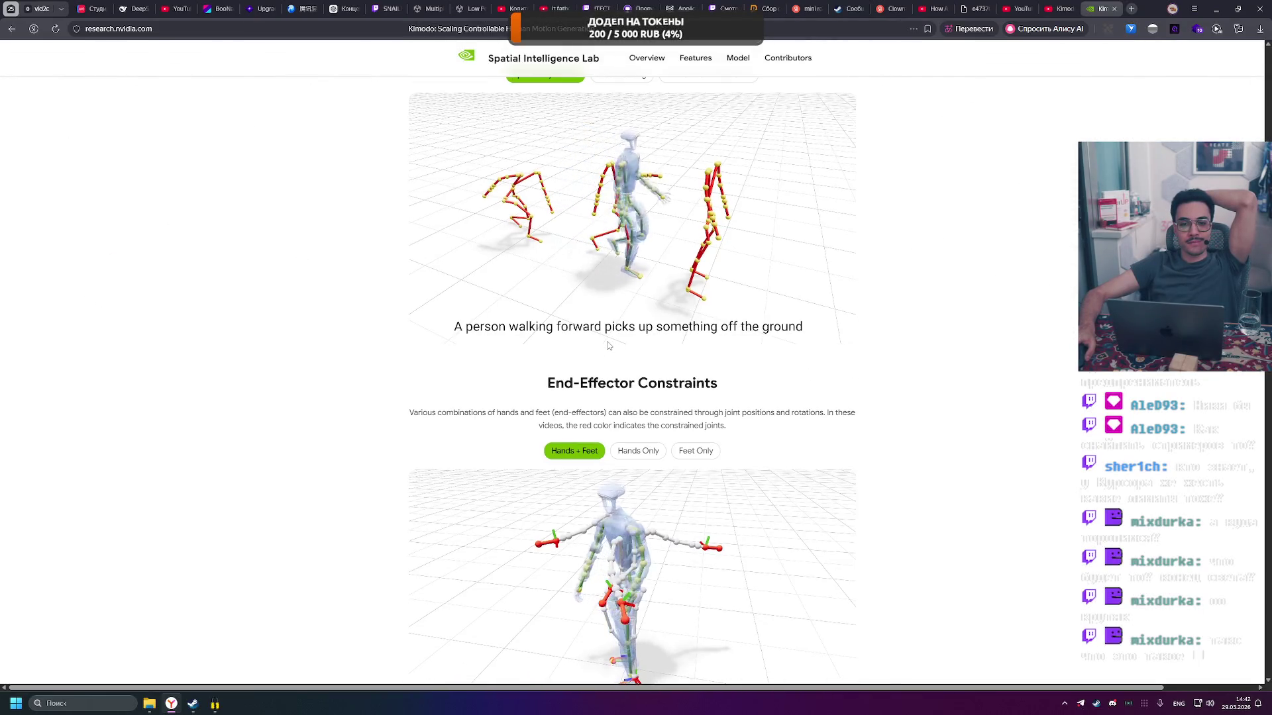
{"action": "scroll", "coordinate": [608, 344], "scroll_direction": "down", "scroll_amount": 3}
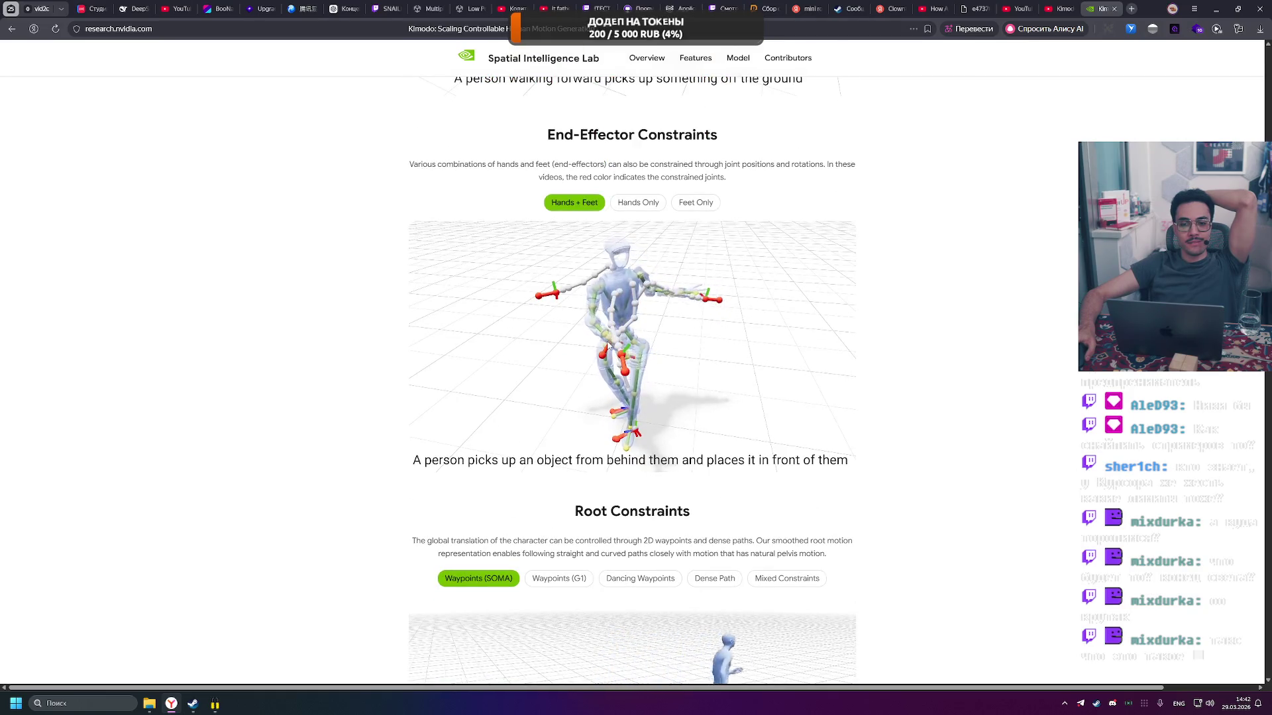
{"action": "scroll", "coordinate": [608, 346], "scroll_direction": "down", "scroll_amount": 4}
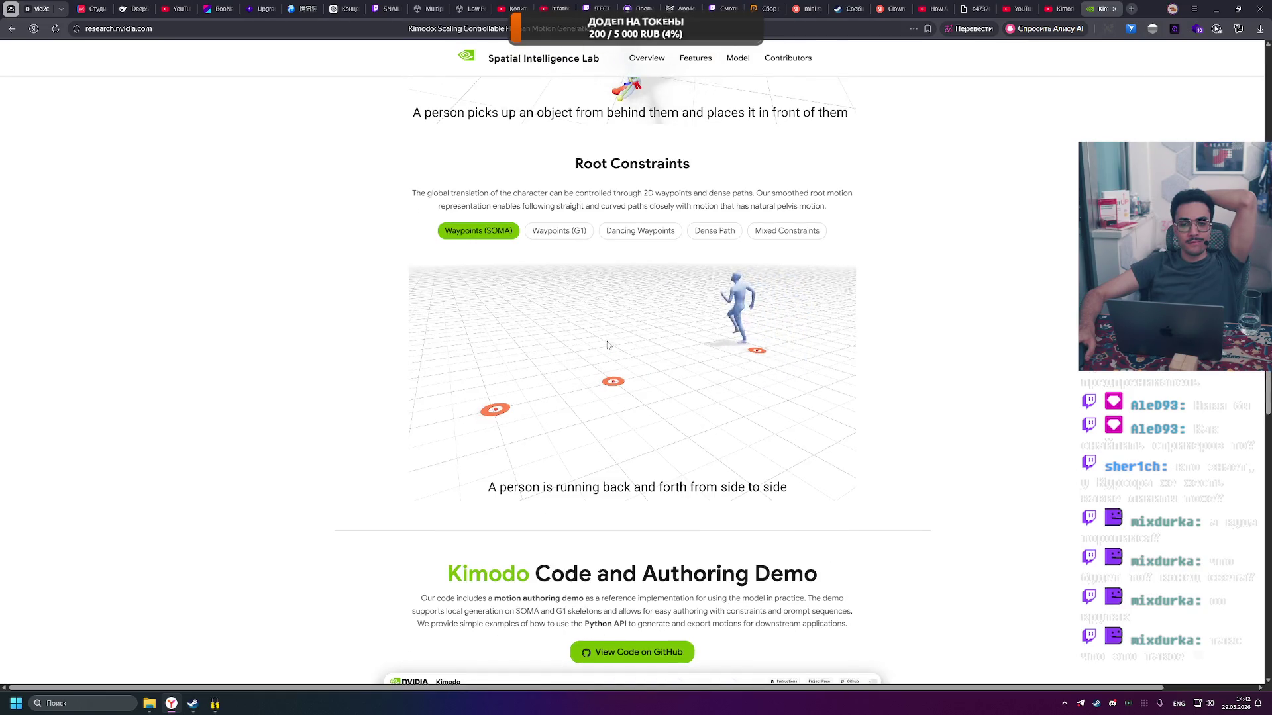
{"action": "scroll", "coordinate": [606, 340], "scroll_direction": "down", "scroll_amount": 4}
{"action": "scroll", "coordinate": [608, 345], "scroll_direction": "down", "scroll_amount": 2}
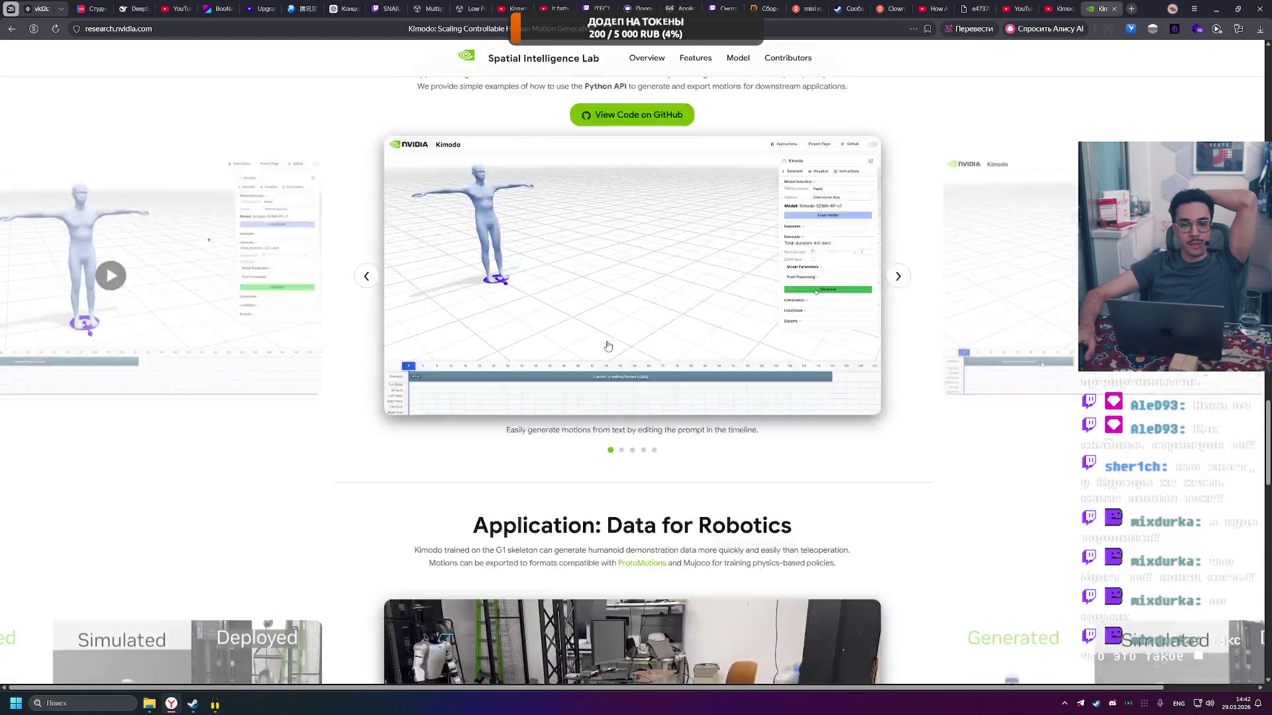
{"action": "scroll", "coordinate": [608, 345], "scroll_direction": "down", "scroll_amount": 4}
{"action": "scroll", "coordinate": [608, 345], "scroll_direction": "down", "scroll_amount": 4}
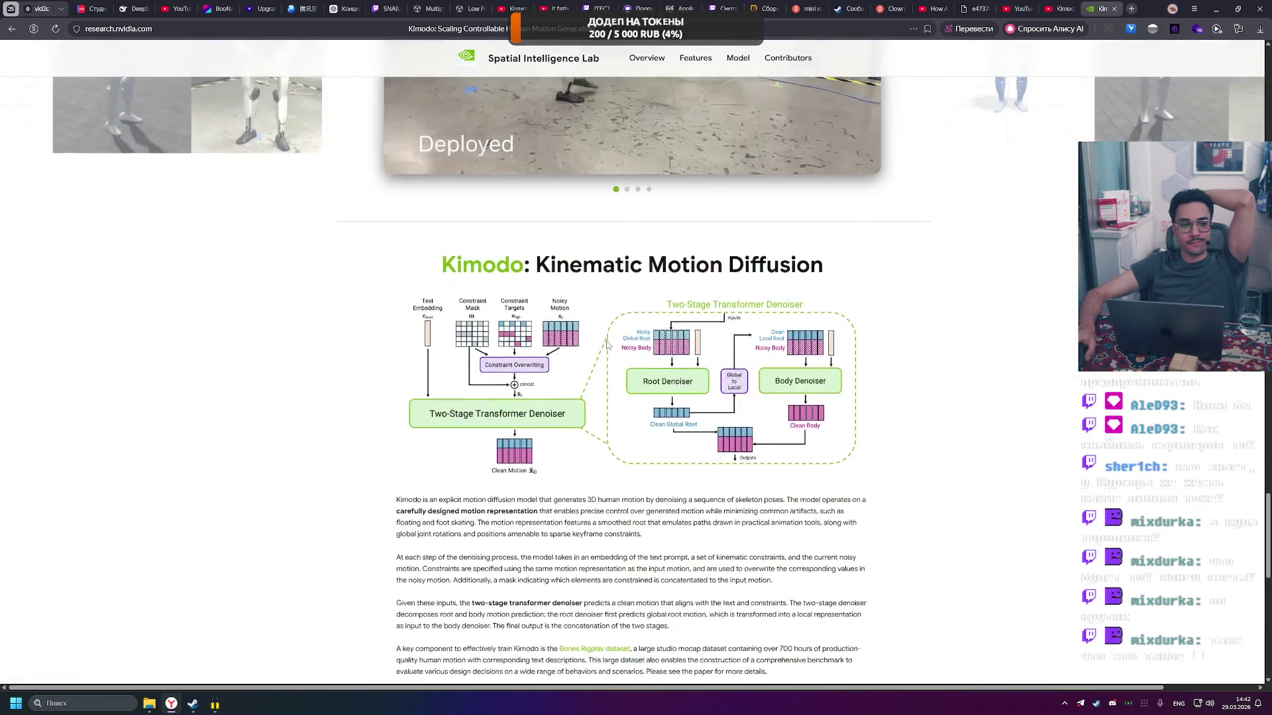
{"action": "scroll", "coordinate": [608, 346], "scroll_direction": "down", "scroll_amount": 8}
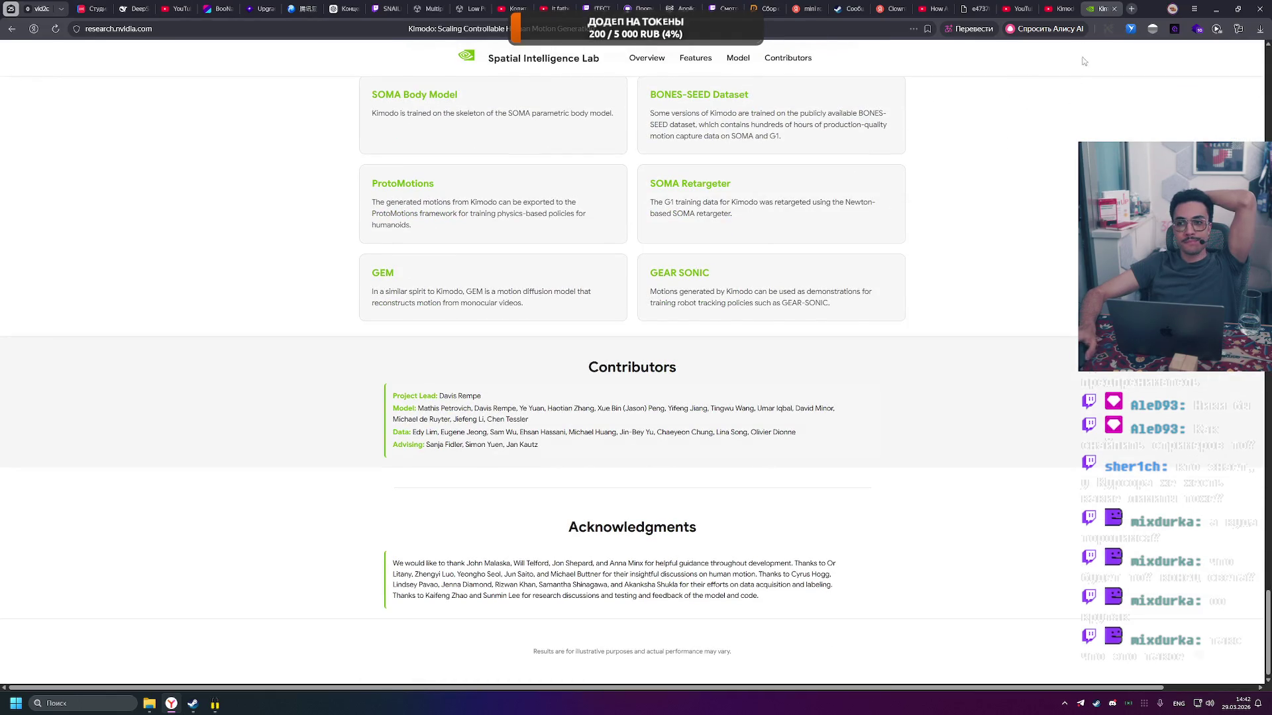
{"action": "scroll", "coordinate": [992, 291], "scroll_direction": "up", "scroll_amount": 8}
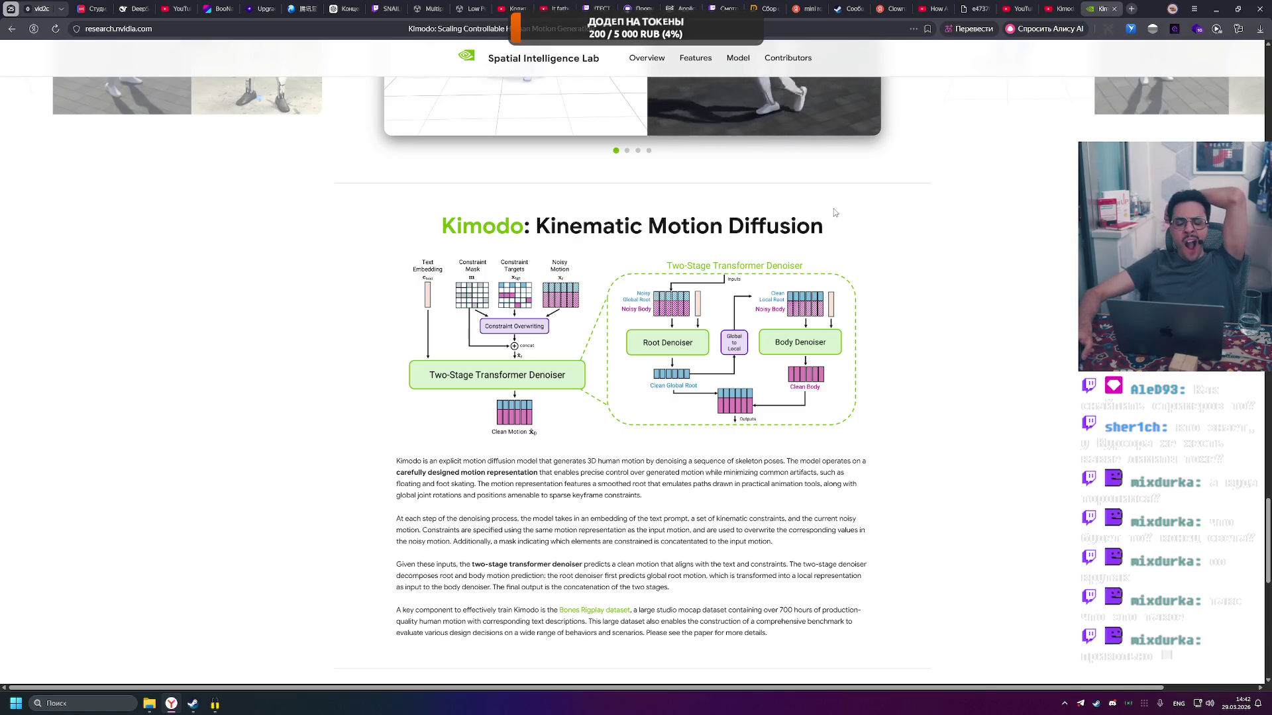
{"action": "scroll", "coordinate": [837, 213], "scroll_direction": "up", "scroll_amount": 7}
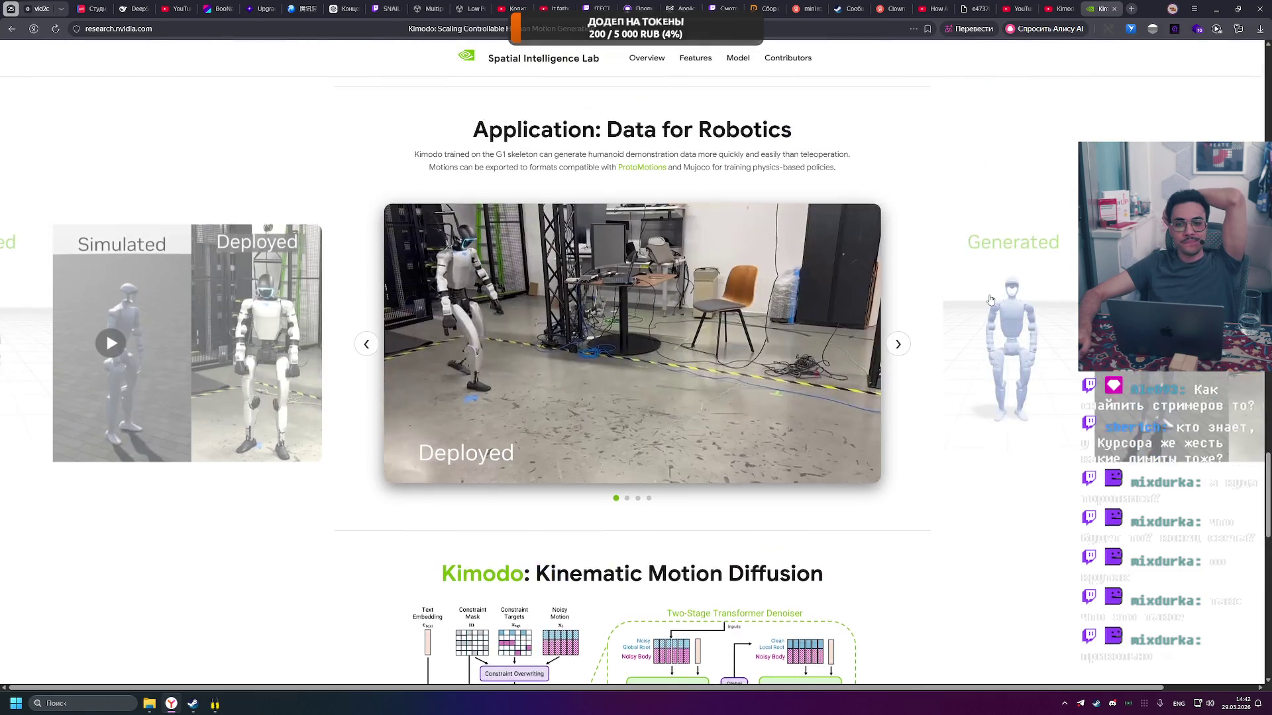
Return to the Kimodo YouTube video and bring the full player into view.
{"action": "left_click", "coordinate": [1052, 10]}
{"action": "scroll", "coordinate": [770, 303], "scroll_direction": "up", "scroll_amount": 3}
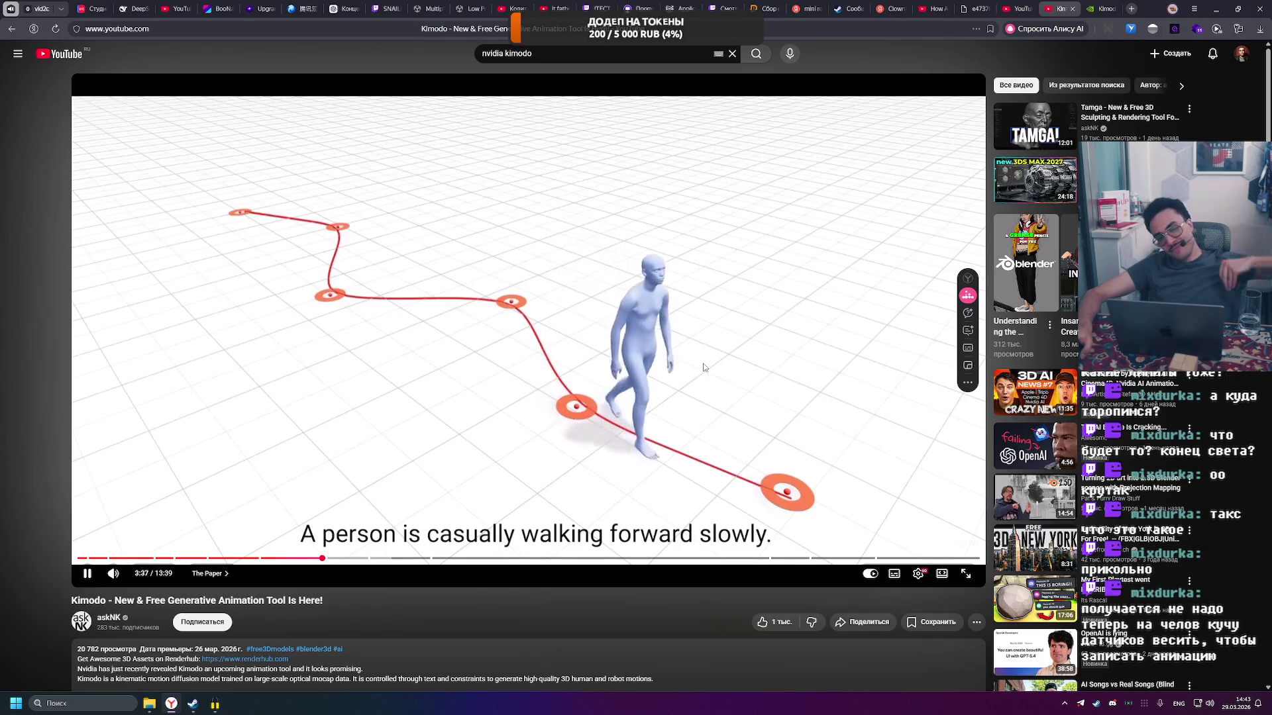
Pause and resume the walking demo, then pause on the Kimodo README frame.
{"action": "left_click", "coordinate": [701, 317]}
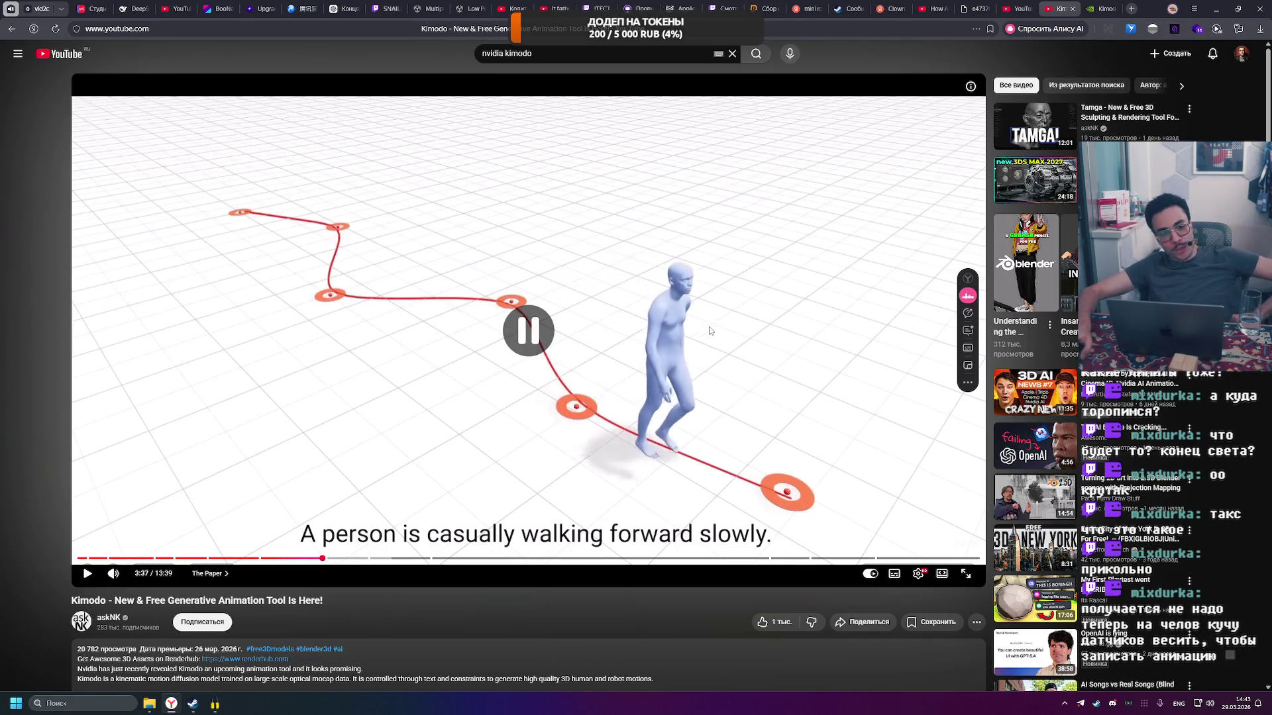
{"action": "left_click", "coordinate": [661, 296]}
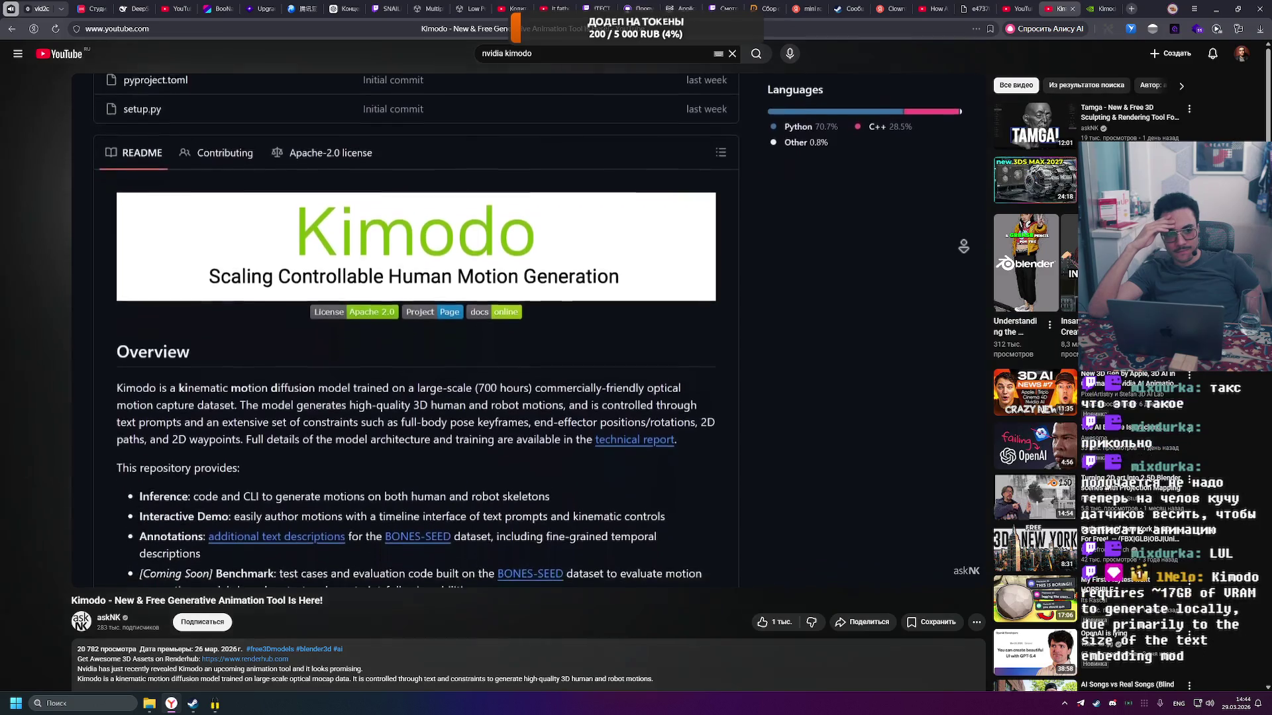
{"action": "left_click", "coordinate": [552, 266]}
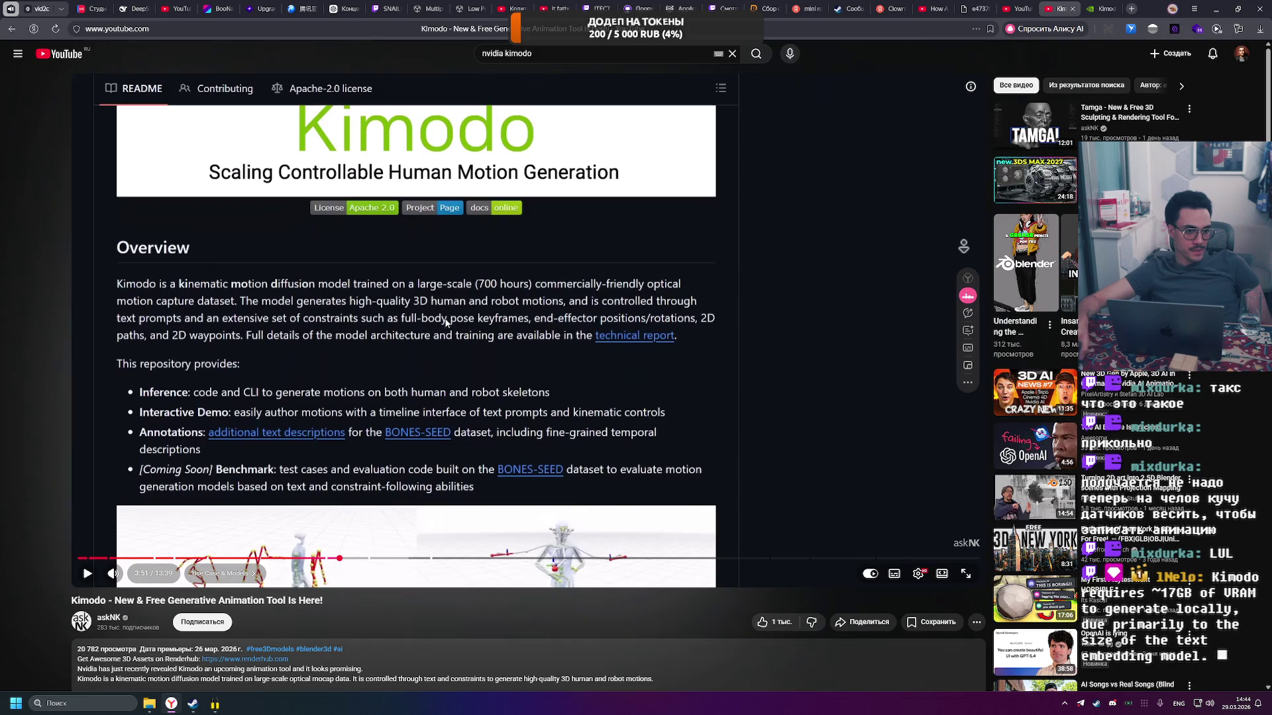
Browse the video description, then switch to the NVIDIA Kimodo project page.
{"action": "scroll", "coordinate": [451, 292], "scroll_direction": "down", "scroll_amount": 5}
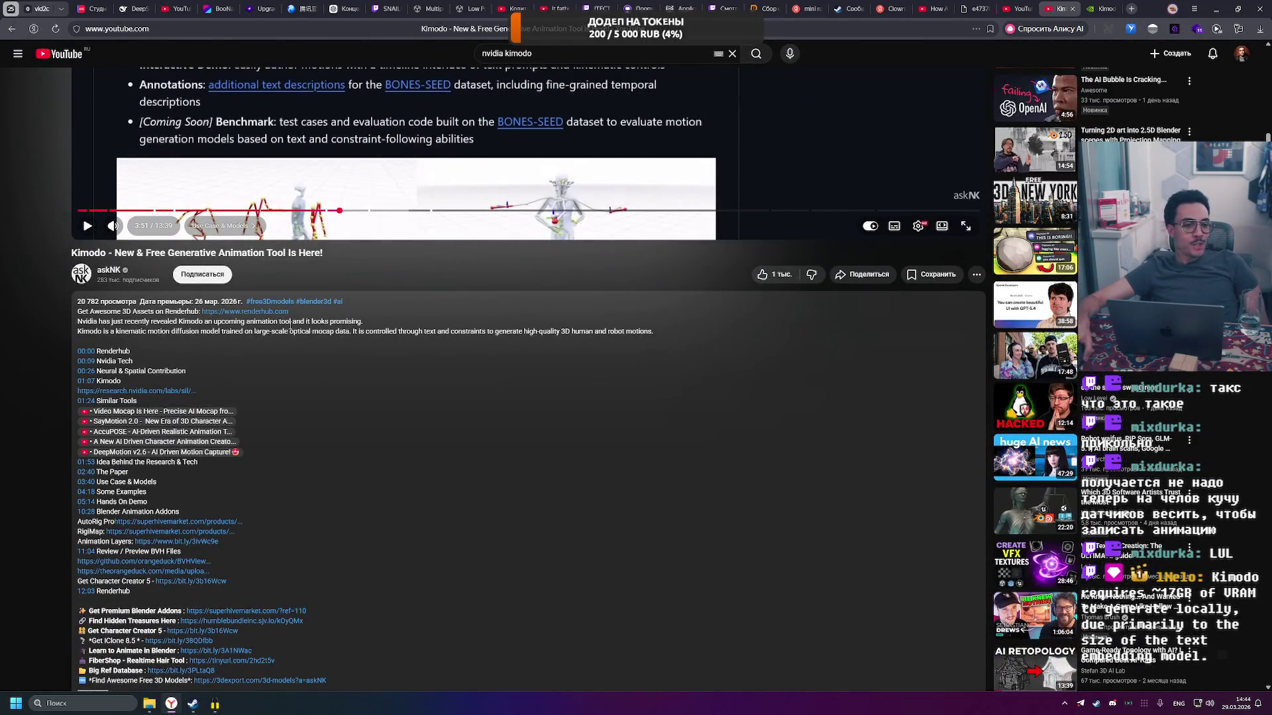
{"action": "scroll", "coordinate": [295, 311], "scroll_direction": "down", "scroll_amount": 4}
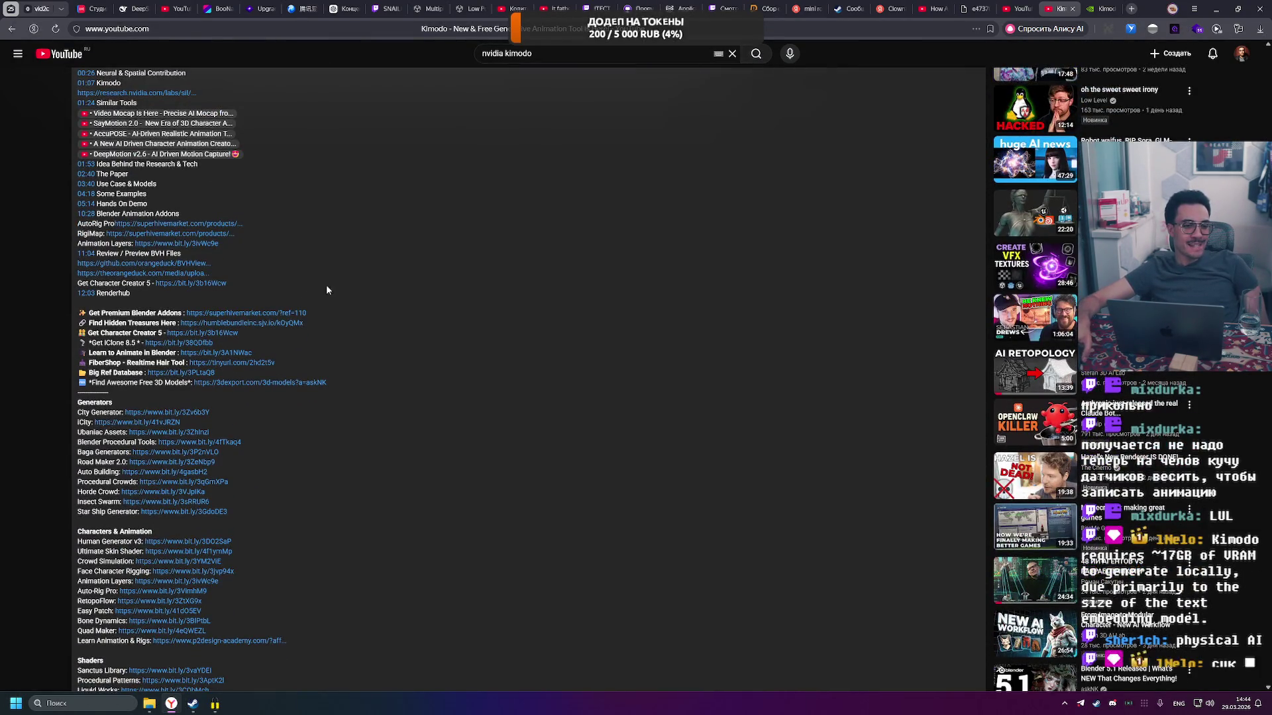
{"action": "scroll", "coordinate": [338, 286], "scroll_direction": "down", "scroll_amount": 6}
{"action": "scroll", "coordinate": [352, 276], "scroll_direction": "down", "scroll_amount": 8}
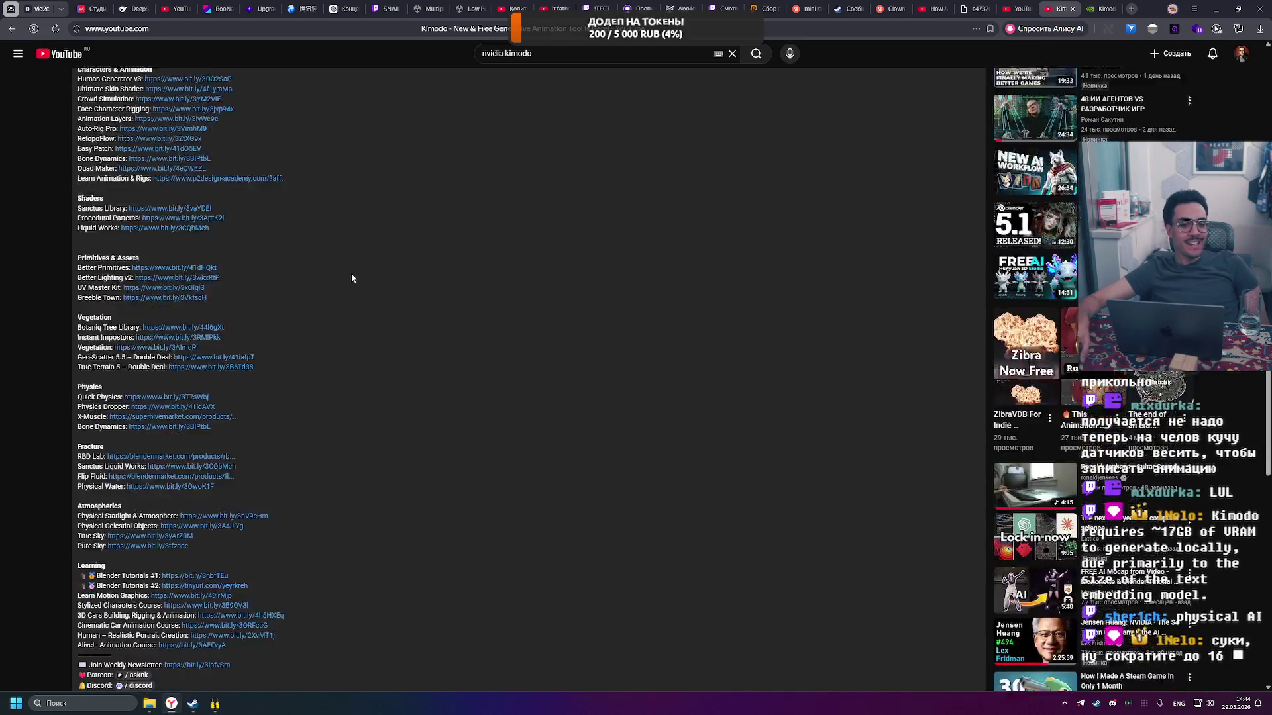
{"action": "scroll", "coordinate": [357, 269], "scroll_direction": "down", "scroll_amount": 2}
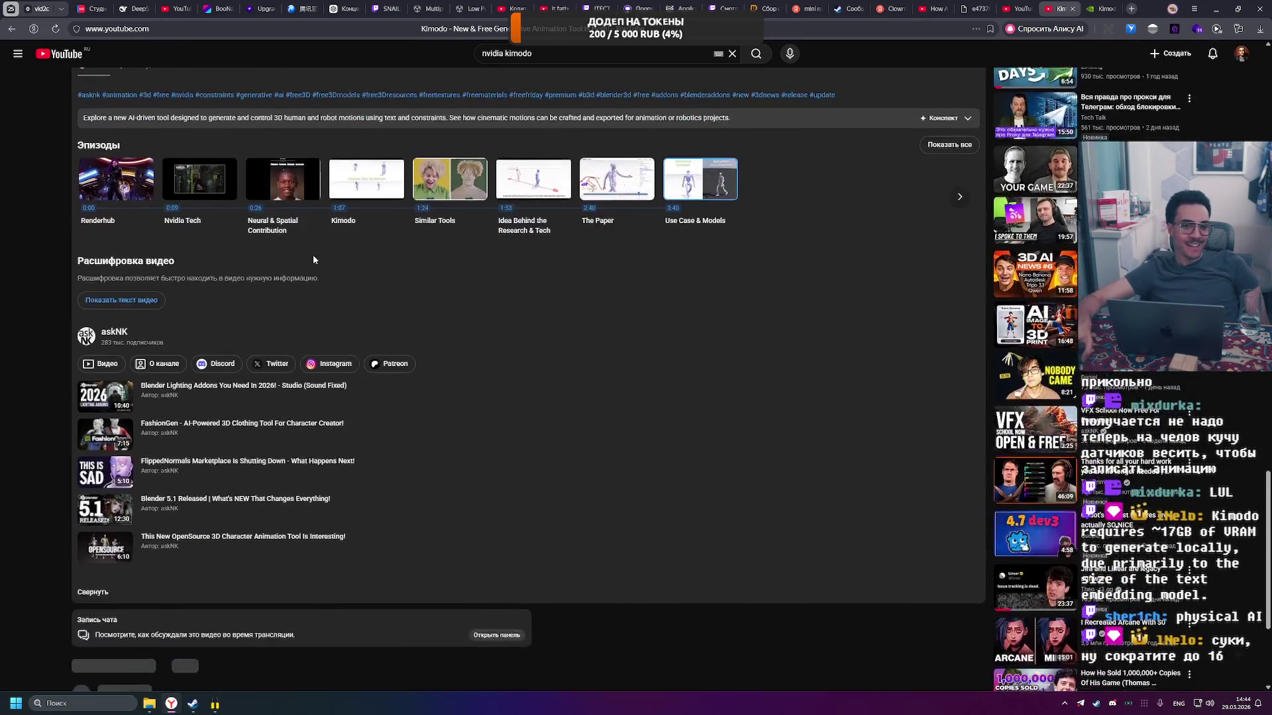
{"action": "scroll", "coordinate": [313, 255], "scroll_direction": "up", "scroll_amount": 7}
{"action": "key", "text": "ctrl+Tab"}
{"action": "scroll", "coordinate": [566, 292], "scroll_direction": "up", "scroll_amount": 7}
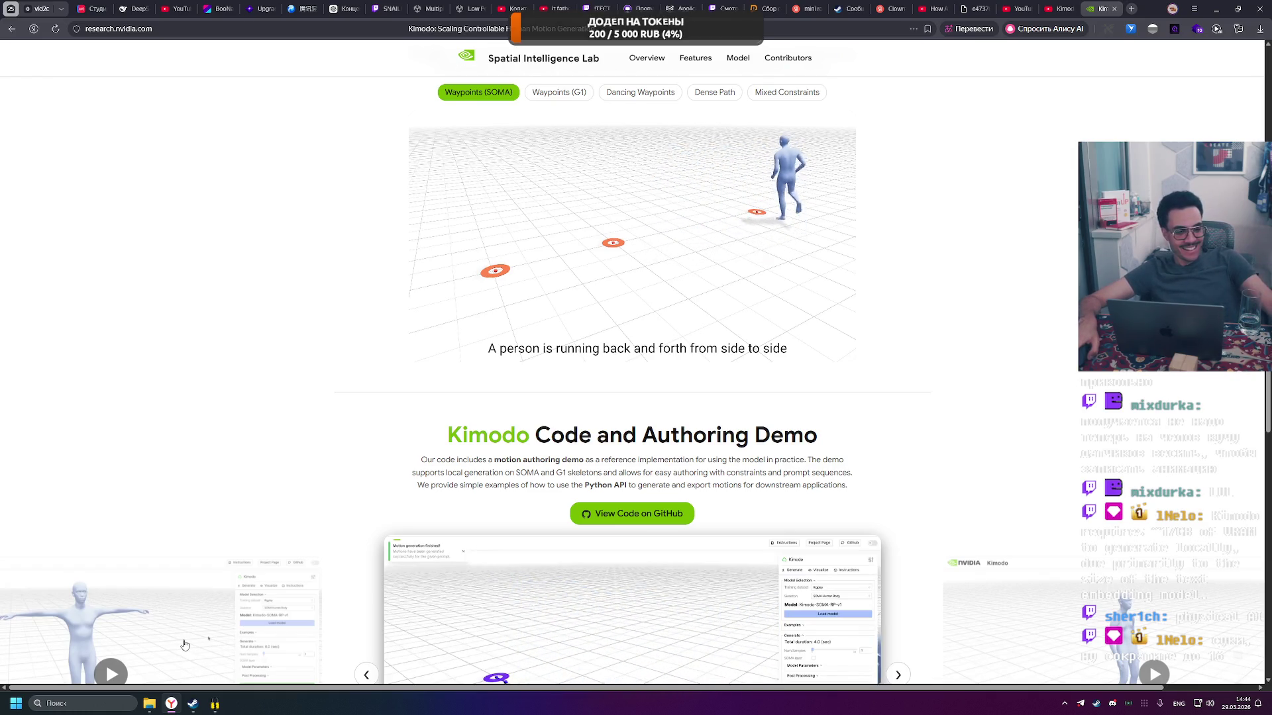
{"action": "key", "text": "ctrl+shift+Escape"}
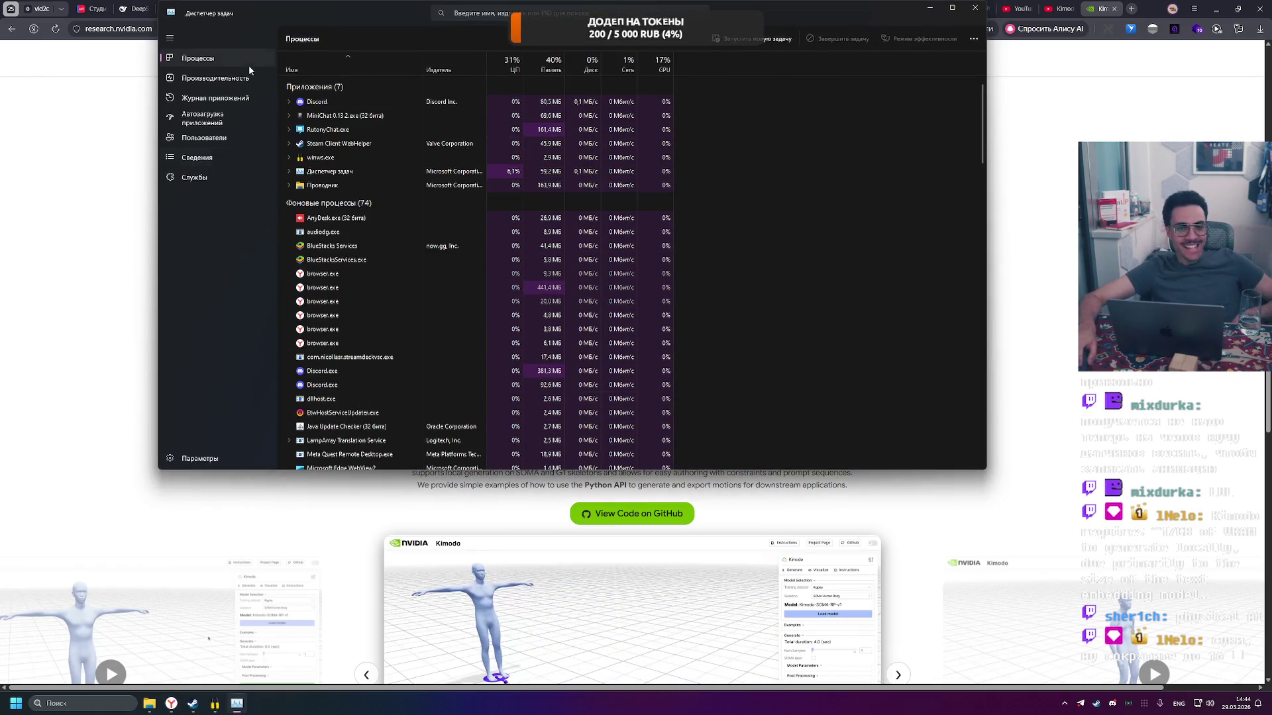
{"action": "left_click", "coordinate": [212, 78]}
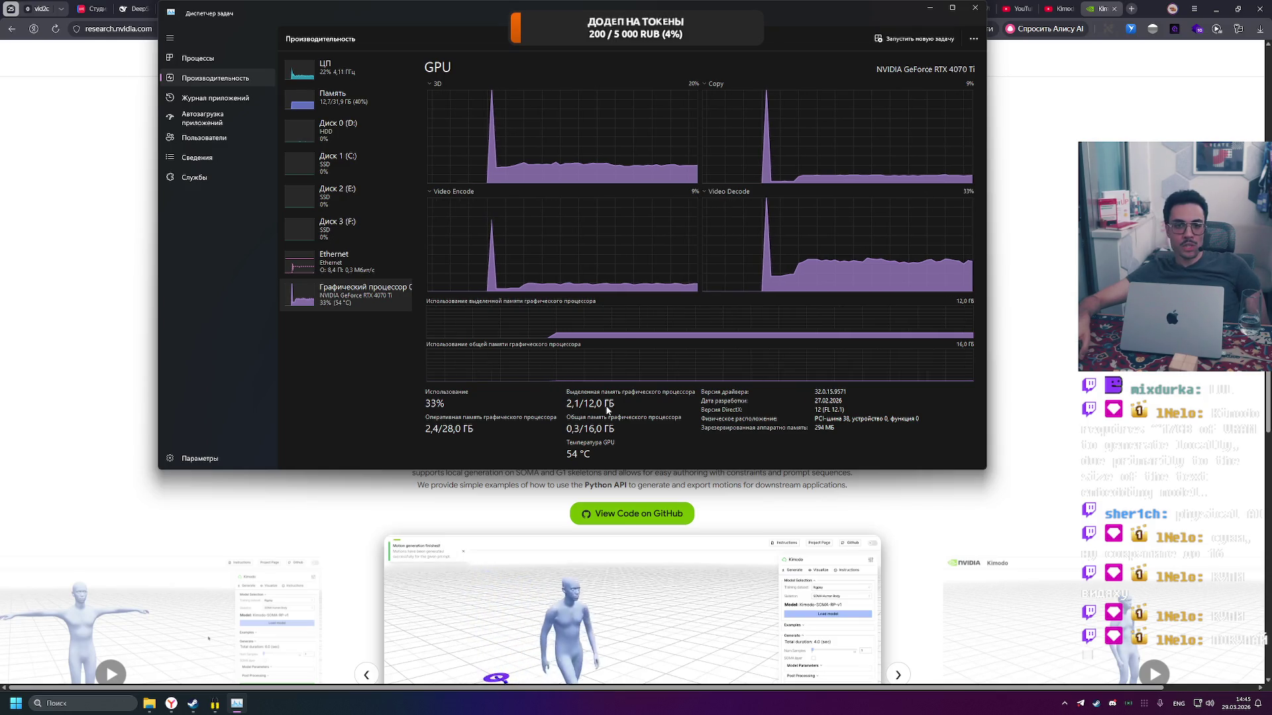
{"action": "key", "text": "alt+Tab"}
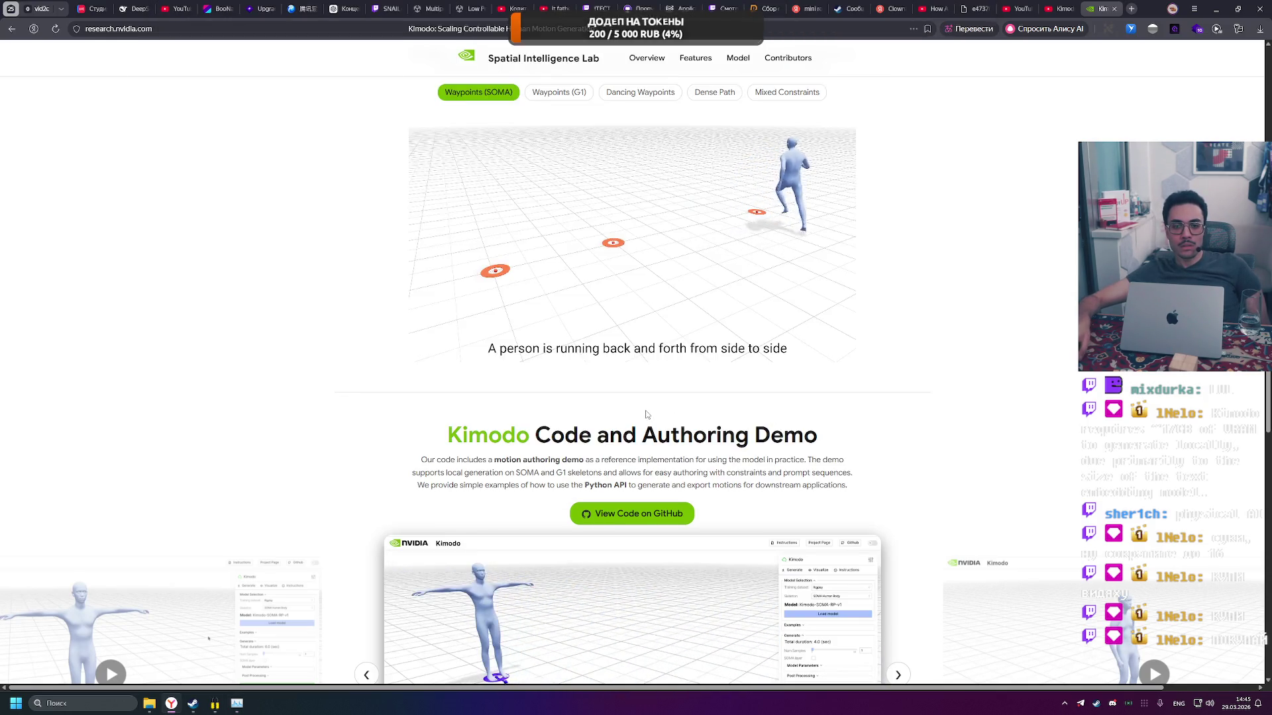
Scroll through the Kimodo project page's demos and sections.
{"action": "scroll", "coordinate": [654, 378], "scroll_direction": "down", "scroll_amount": 15}
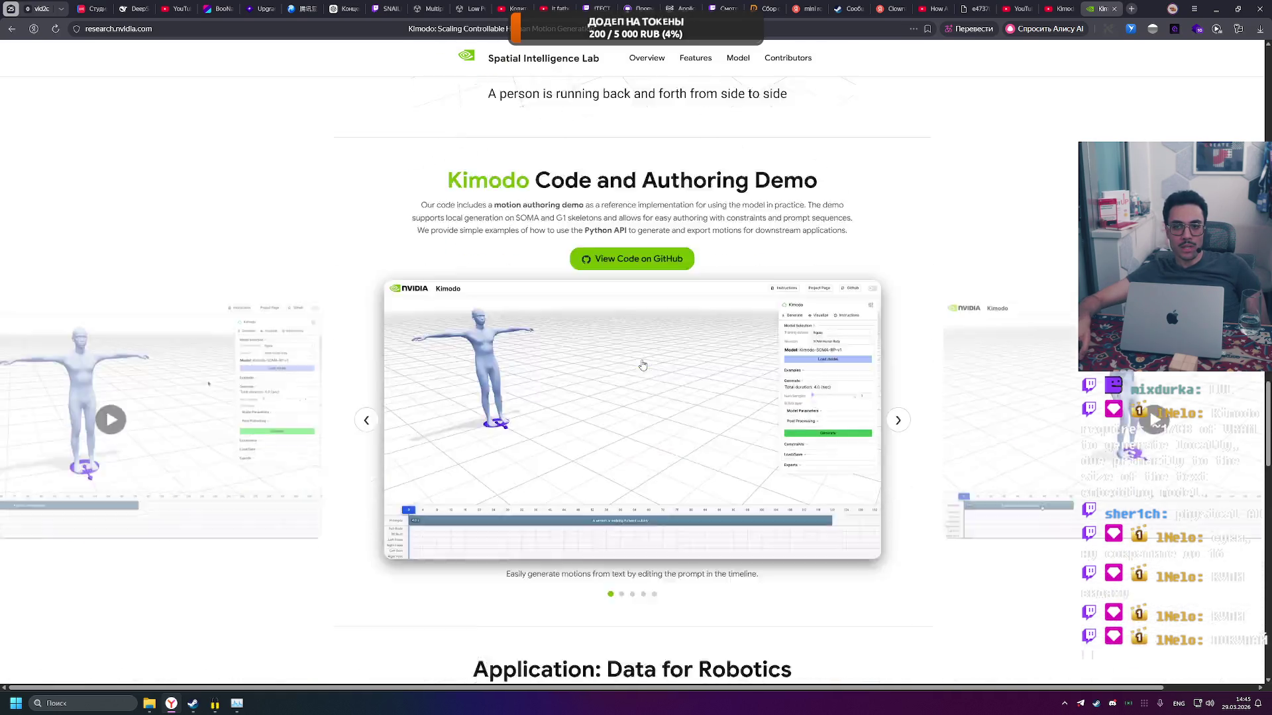
{"action": "scroll", "coordinate": [606, 334], "scroll_direction": "down", "scroll_amount": 4}
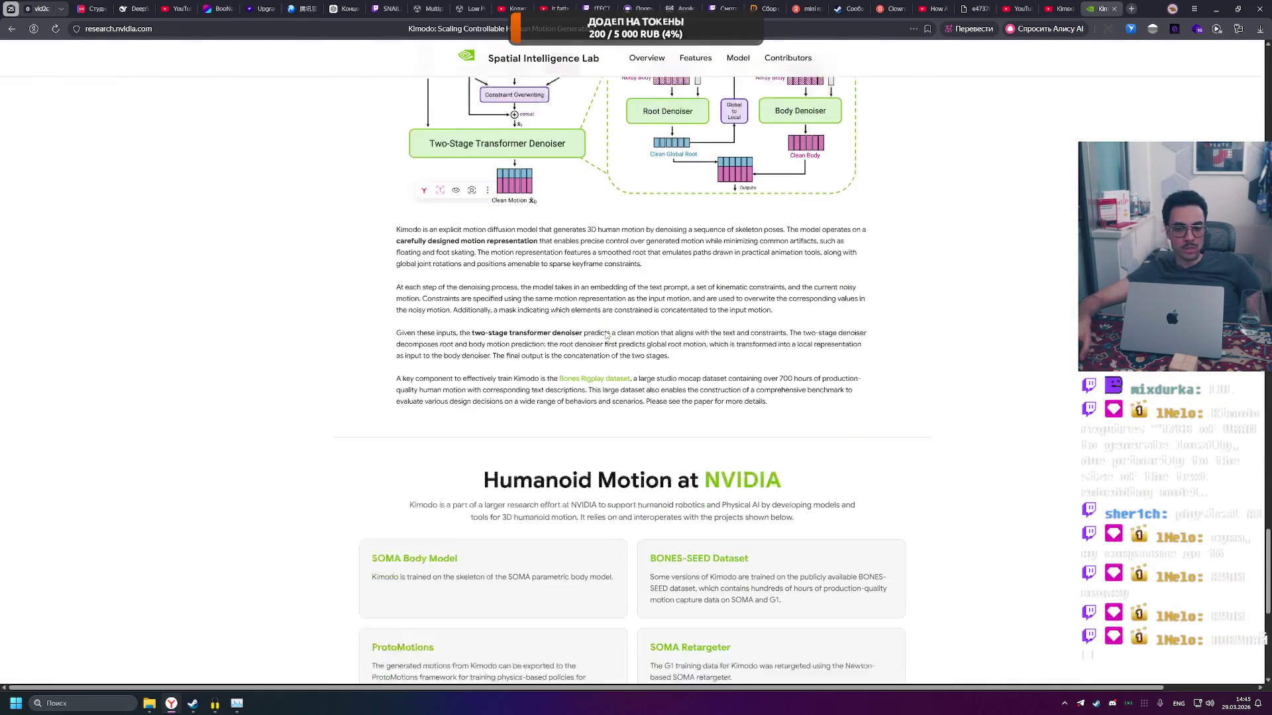
{"action": "scroll", "coordinate": [606, 330], "scroll_direction": "down", "scroll_amount": 6}
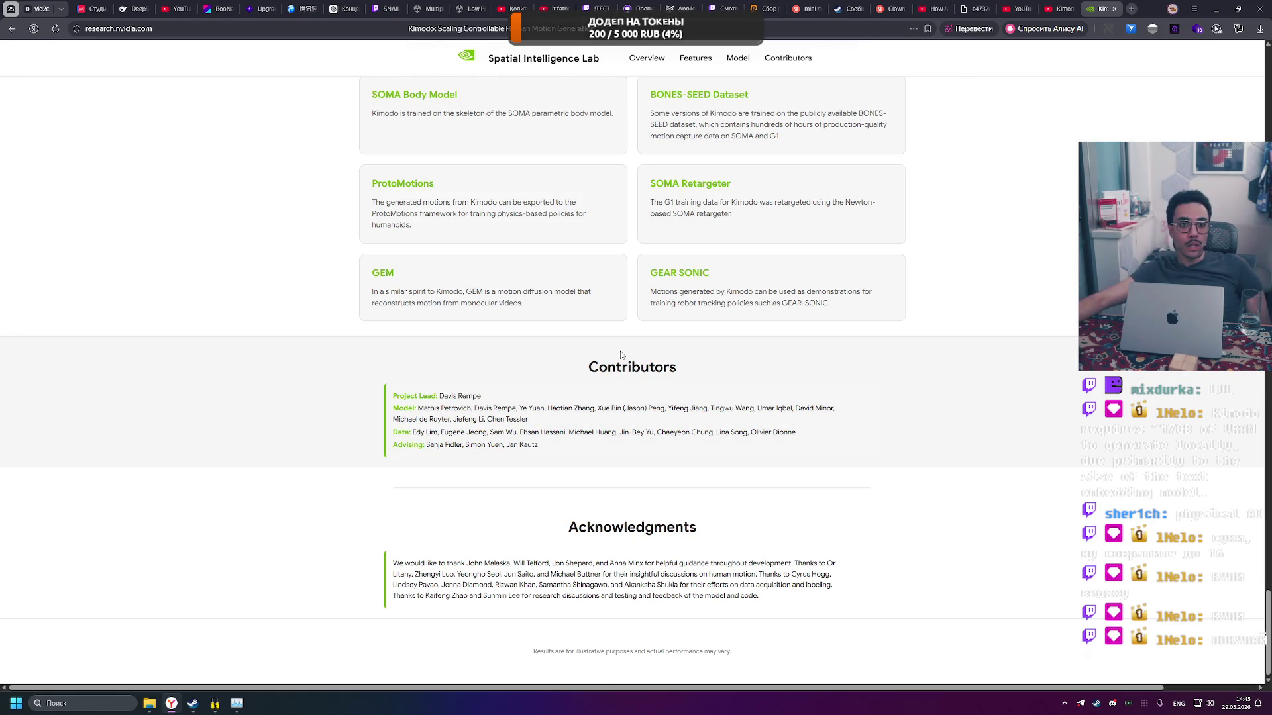
{"action": "scroll", "coordinate": [1028, 302], "scroll_direction": "up", "scroll_amount": 15}
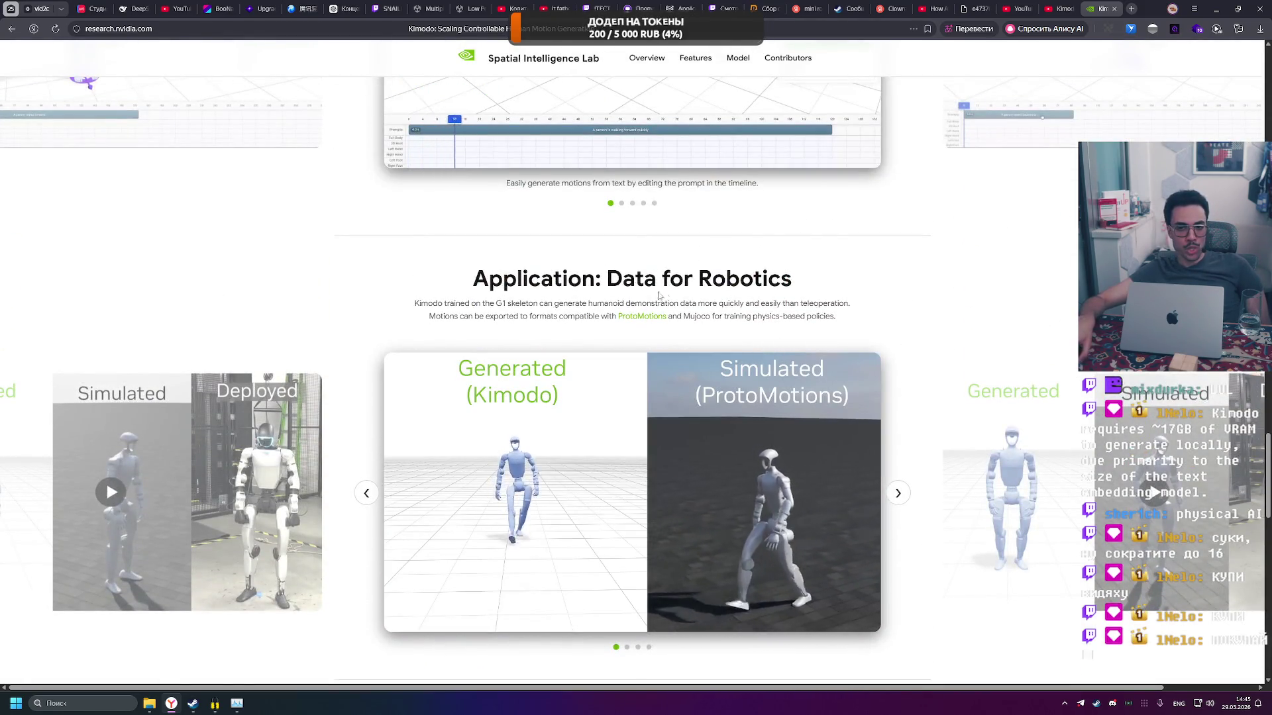
{"action": "scroll", "coordinate": [659, 296], "scroll_direction": "up", "scroll_amount": 5}
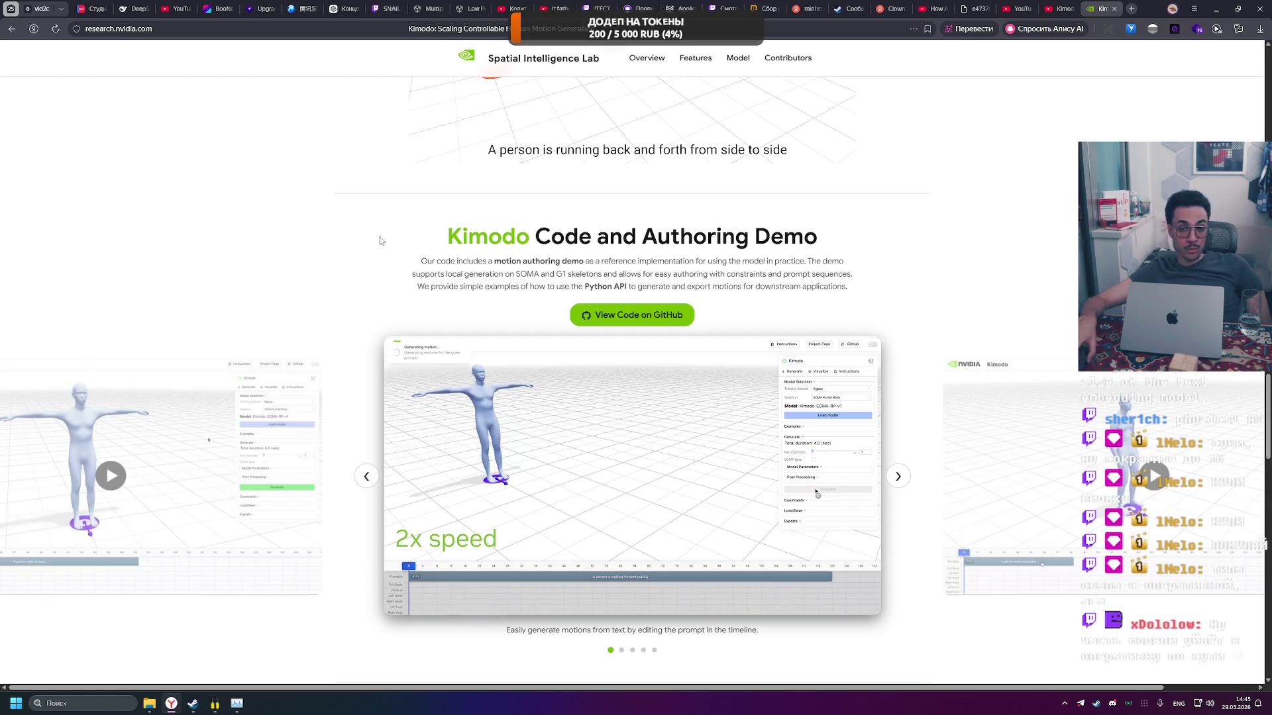
{"action": "scroll", "coordinate": [443, 244], "scroll_direction": "down", "scroll_amount": 5}
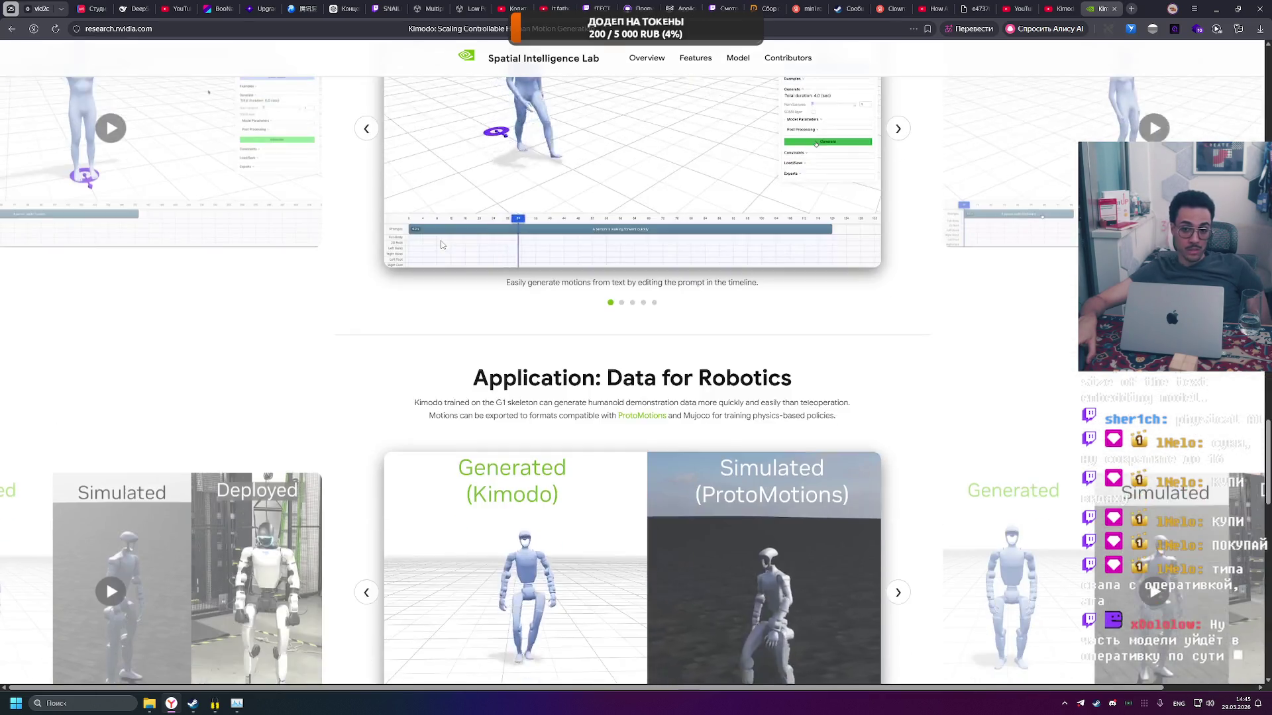
{"action": "scroll", "coordinate": [443, 244], "scroll_direction": "down", "scroll_amount": 12}
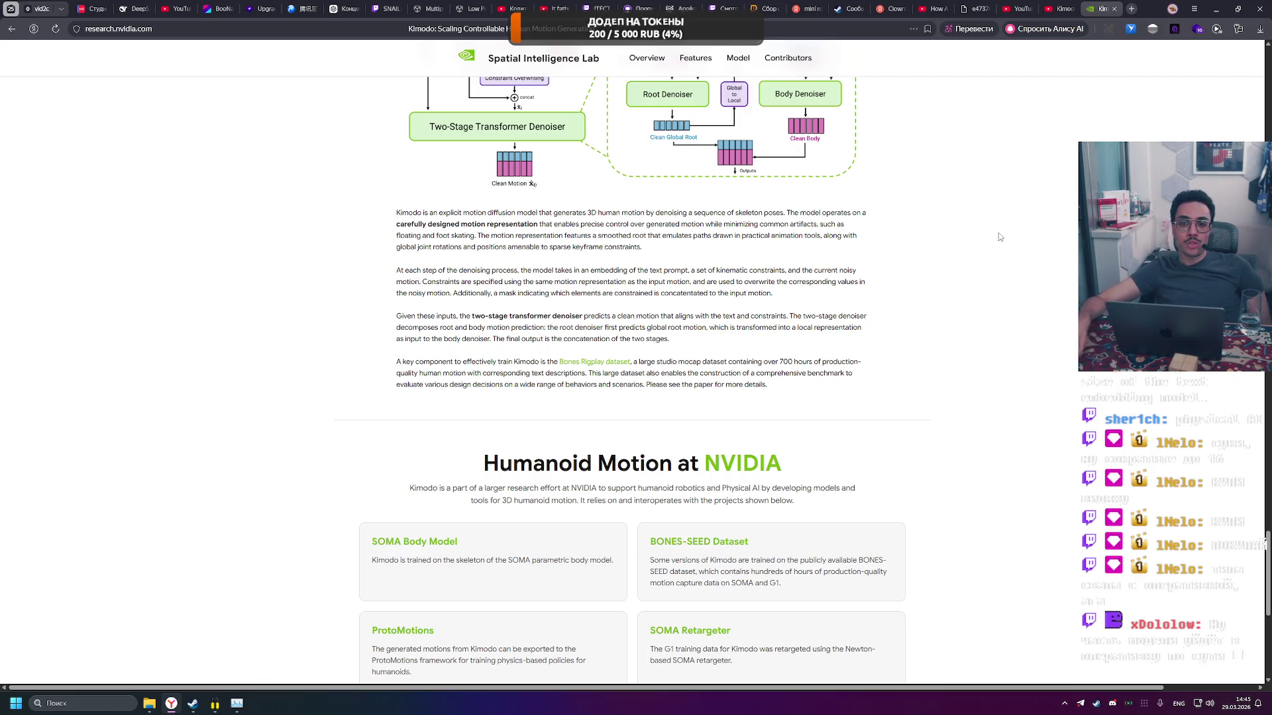
{"action": "scroll", "coordinate": [999, 236], "scroll_direction": "down", "scroll_amount": 6}
{"action": "mouse_move", "coordinate": [213, 708]}
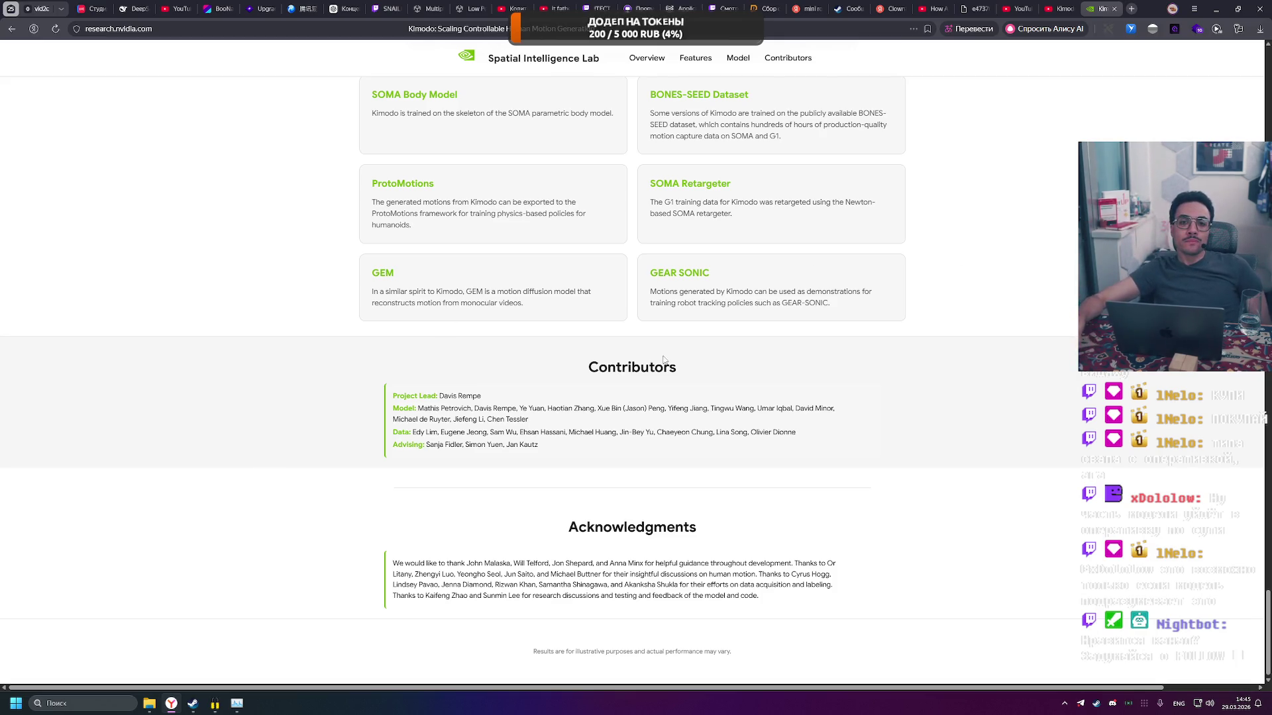
Return to the top of the page and open the Kimodo code repository on GitHub.
{"action": "scroll", "coordinate": [861, 365], "scroll_direction": "up", "scroll_amount": 10}
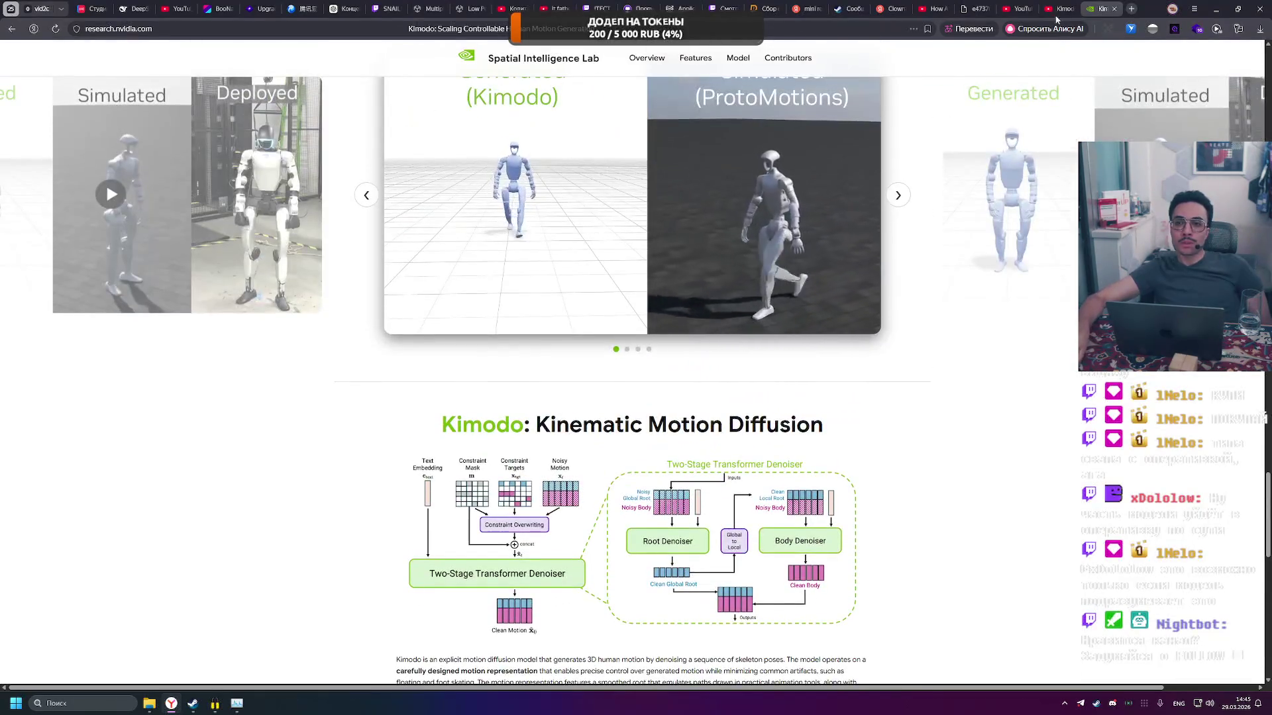
{"action": "scroll", "coordinate": [568, 325], "scroll_direction": "up", "scroll_amount": 5}
{"action": "scroll", "coordinate": [568, 326], "scroll_direction": "up", "scroll_amount": 15}
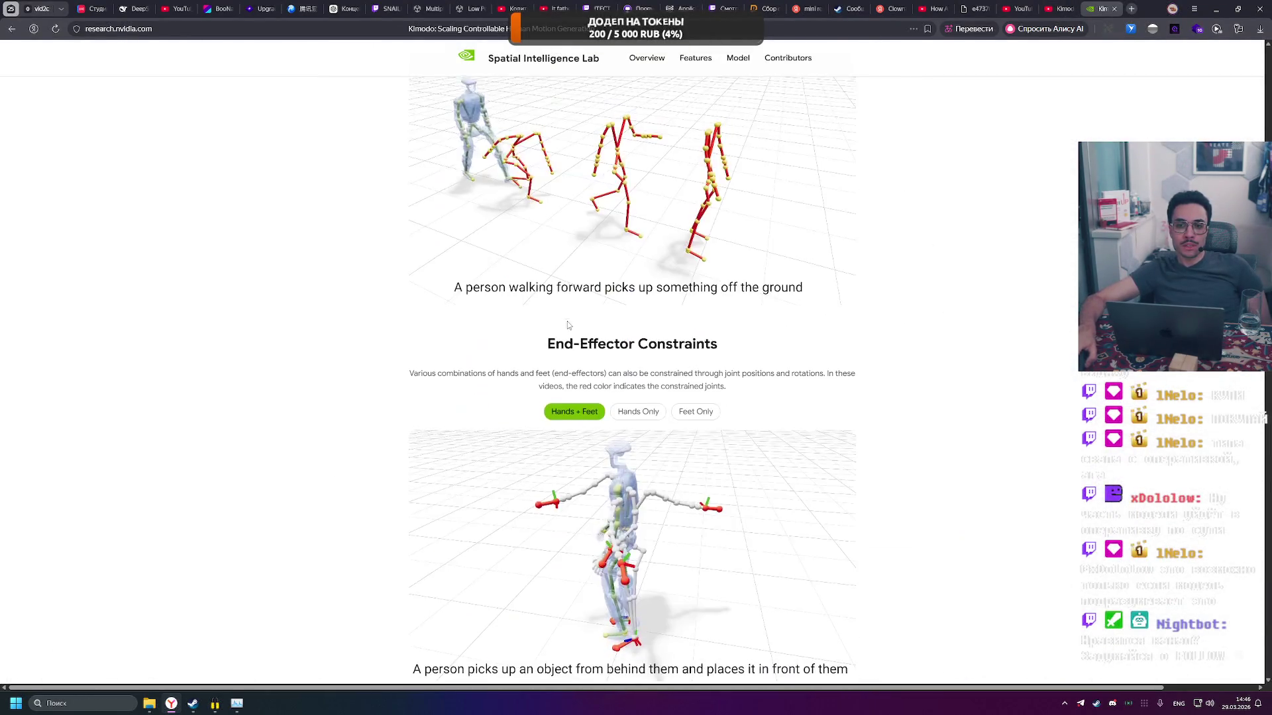
{"action": "scroll", "coordinate": [568, 325], "scroll_direction": "up", "scroll_amount": 15}
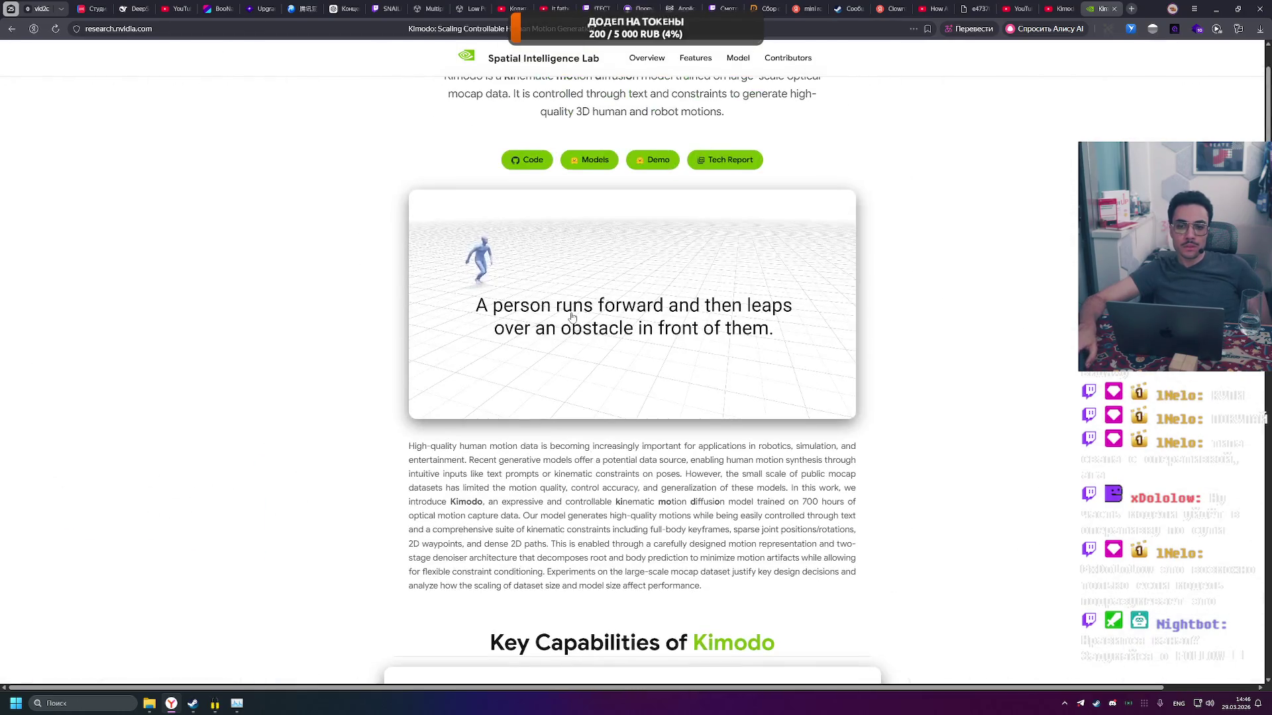
{"action": "scroll", "coordinate": [572, 318], "scroll_direction": "up", "scroll_amount": 2}
{"action": "left_click", "coordinate": [526, 295]}
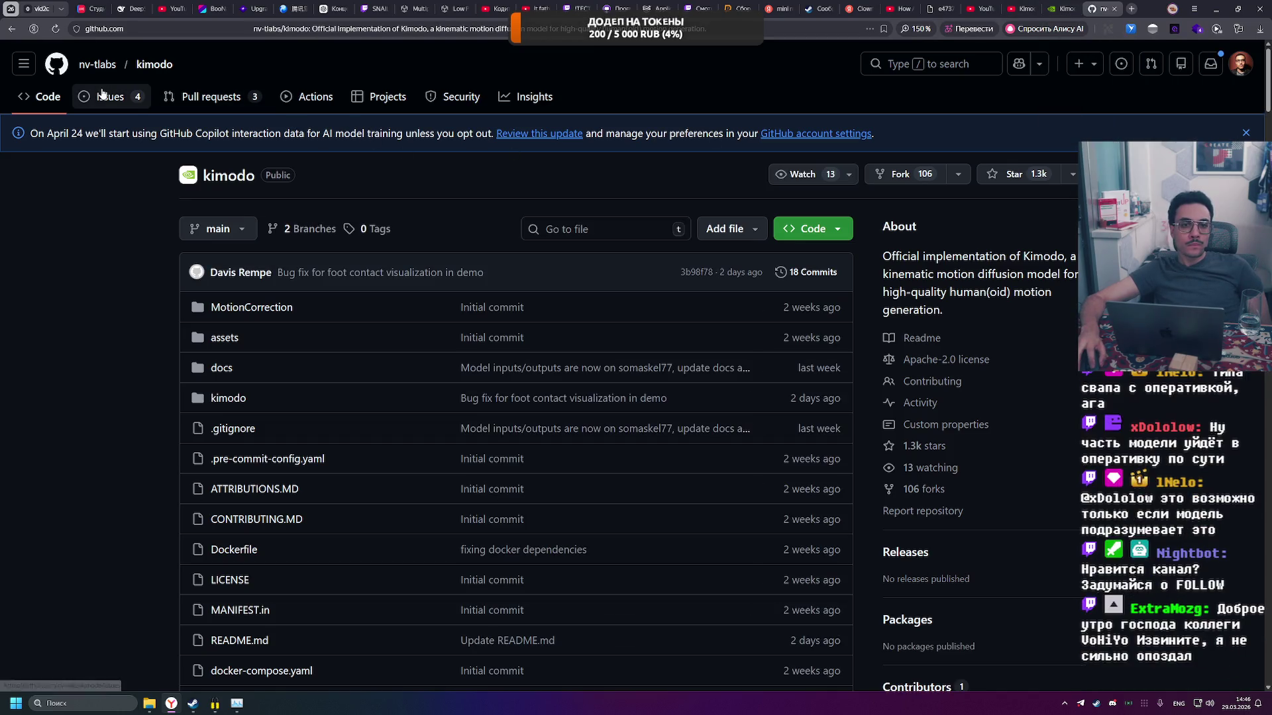
Read issue #5 'Guide for giving constraints' in the kimodo issues, then return to the Code tab.
{"action": "left_click", "coordinate": [102, 94]}
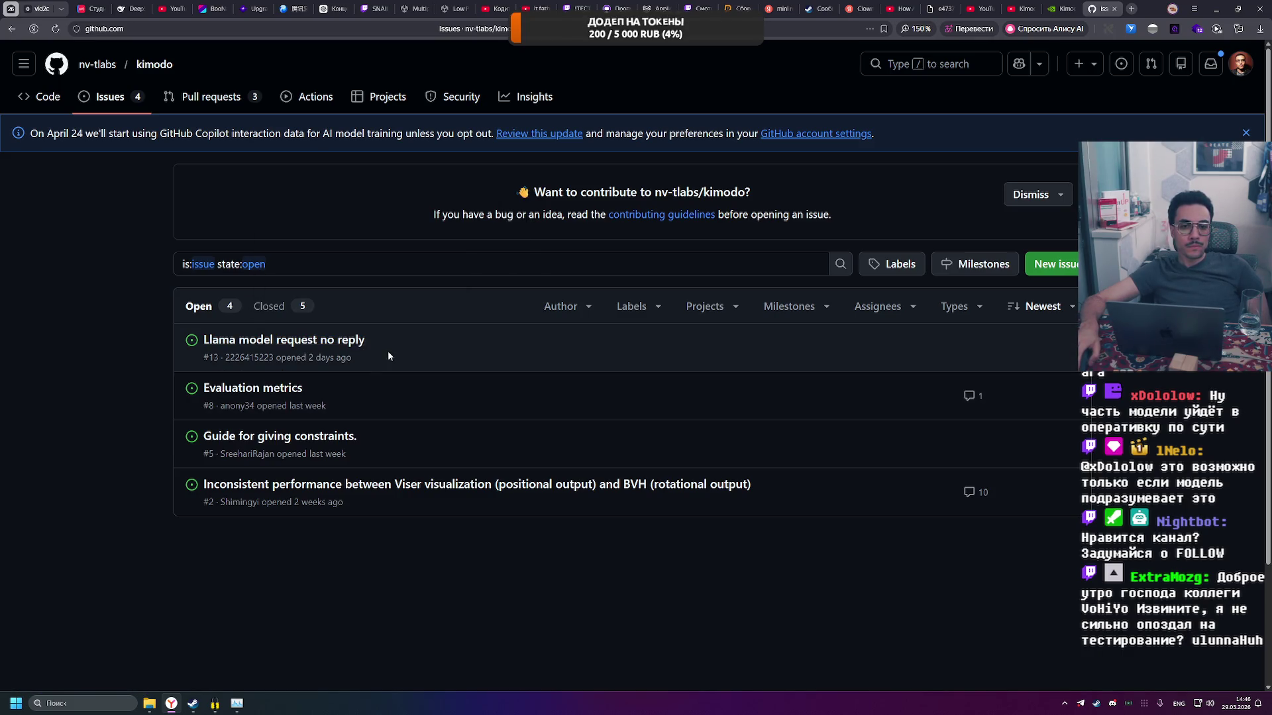
{"action": "left_click", "coordinate": [326, 439]}
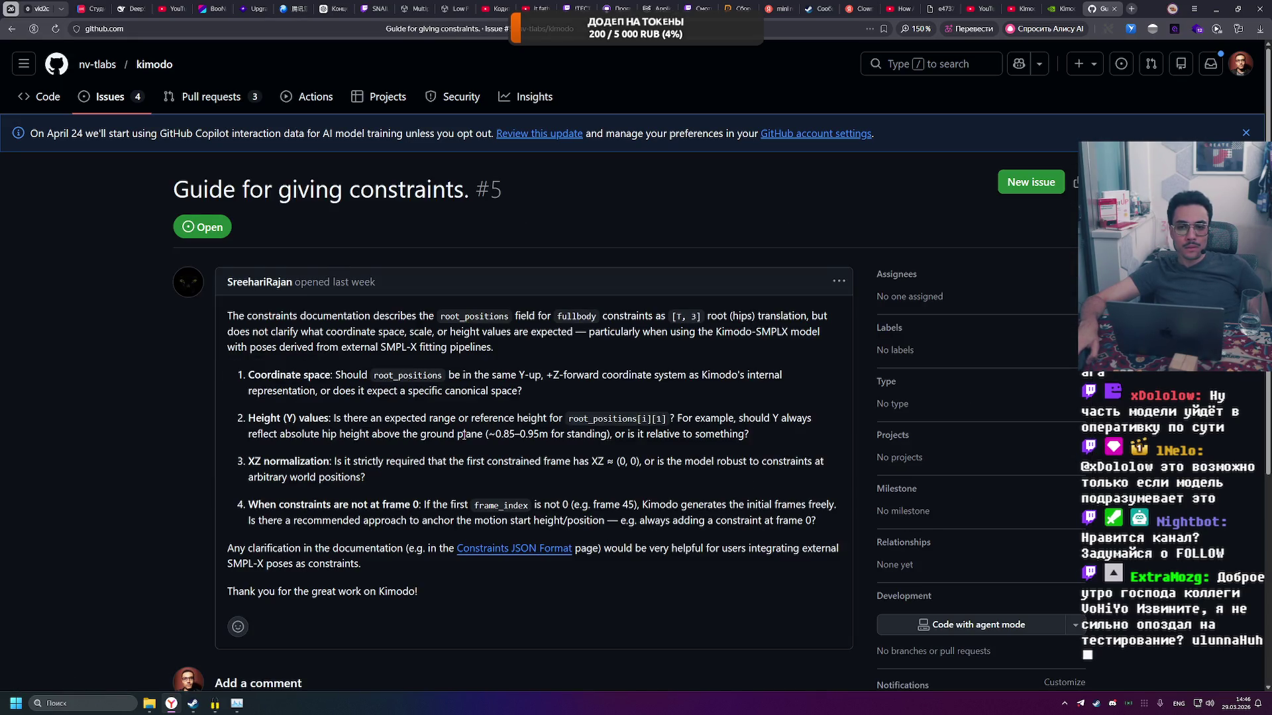
{"action": "scroll", "coordinate": [463, 435], "scroll_direction": "down", "scroll_amount": 5}
{"action": "scroll", "coordinate": [340, 332], "scroll_direction": "up", "scroll_amount": 5}
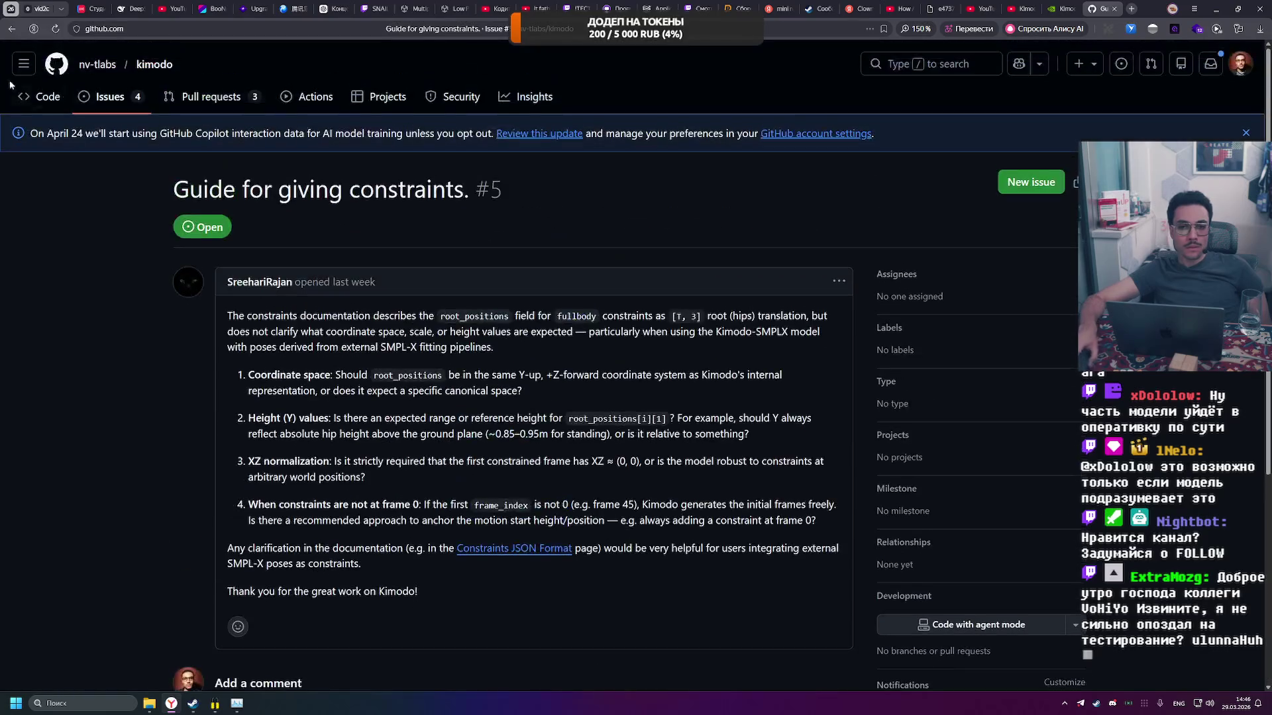
{"action": "left_click", "coordinate": [14, 29]}
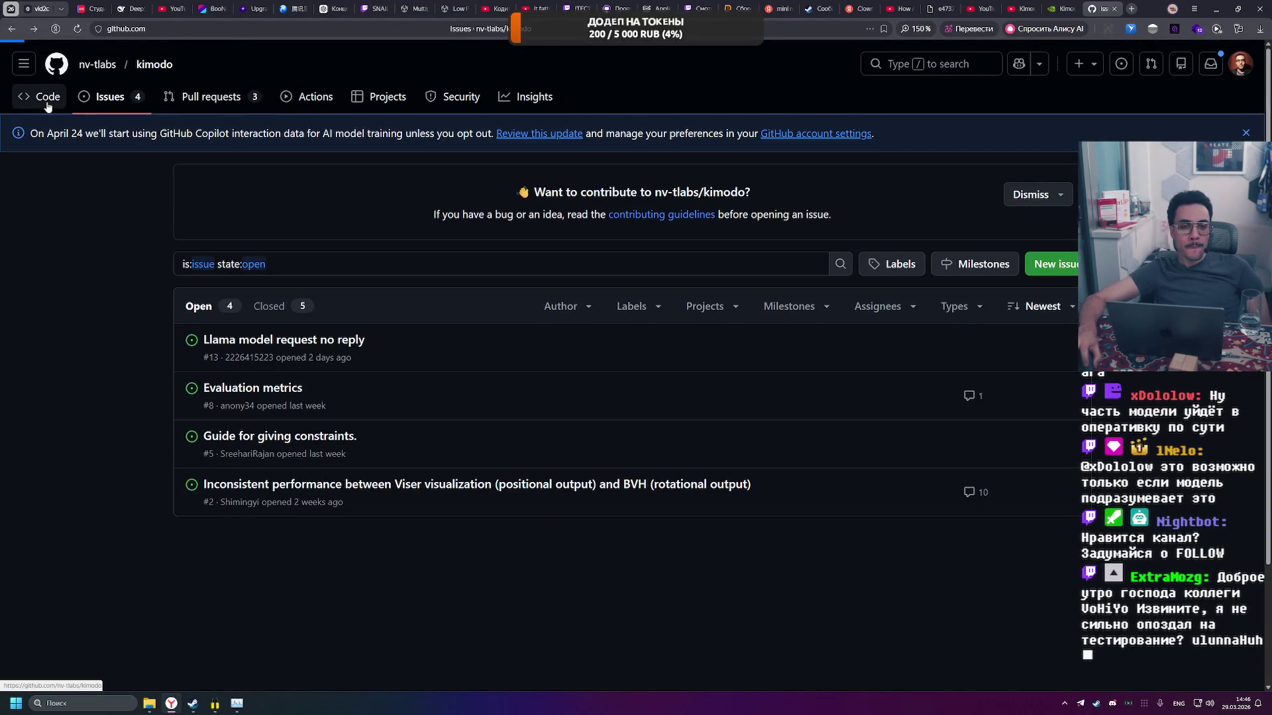
{"action": "left_click", "coordinate": [48, 100]}
Open pull request #12 on LLM2Vec quantization from the kimodo pull request list.
{"action": "left_click", "coordinate": [233, 109]}
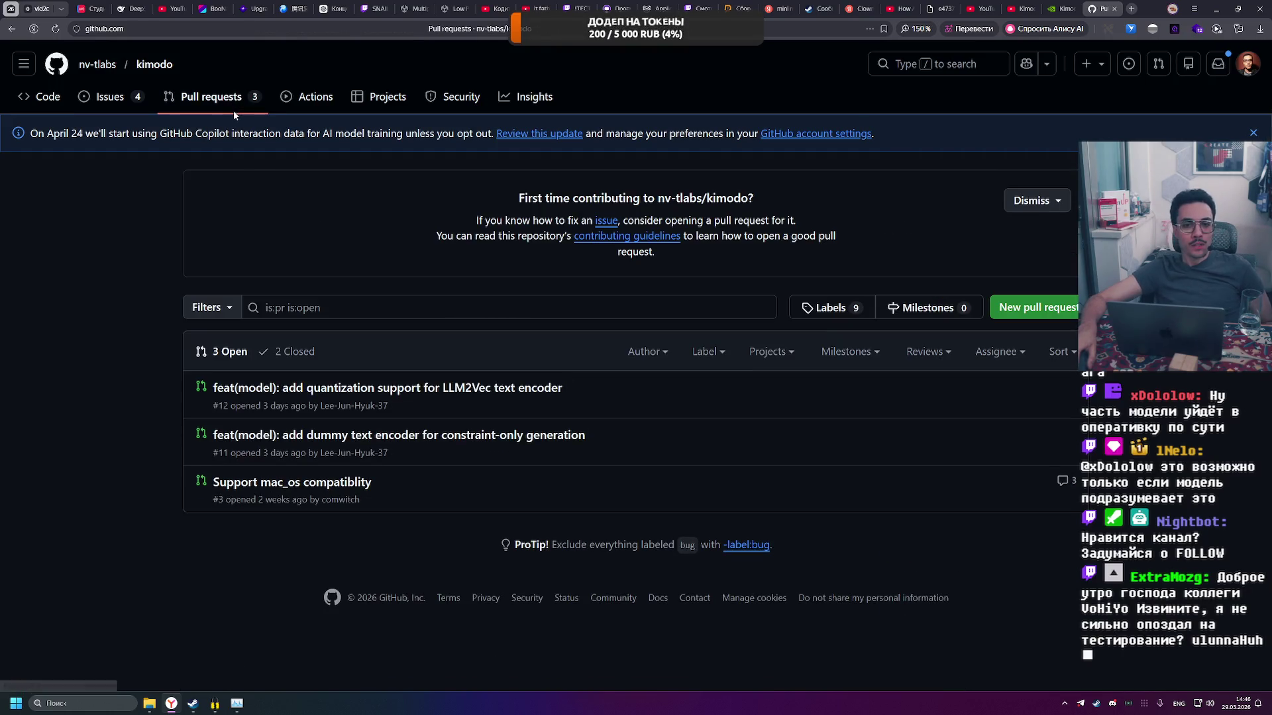
{"action": "mouse_move", "coordinate": [559, 394]}
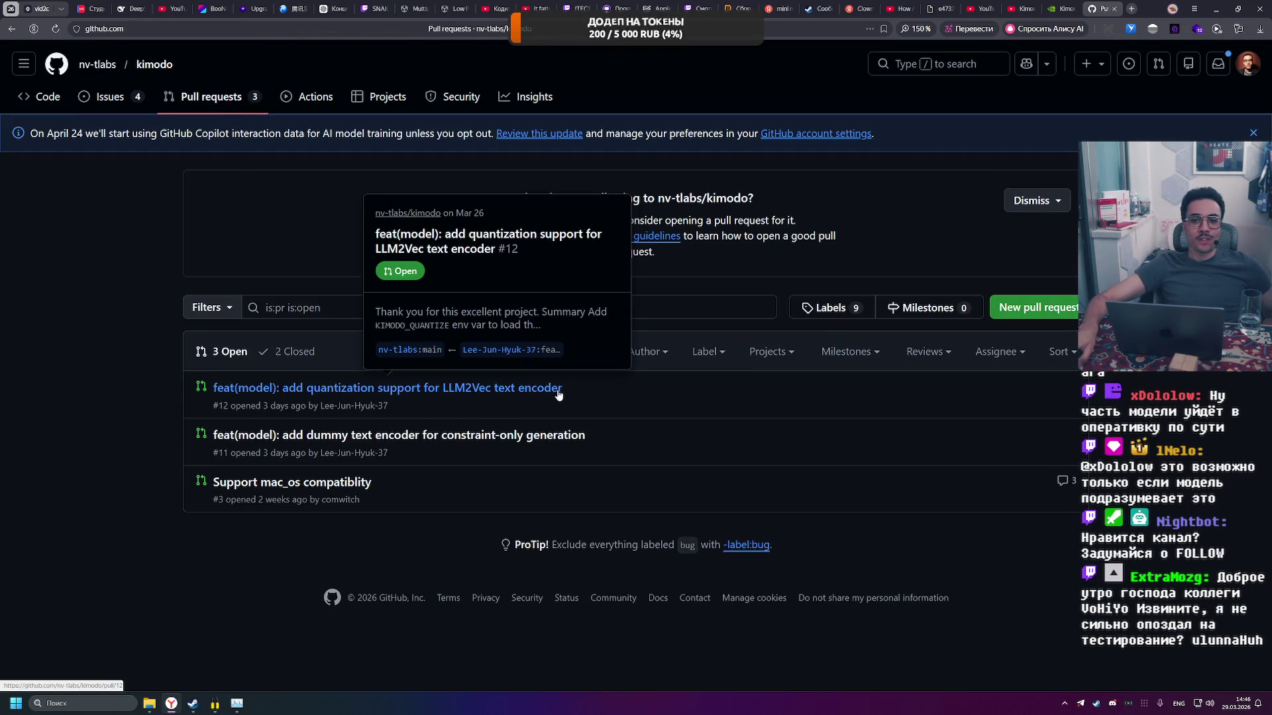
{"action": "left_click", "coordinate": [554, 395]}
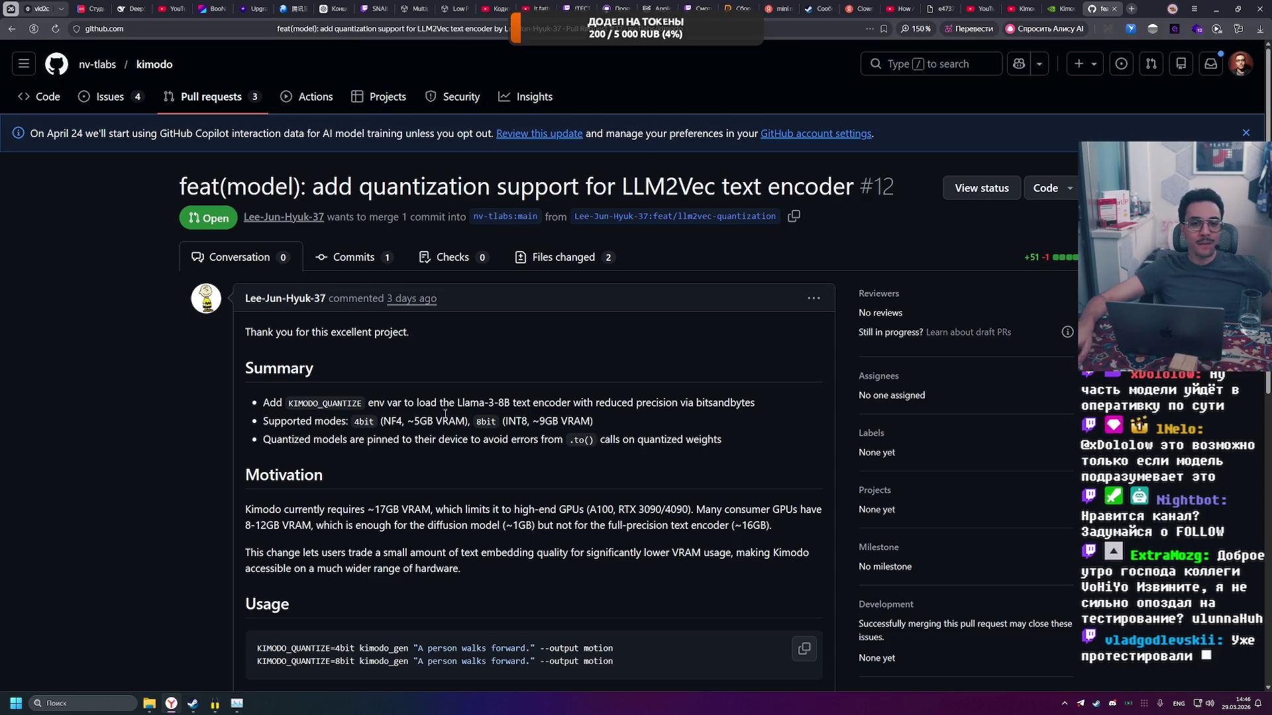
Read through PR #12, noting the 8-12GB VRAM figure, then return to the list.
{"action": "left_click", "coordinate": [389, 424]}
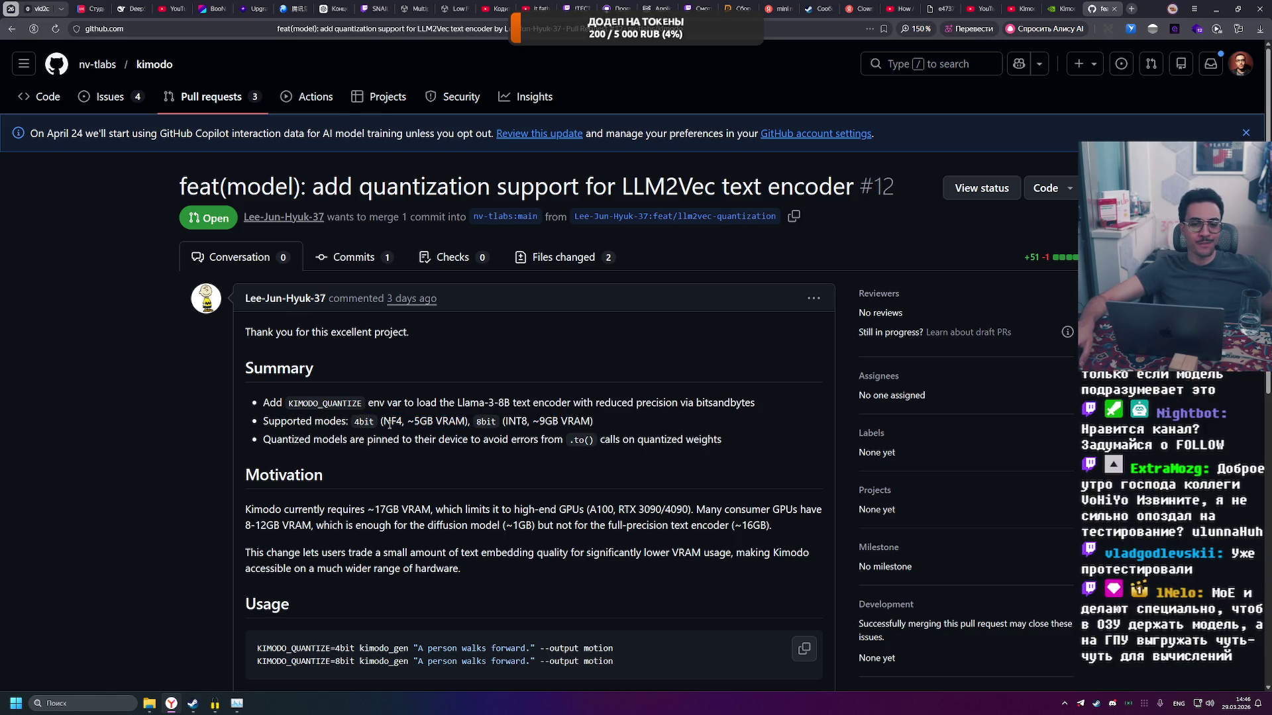
{"action": "scroll", "coordinate": [394, 421], "scroll_direction": "down", "scroll_amount": 3}
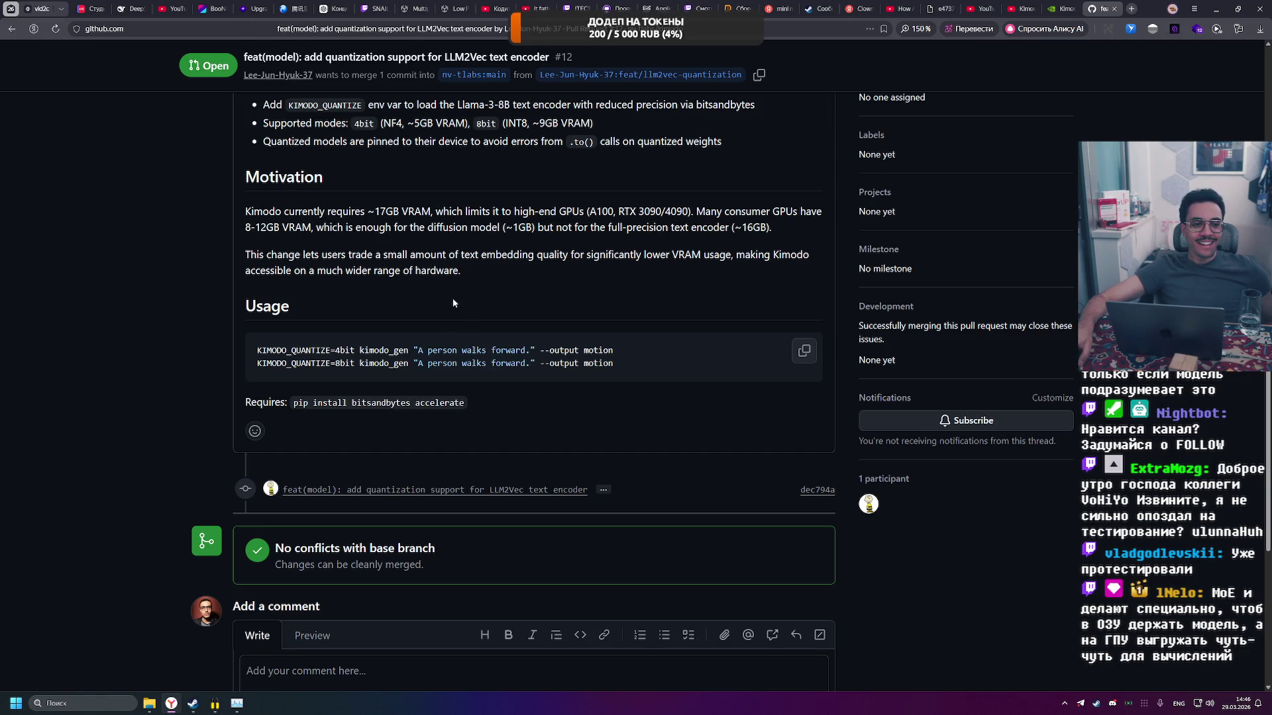
{"action": "scroll", "coordinate": [451, 298], "scroll_direction": "down", "scroll_amount": 3}
{"action": "scroll", "coordinate": [442, 269], "scroll_direction": "up", "scroll_amount": 4}
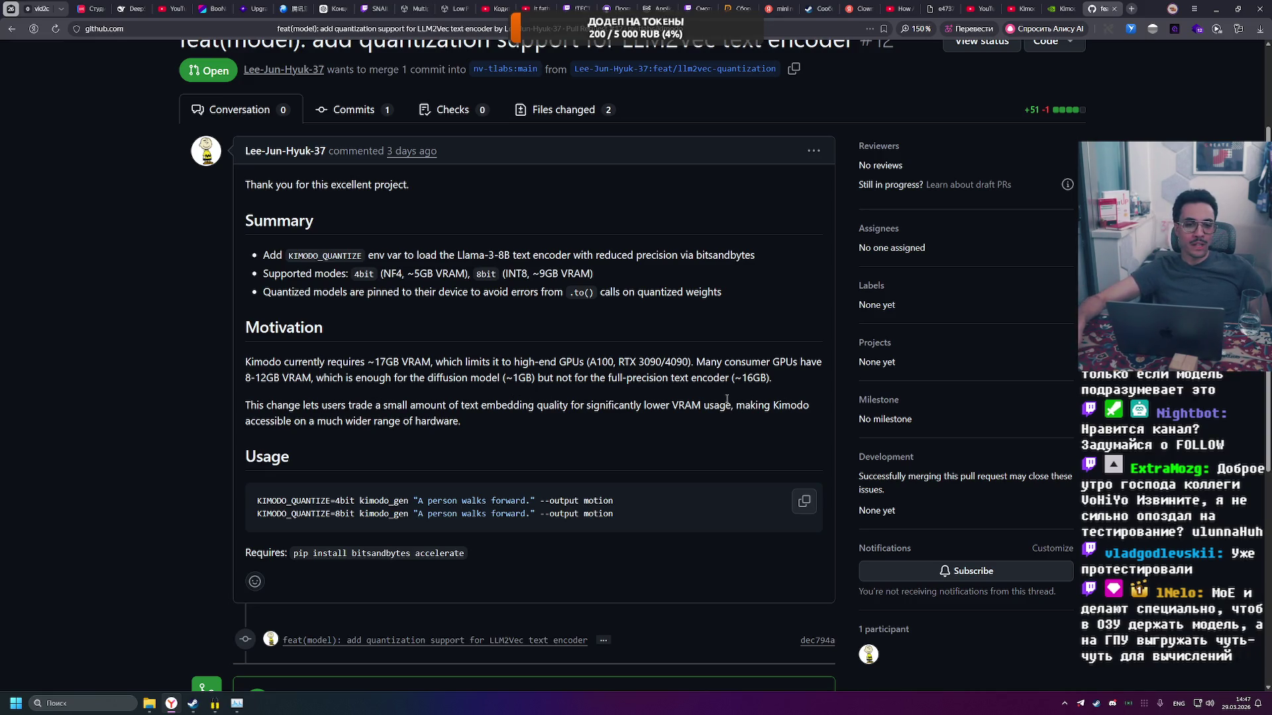
{"action": "scroll", "coordinate": [426, 419], "scroll_direction": "down", "scroll_amount": 3}
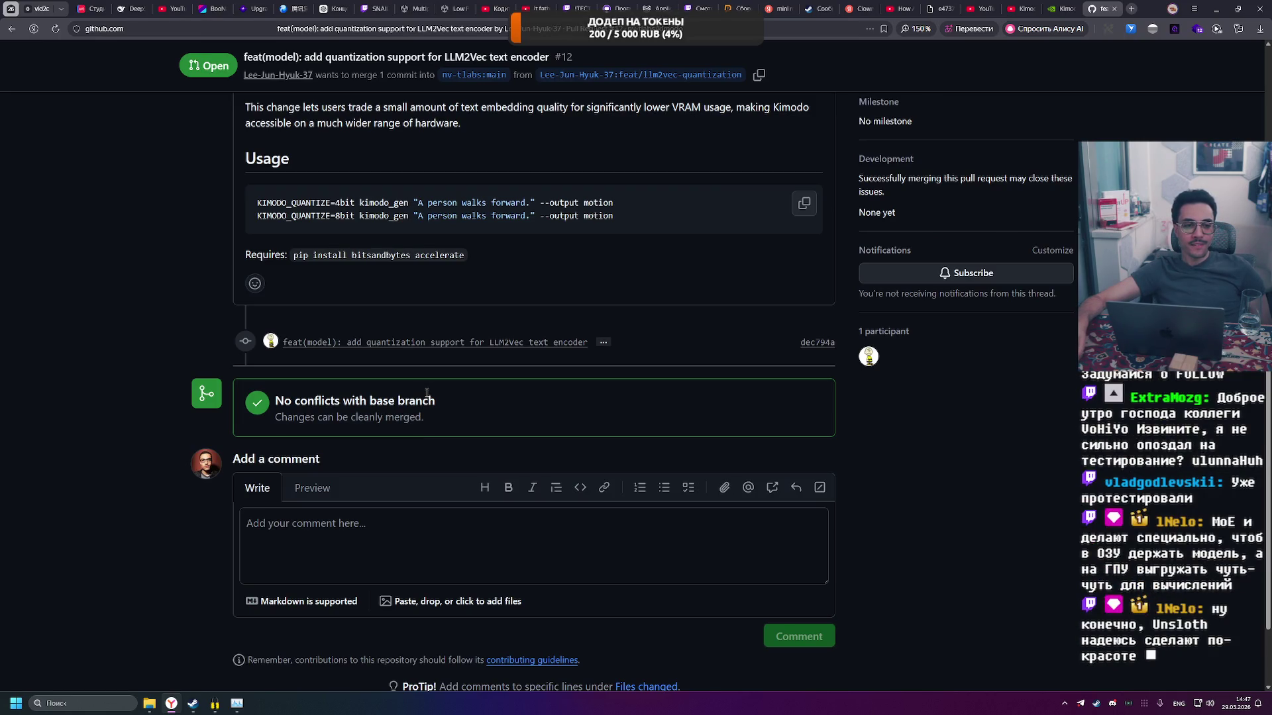
{"action": "scroll", "coordinate": [426, 394], "scroll_direction": "up", "scroll_amount": 5}
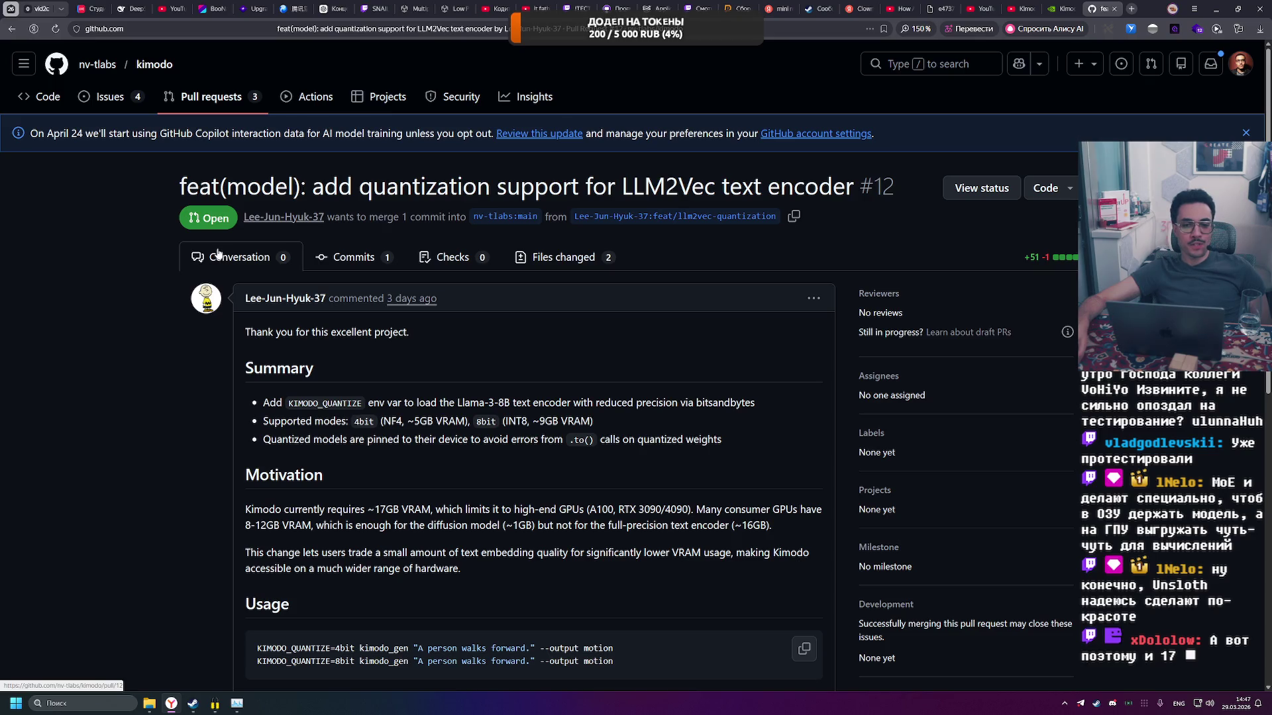
{"action": "double_click", "coordinate": [279, 527]}
{"action": "left_click", "coordinate": [500, 524]}
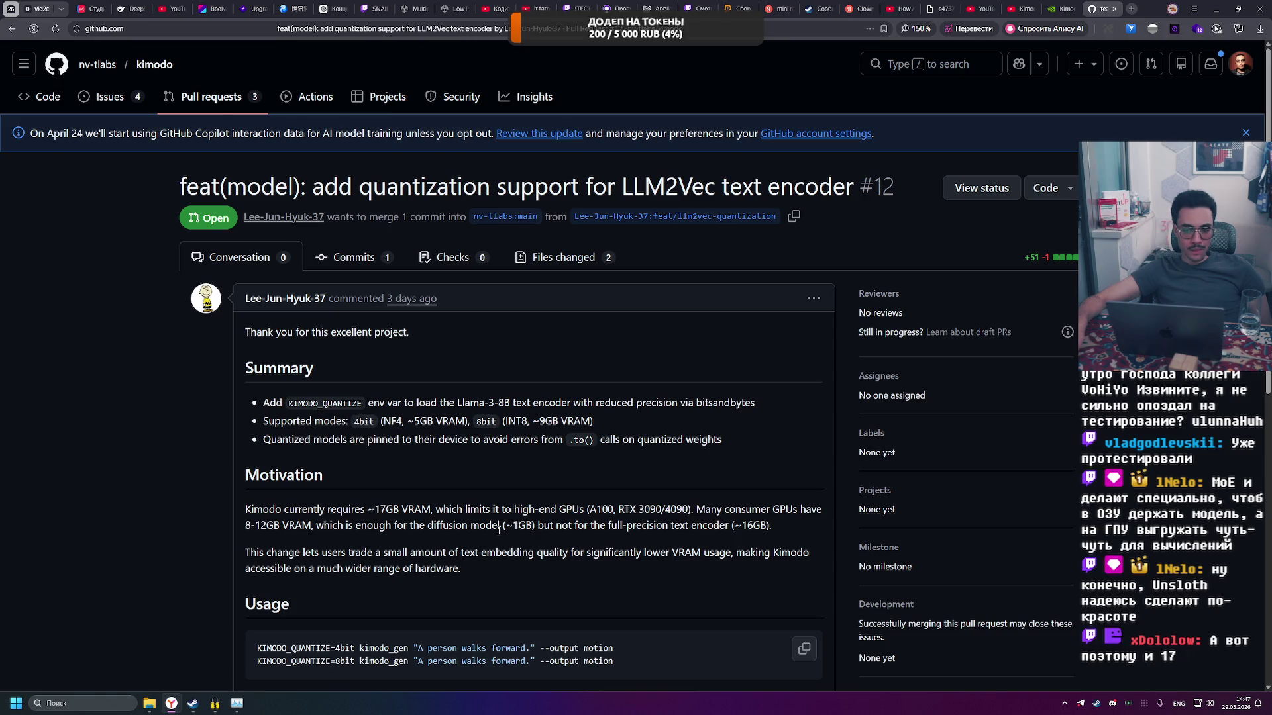
{"action": "left_click", "coordinate": [16, 31]}
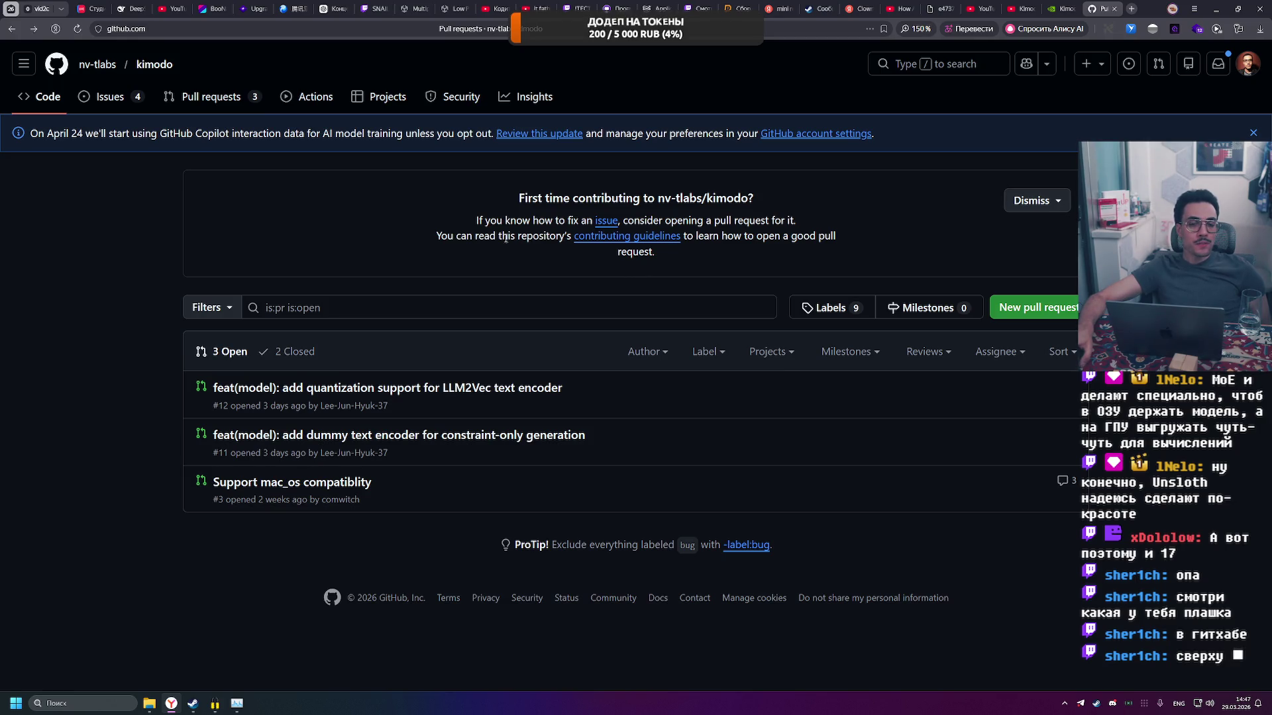
Highlight phrases in the GitHub Copilot training notice, then dismiss the translate popup.
{"action": "left_click_drag", "start_coordinate": [253, 133], "coordinate": [429, 135]}
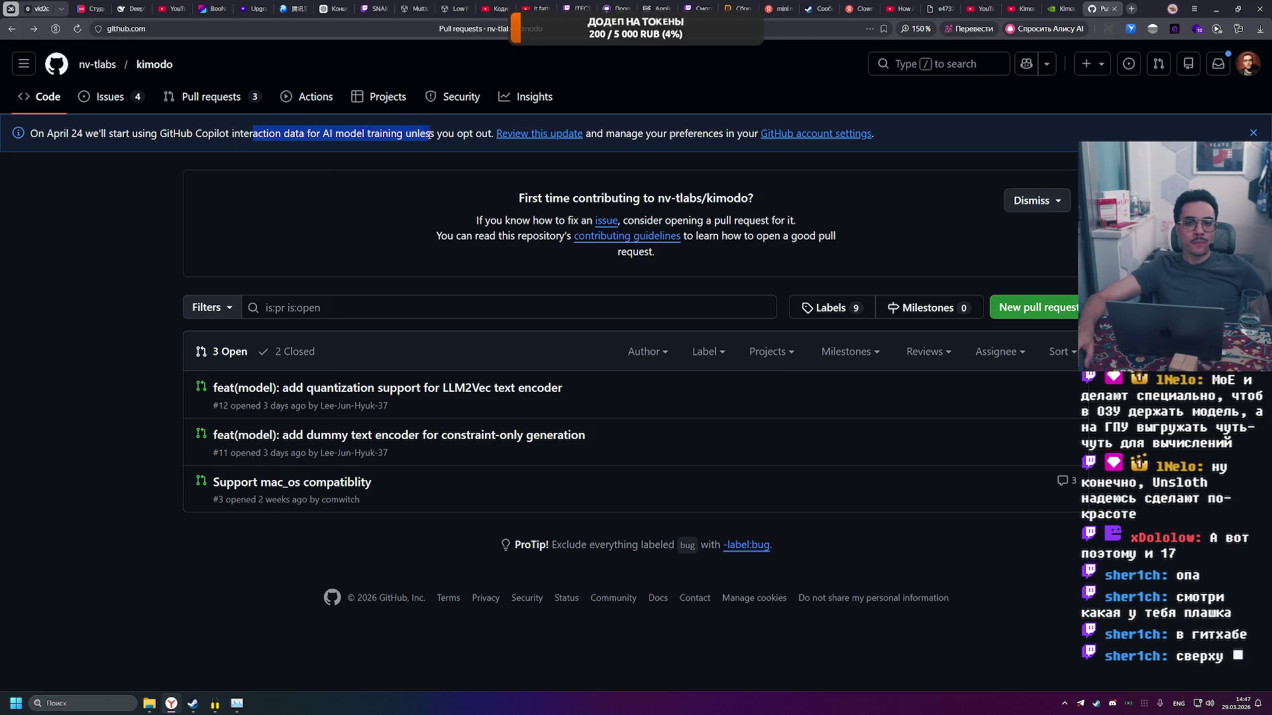
{"action": "left_click", "coordinate": [429, 134]}
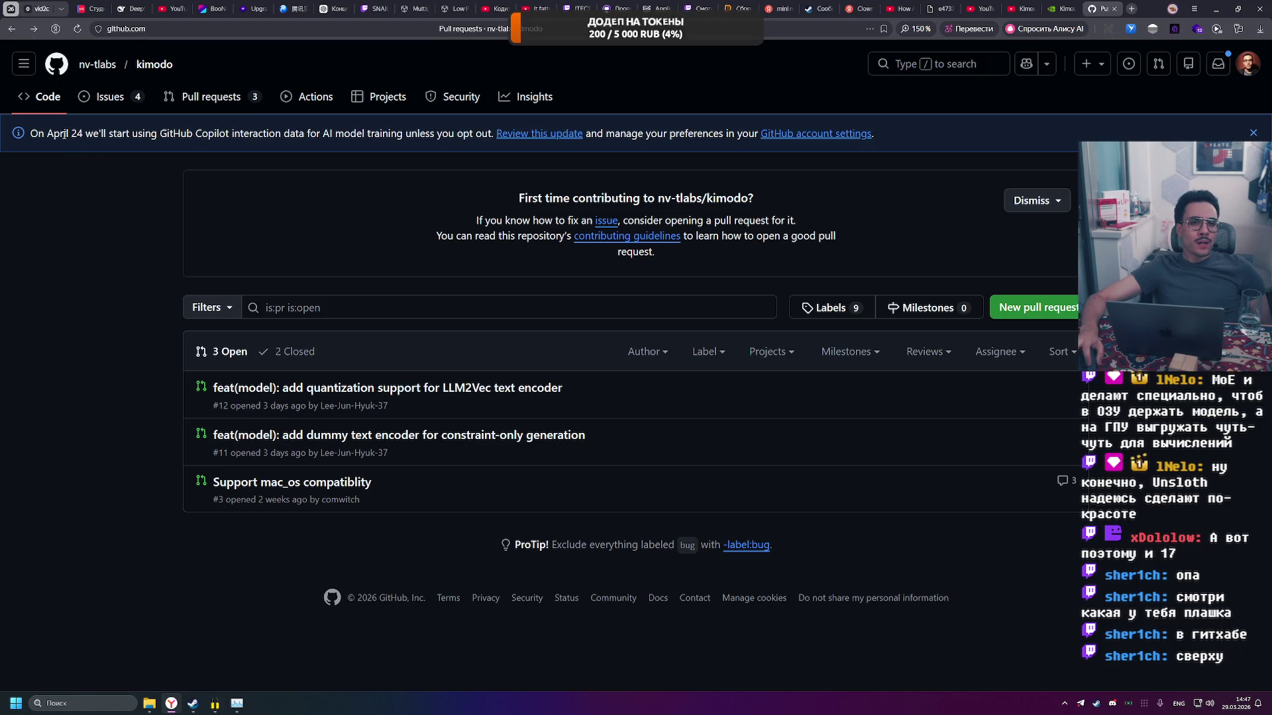
{"action": "left_click_drag", "start_coordinate": [182, 135], "coordinate": [357, 134]}
{"action": "left_click", "coordinate": [292, 133]}
{"action": "left_click", "coordinate": [371, 134]}
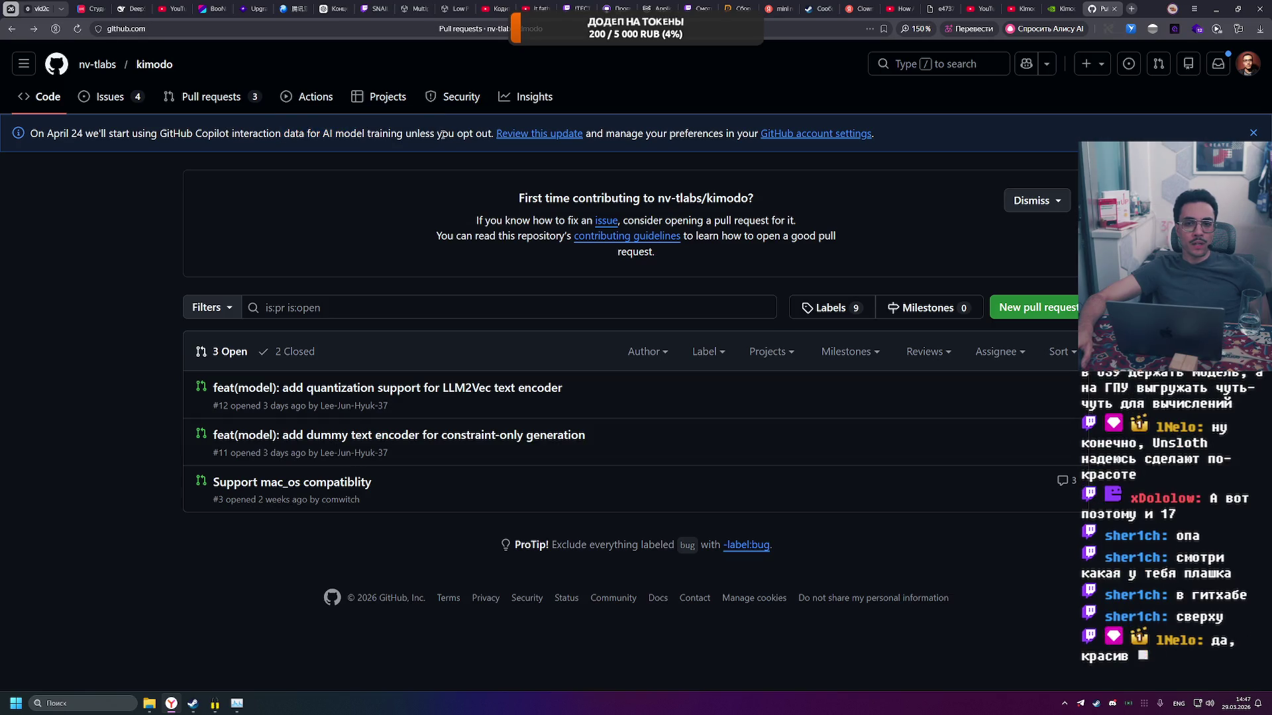
{"action": "left_click_drag", "start_coordinate": [601, 134], "coordinate": [758, 133]}
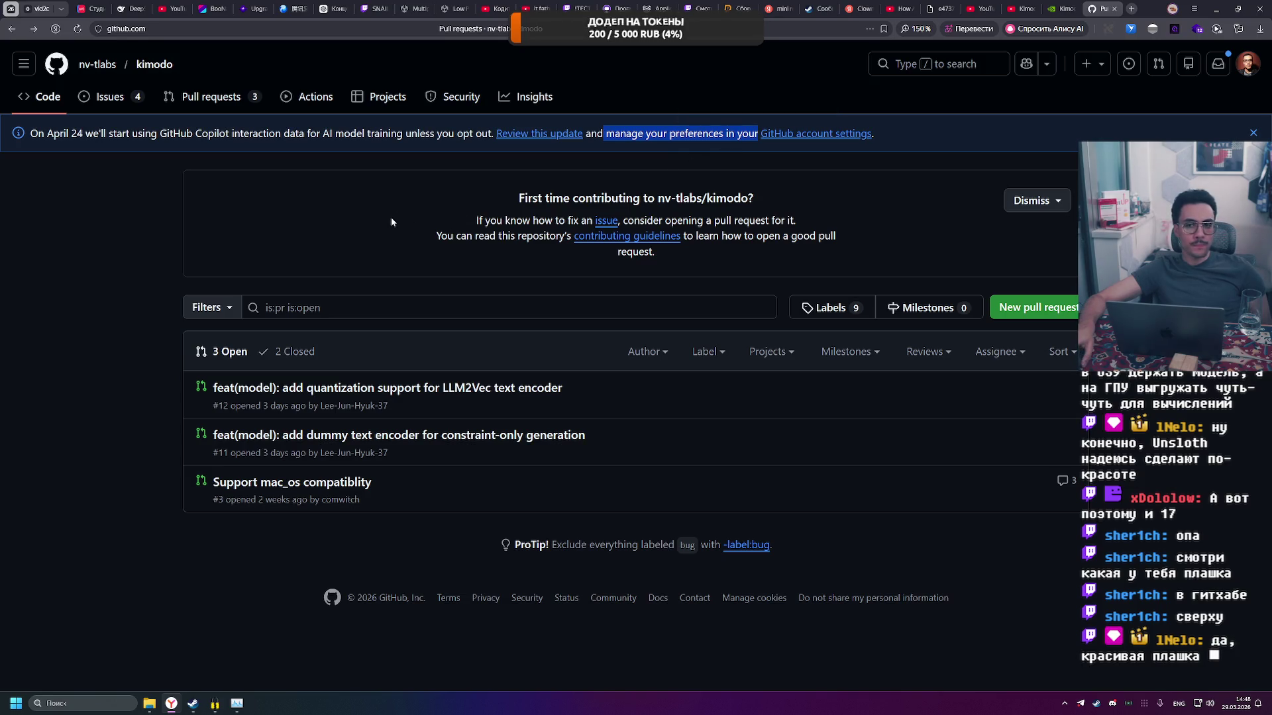
{"action": "left_click", "coordinate": [463, 204]}
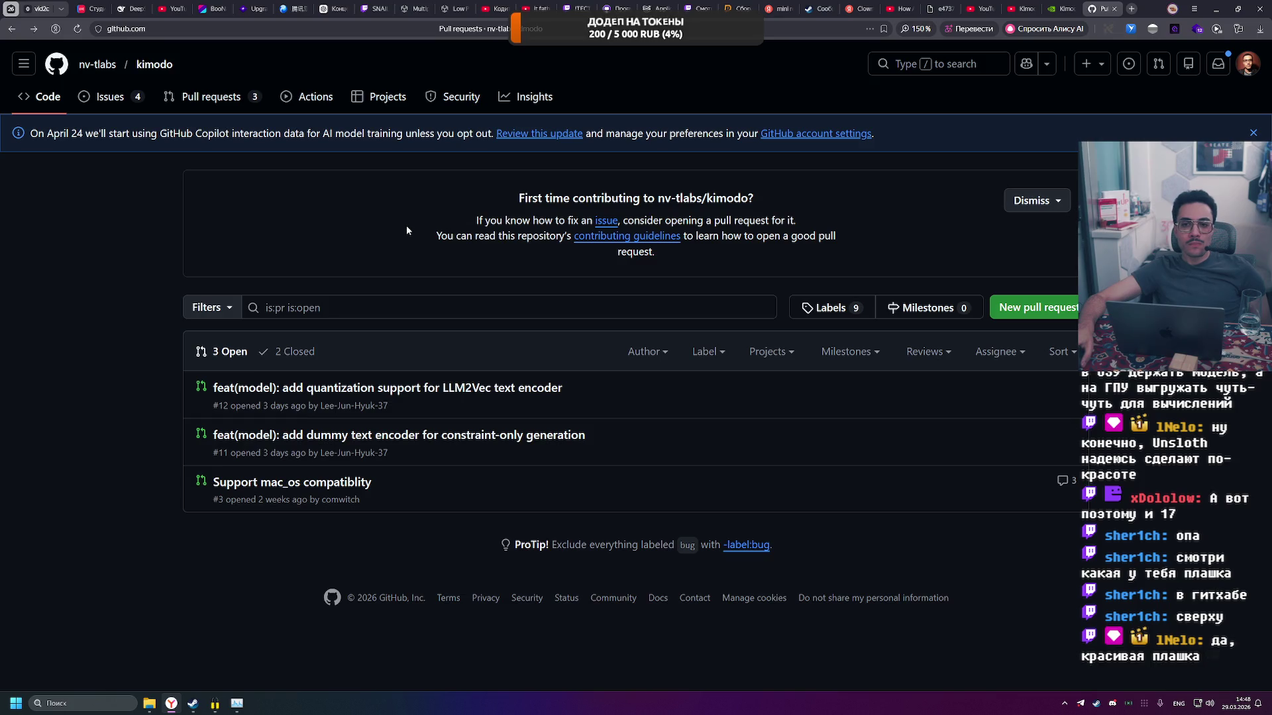
Open the 'Support mac_os compatiblity' pull request and read through it.
{"action": "left_click", "coordinate": [134, 68]}
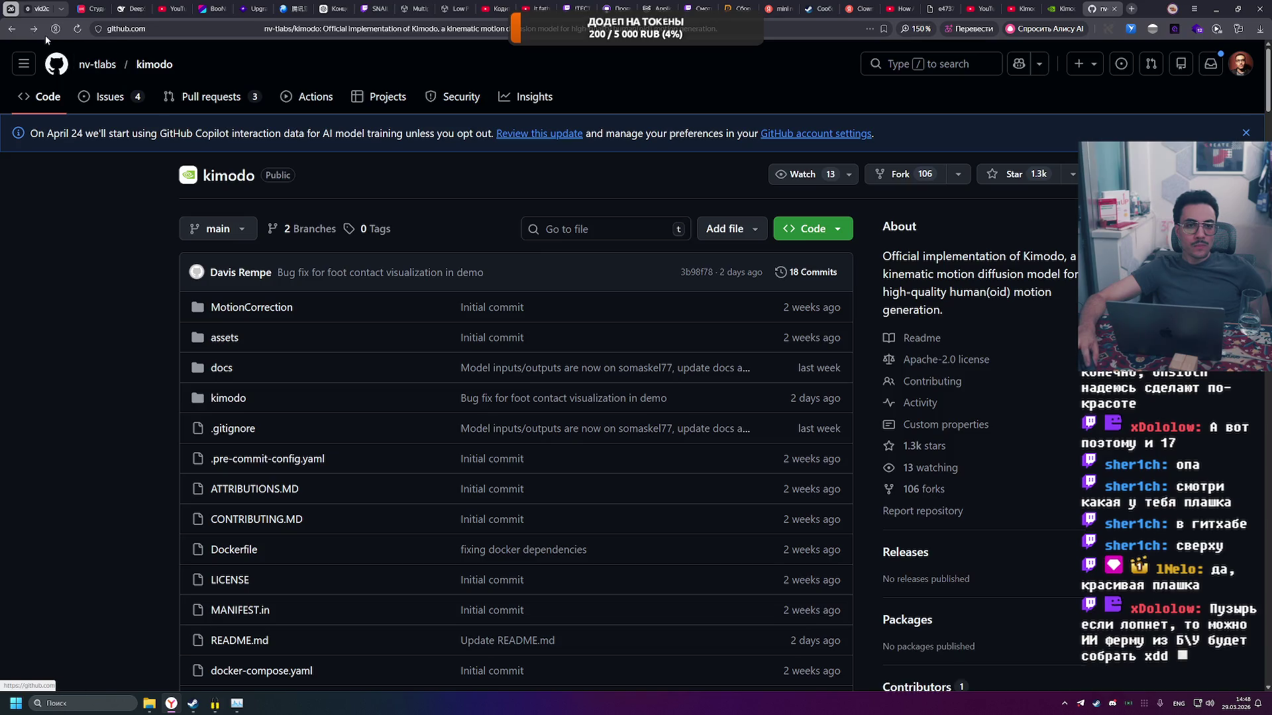
{"action": "left_click", "coordinate": [172, 96]}
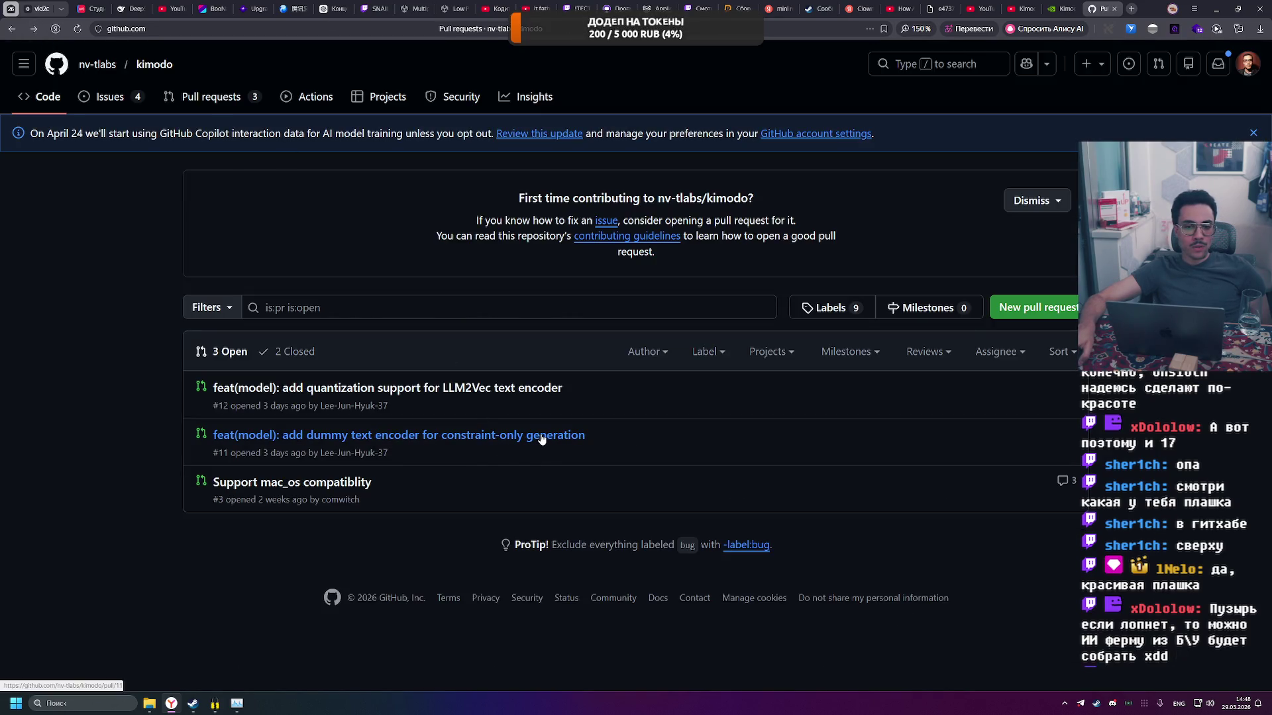
{"action": "left_click", "coordinate": [347, 483]}
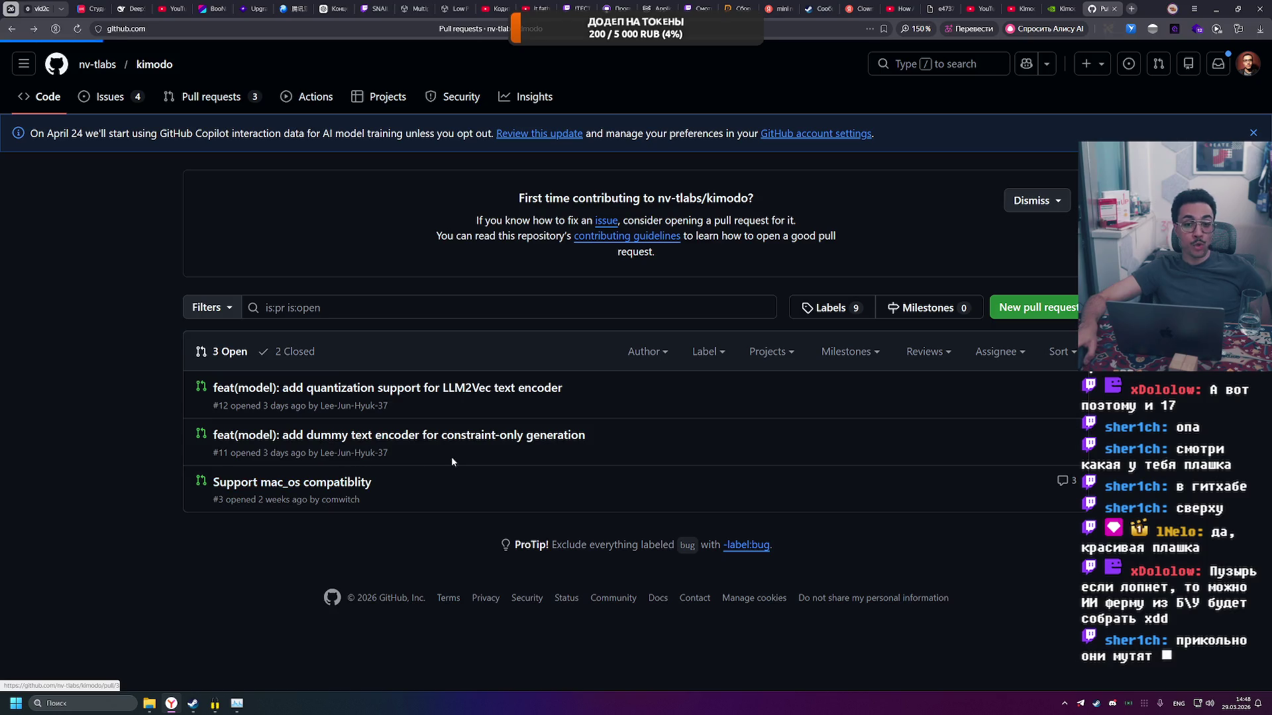
{"action": "scroll", "coordinate": [407, 437], "scroll_direction": "down", "scroll_amount": 5}
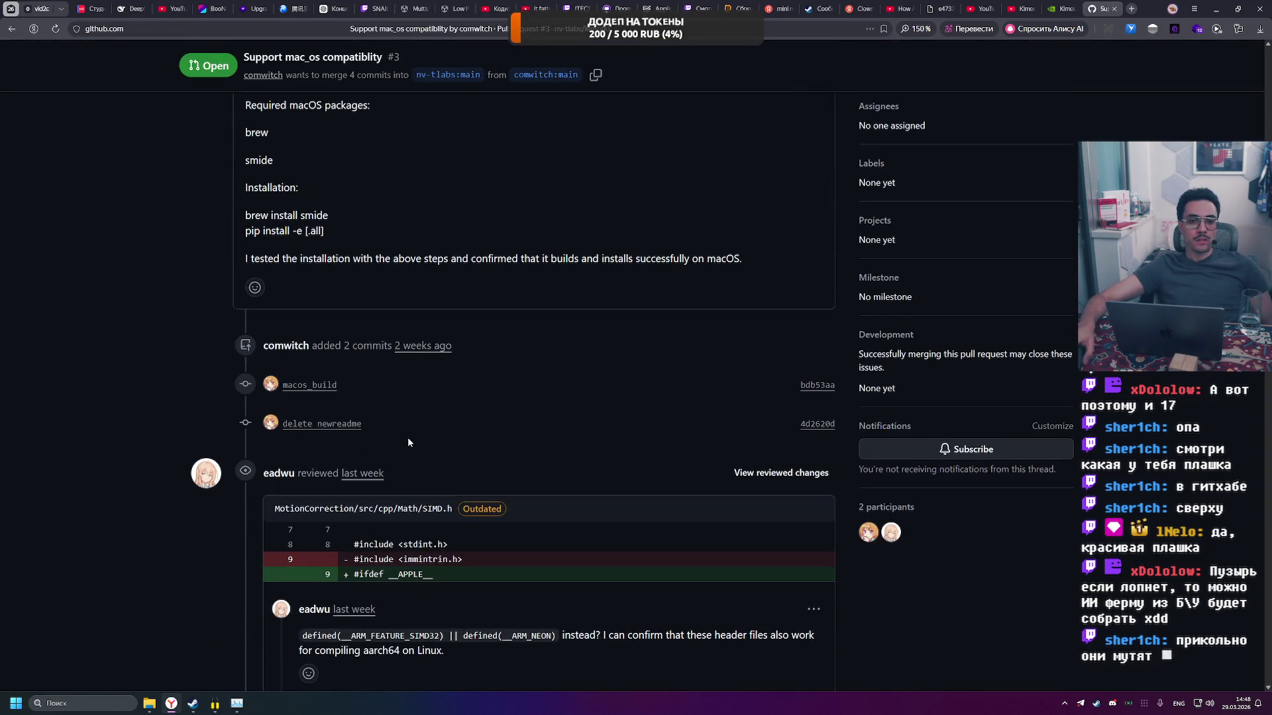
{"action": "scroll", "coordinate": [389, 406], "scroll_direction": "down", "scroll_amount": 5}
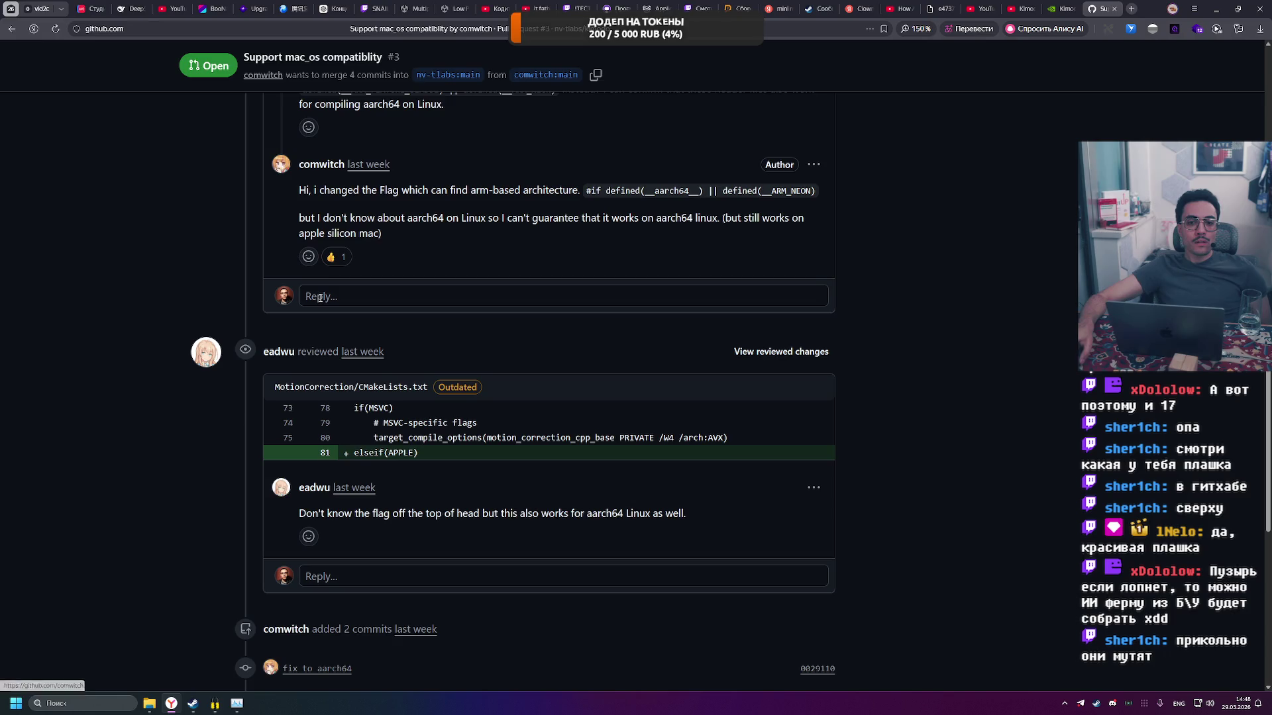
{"action": "scroll", "coordinate": [338, 265], "scroll_direction": "down", "scroll_amount": 5}
{"action": "scroll", "coordinate": [333, 258], "scroll_direction": "up", "scroll_amount": 3}
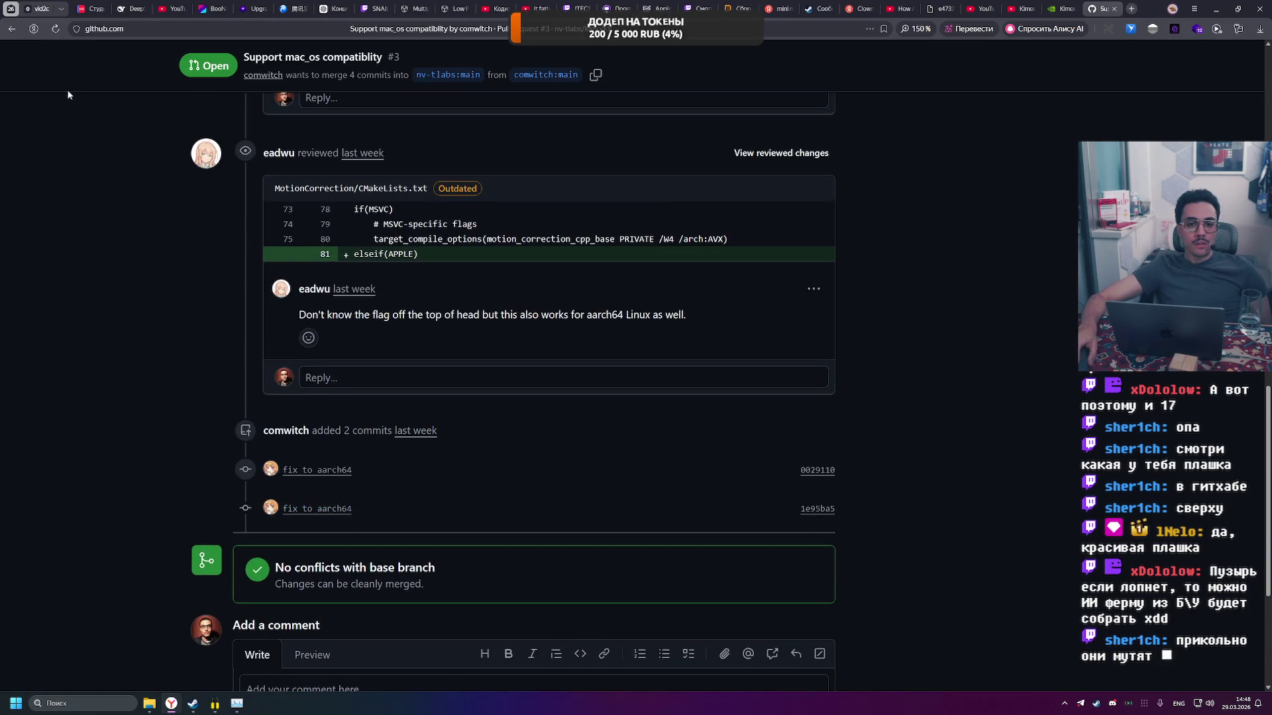
Go back to the kimodo repository page and scroll down to the README.
{"action": "left_click", "coordinate": [10, 30]}
{"action": "left_click", "coordinate": [9, 30]}
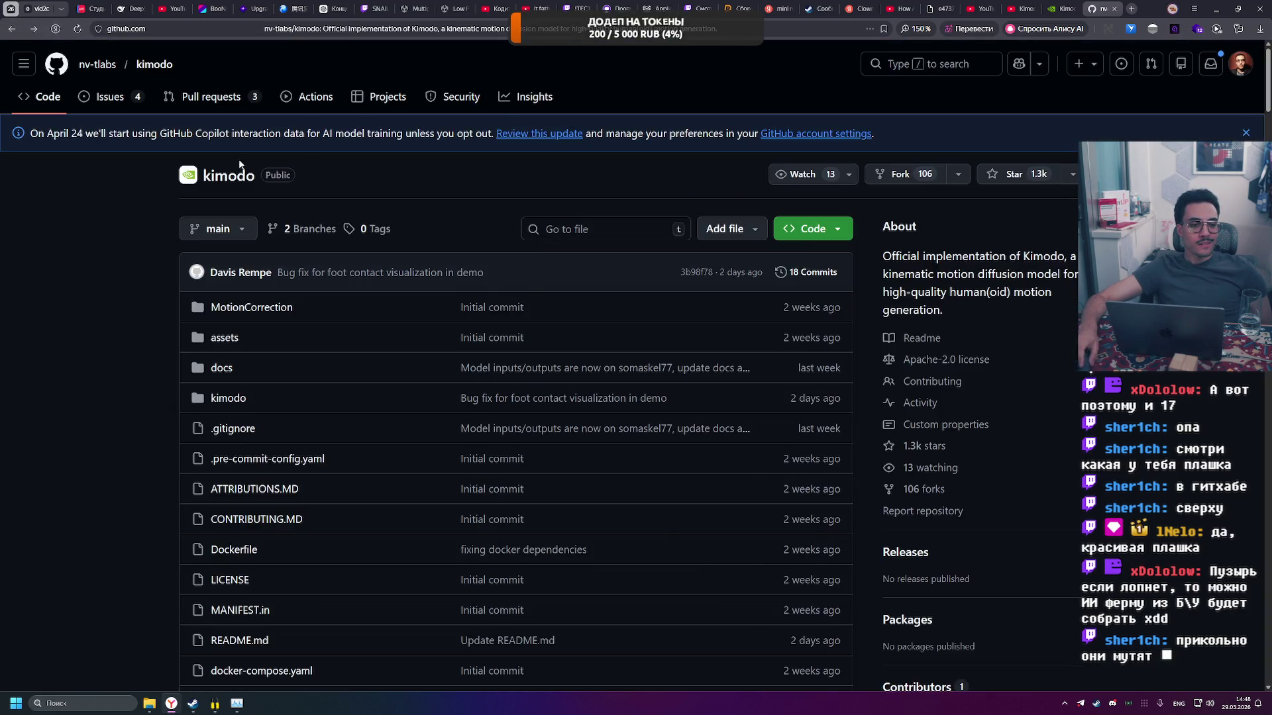
{"action": "scroll", "coordinate": [530, 287], "scroll_direction": "down", "scroll_amount": 4}
{"action": "scroll", "coordinate": [530, 287], "scroll_direction": "down", "scroll_amount": 5}
Scroll the kimodo README past the Kimodo Models table to the Getting Started documentation links.
{"action": "scroll", "coordinate": [510, 288], "scroll_direction": "down", "scroll_amount": 5}
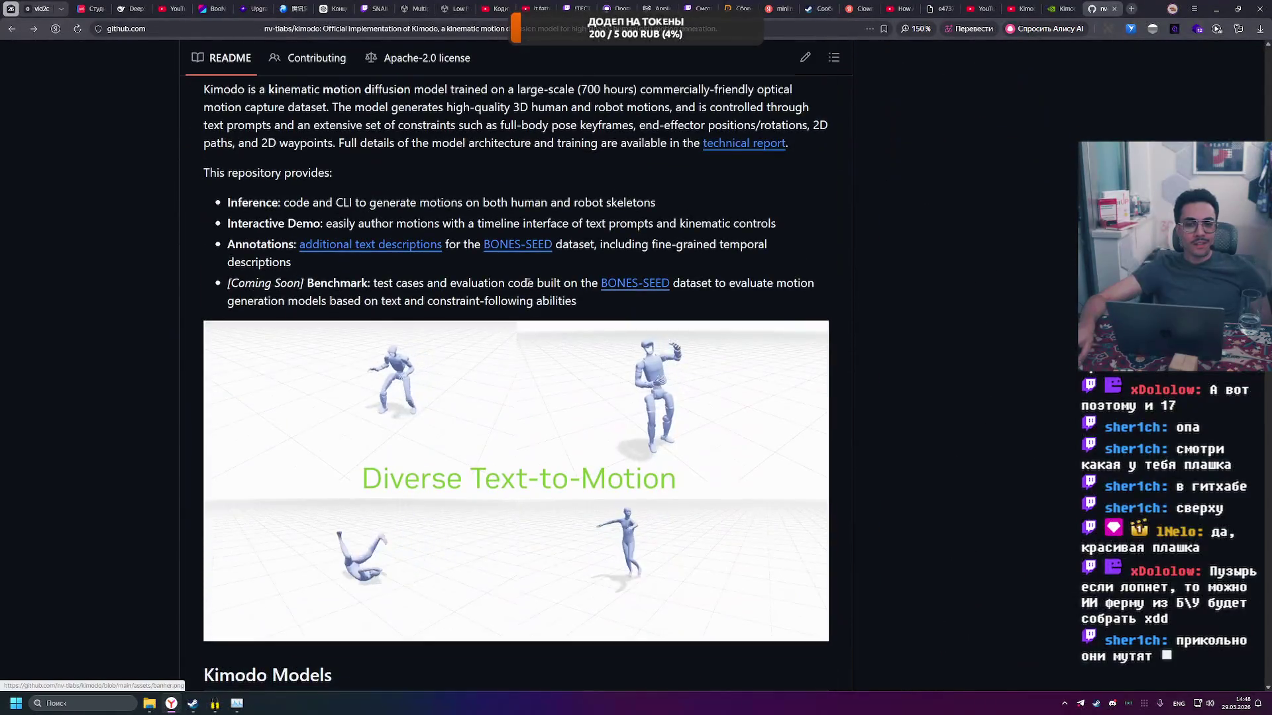
{"action": "scroll", "coordinate": [505, 288], "scroll_direction": "down", "scroll_amount": 5}
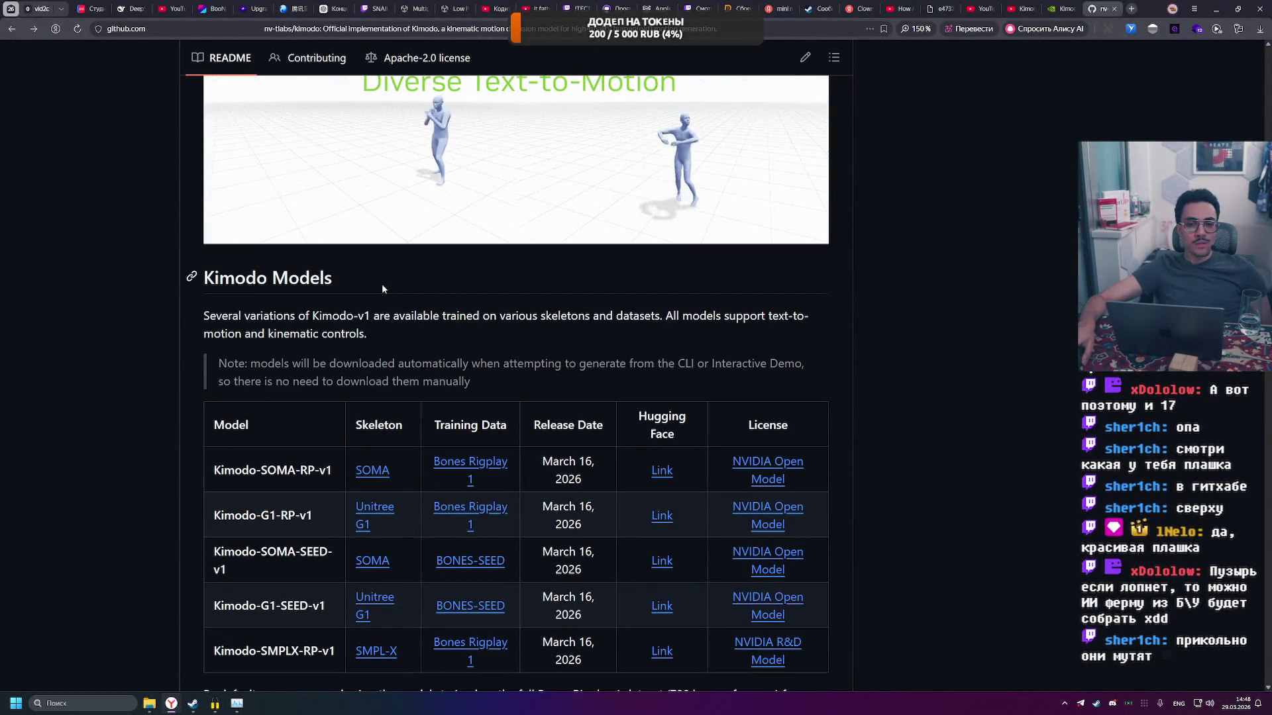
{"action": "scroll", "coordinate": [371, 292], "scroll_direction": "down", "scroll_amount": 1}
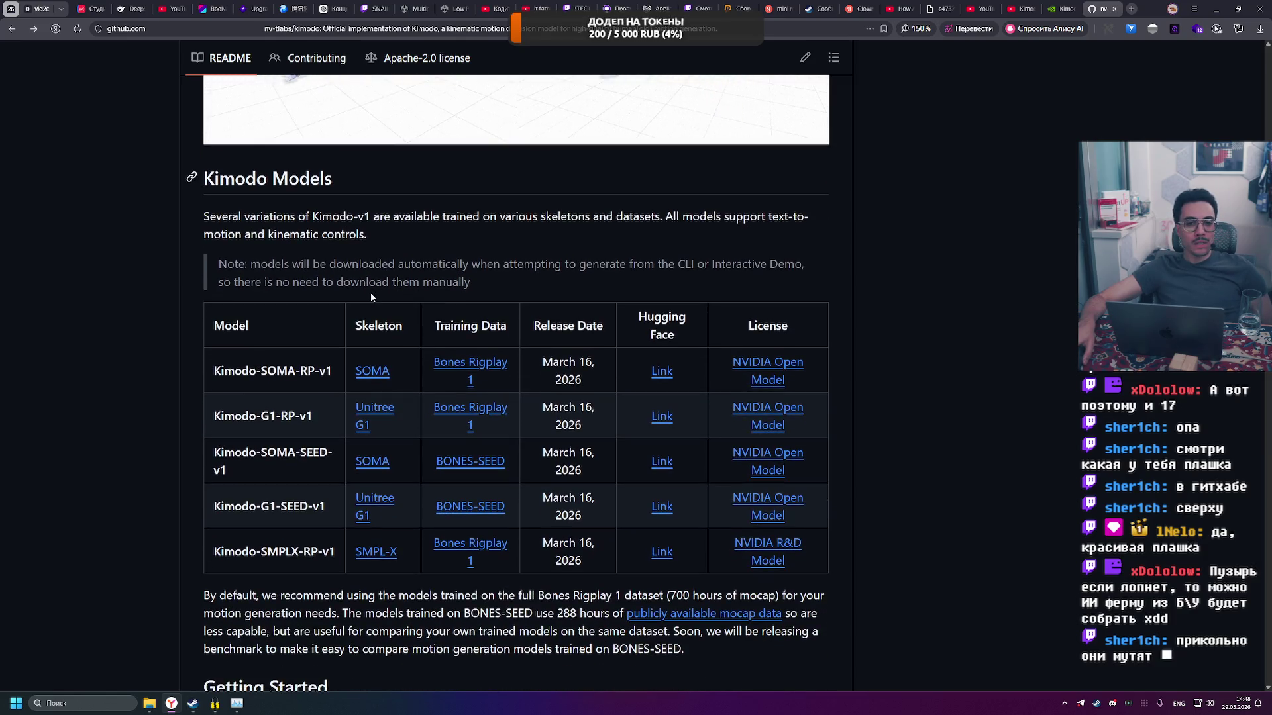
{"action": "scroll", "coordinate": [368, 295], "scroll_direction": "down", "scroll_amount": 3}
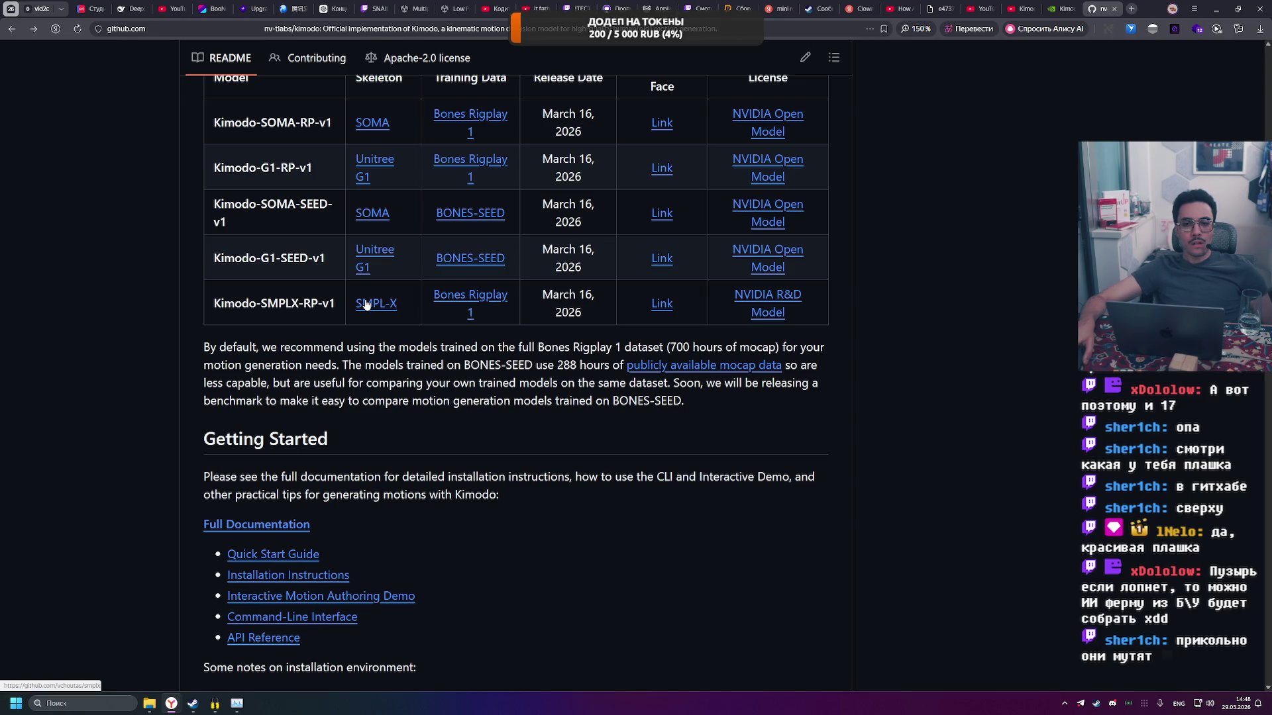
{"action": "scroll", "coordinate": [363, 308], "scroll_direction": "down", "scroll_amount": 3}
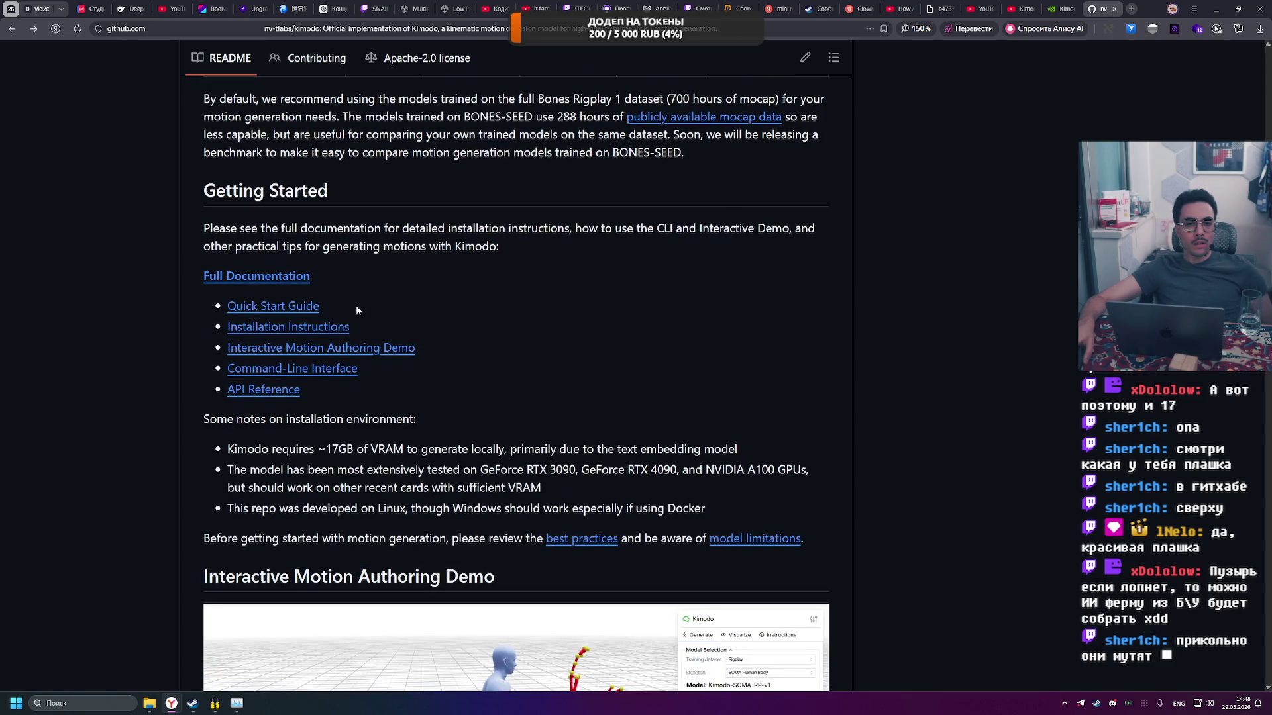
Review the Kimodo Quick Start Guide and Installation pages, then read Installation With Docker.
{"action": "left_click", "coordinate": [291, 309]}
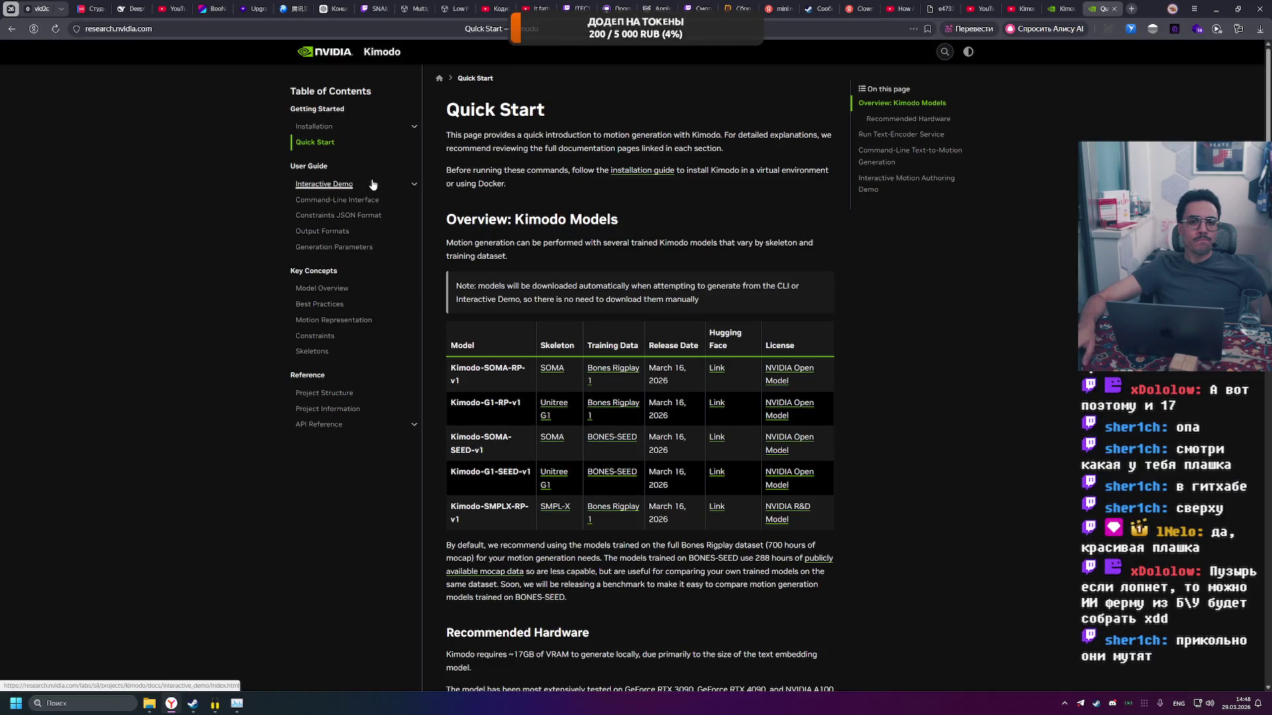
{"action": "left_click", "coordinate": [371, 126]}
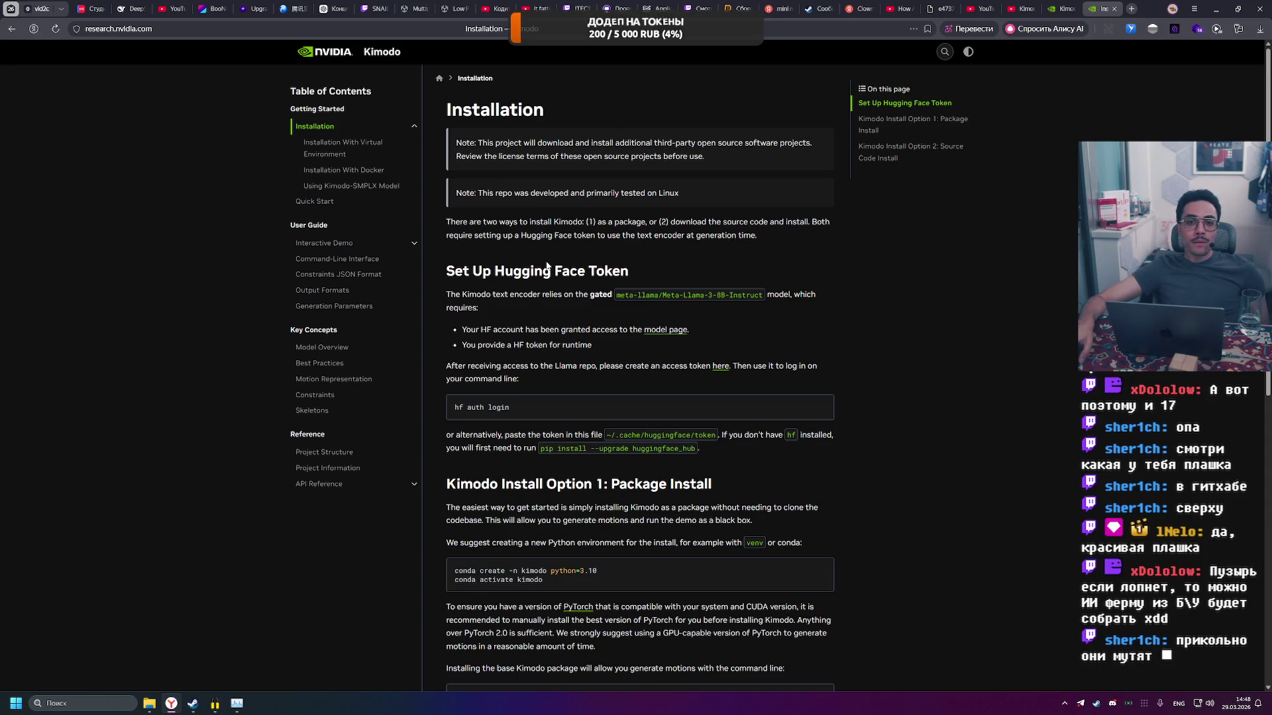
{"action": "scroll", "coordinate": [557, 272], "scroll_direction": "down", "scroll_amount": 2}
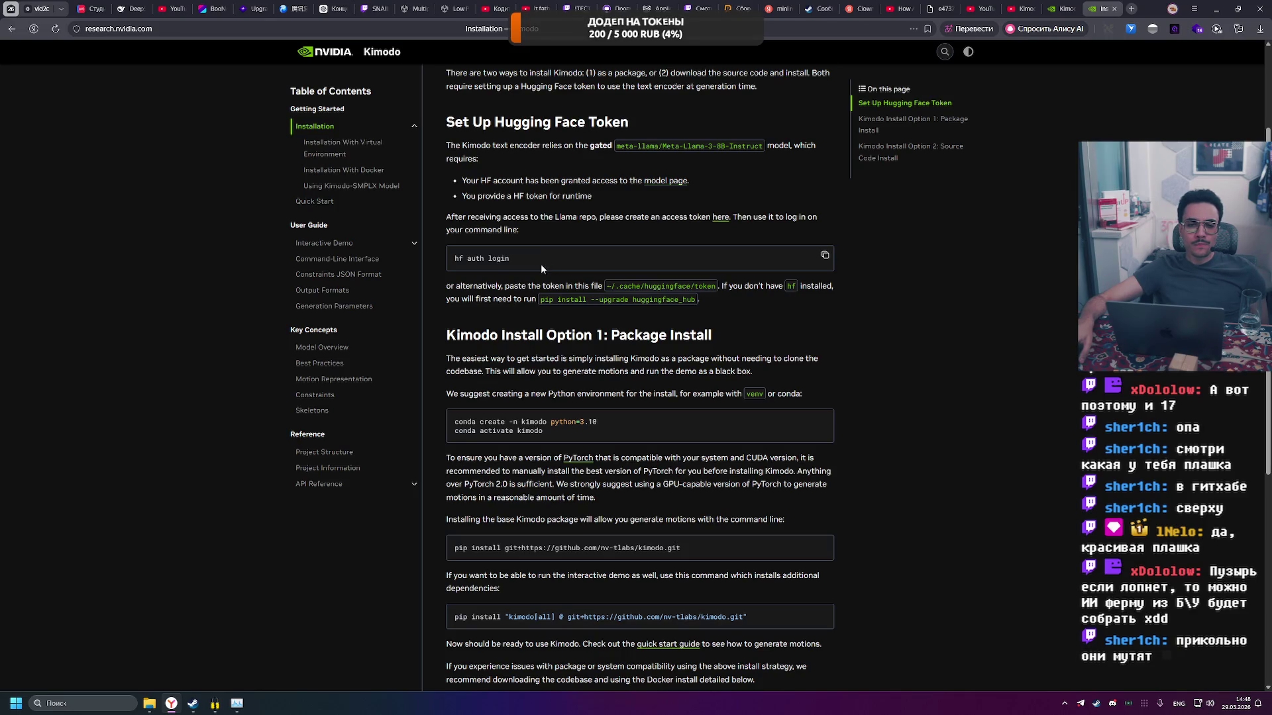
{"action": "scroll", "coordinate": [541, 266], "scroll_direction": "down", "scroll_amount": 2}
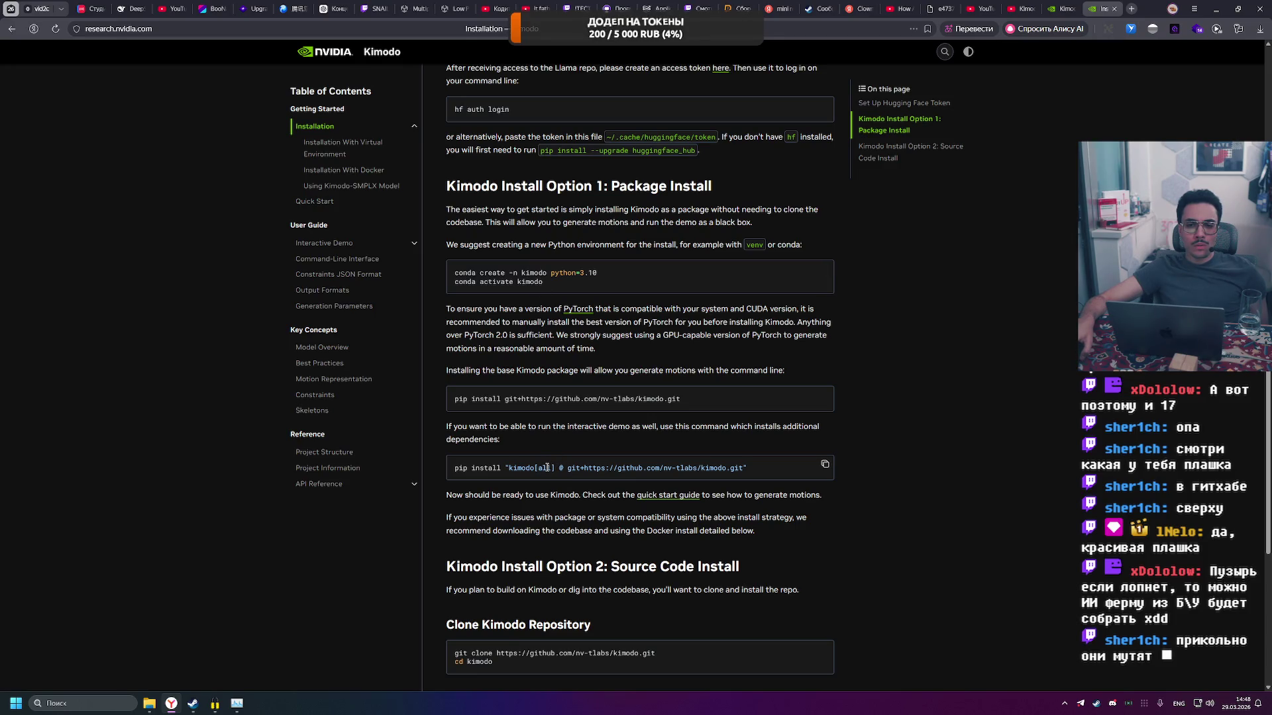
{"action": "scroll", "coordinate": [547, 468], "scroll_direction": "down", "scroll_amount": 2}
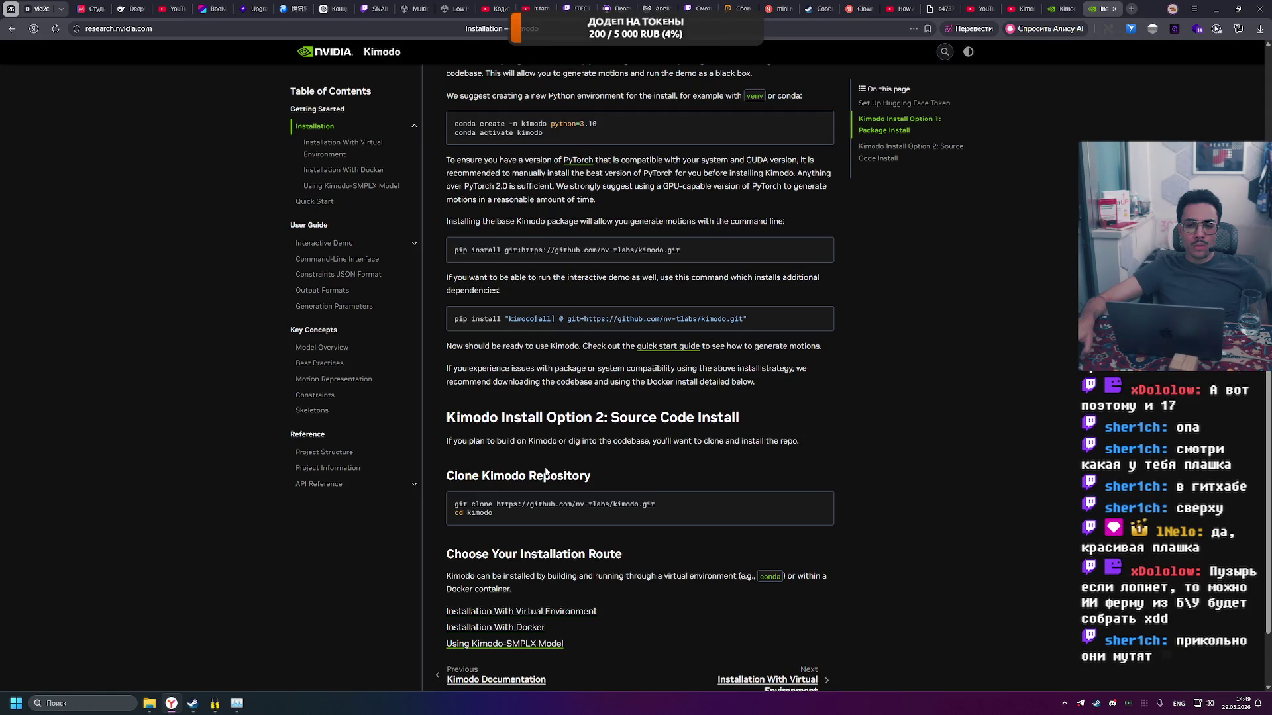
{"action": "scroll", "coordinate": [545, 471], "scroll_direction": "up", "scroll_amount": 3}
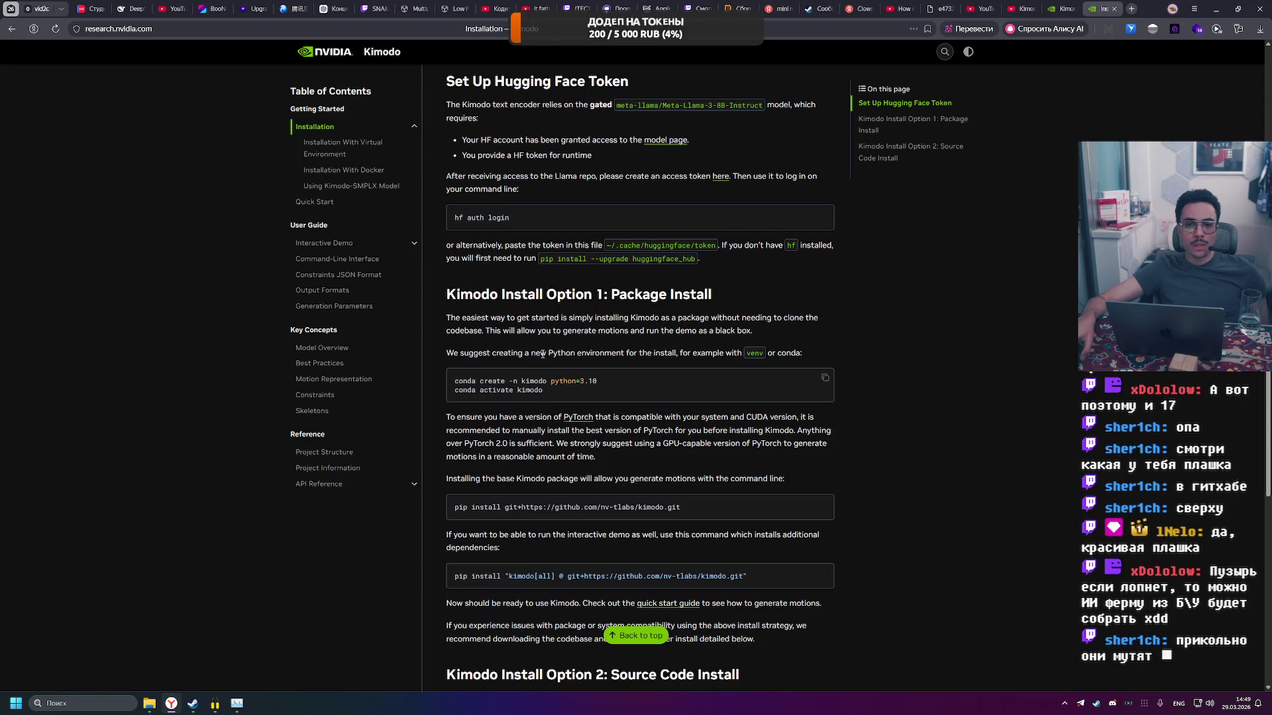
{"action": "left_click", "coordinate": [363, 171]}
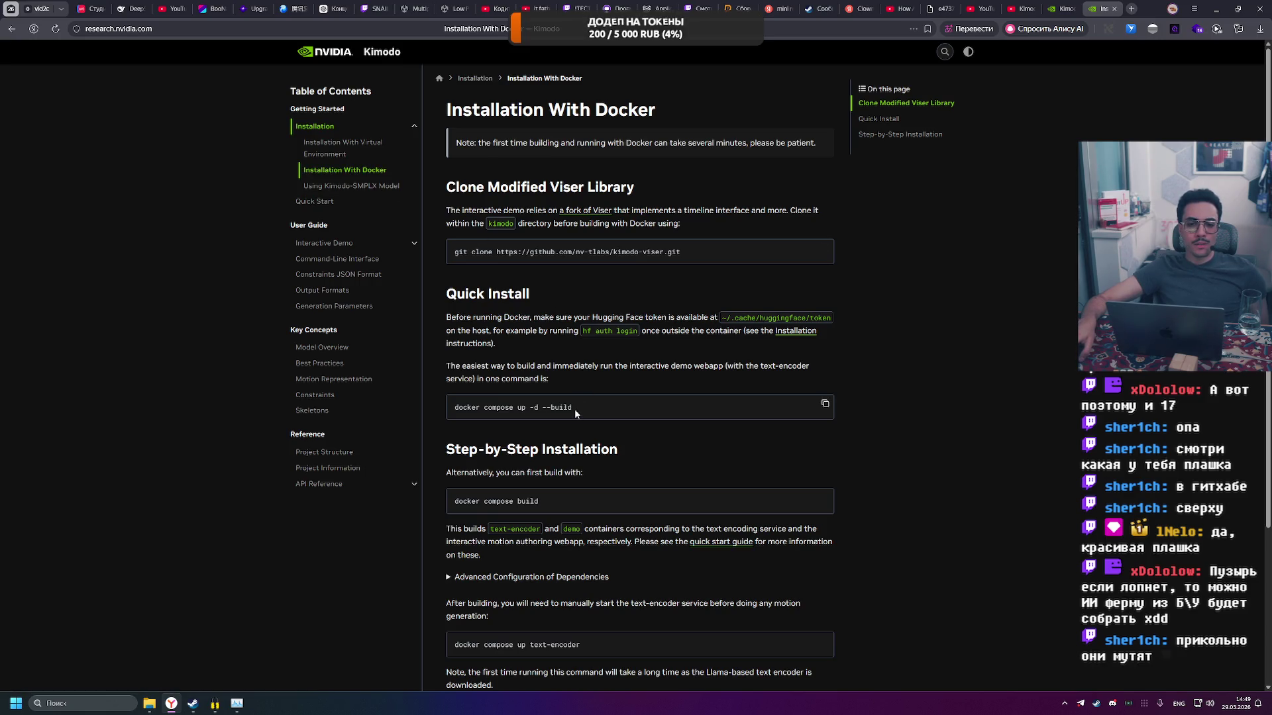
{"action": "scroll", "coordinate": [574, 408], "scroll_direction": "down", "scroll_amount": 3}
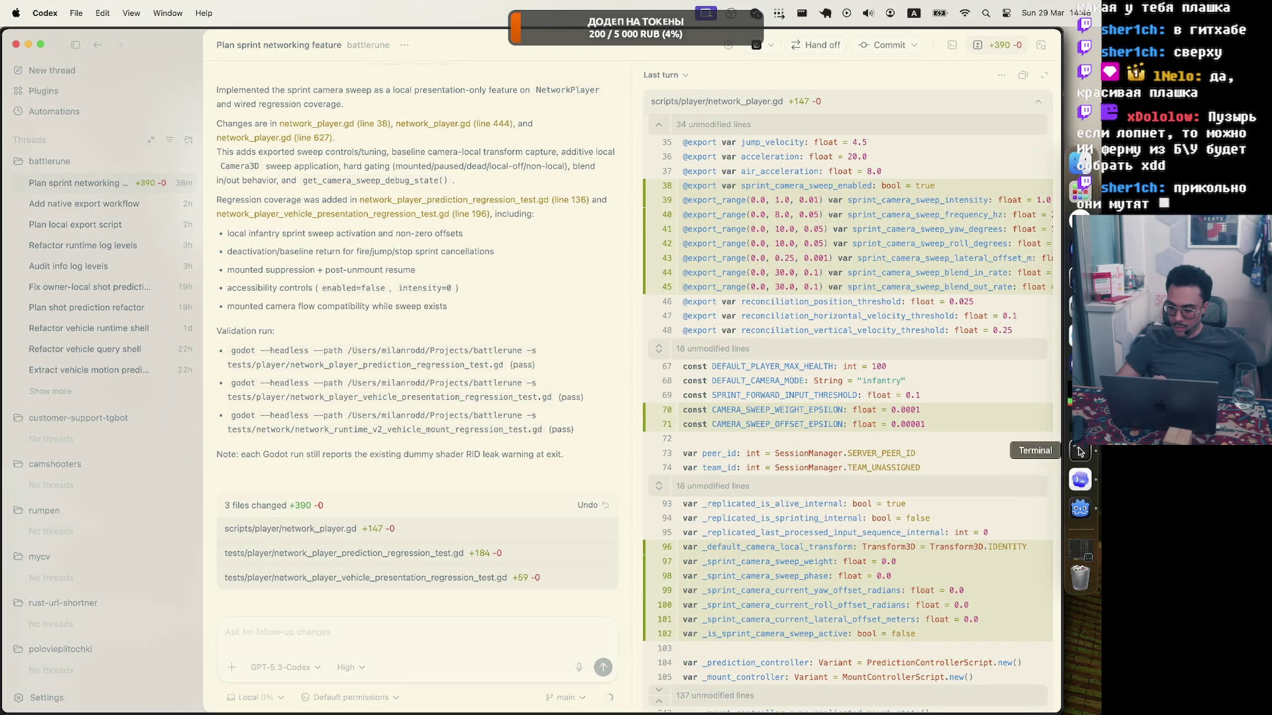
Bring the Godot editor forward and run battlerune in a debug window.
{"action": "left_click", "coordinate": [1082, 505]}
{"action": "key", "text": "super+b"}
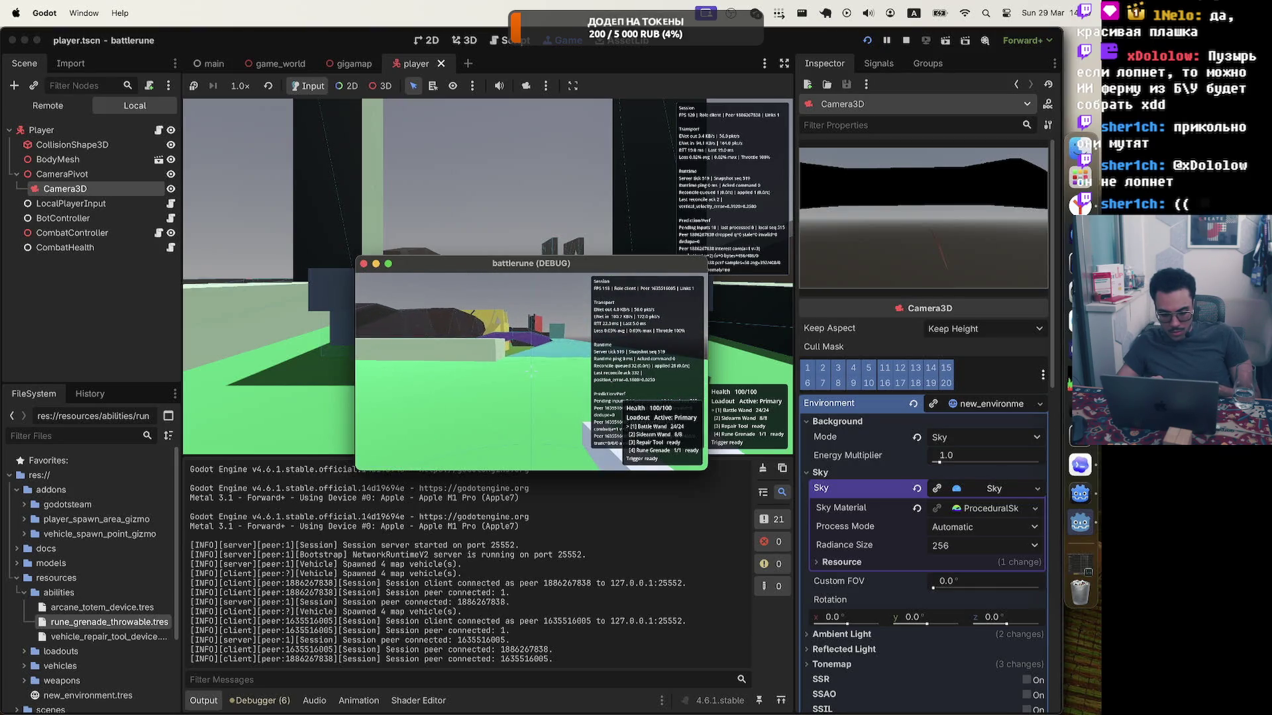
Stop the running battlerune game from the Godot editor.
{"action": "key", "text": "Escape"}
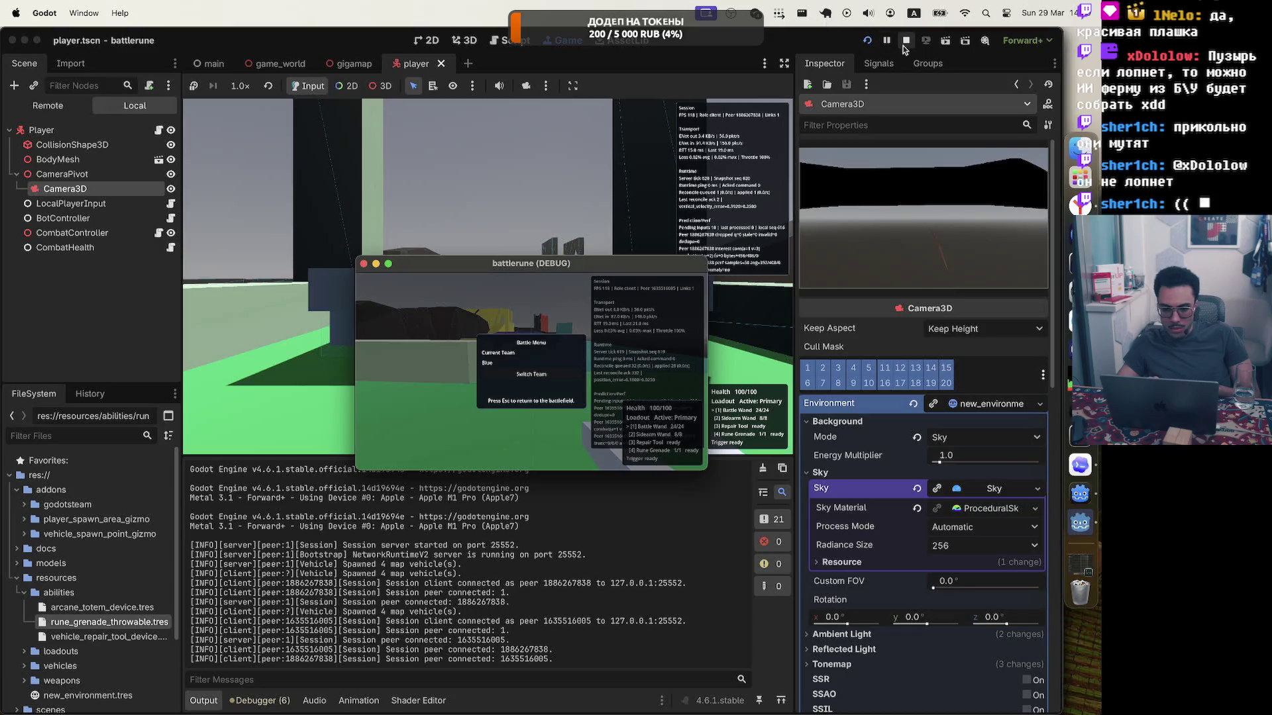
{"action": "left_click", "coordinate": [903, 46]}
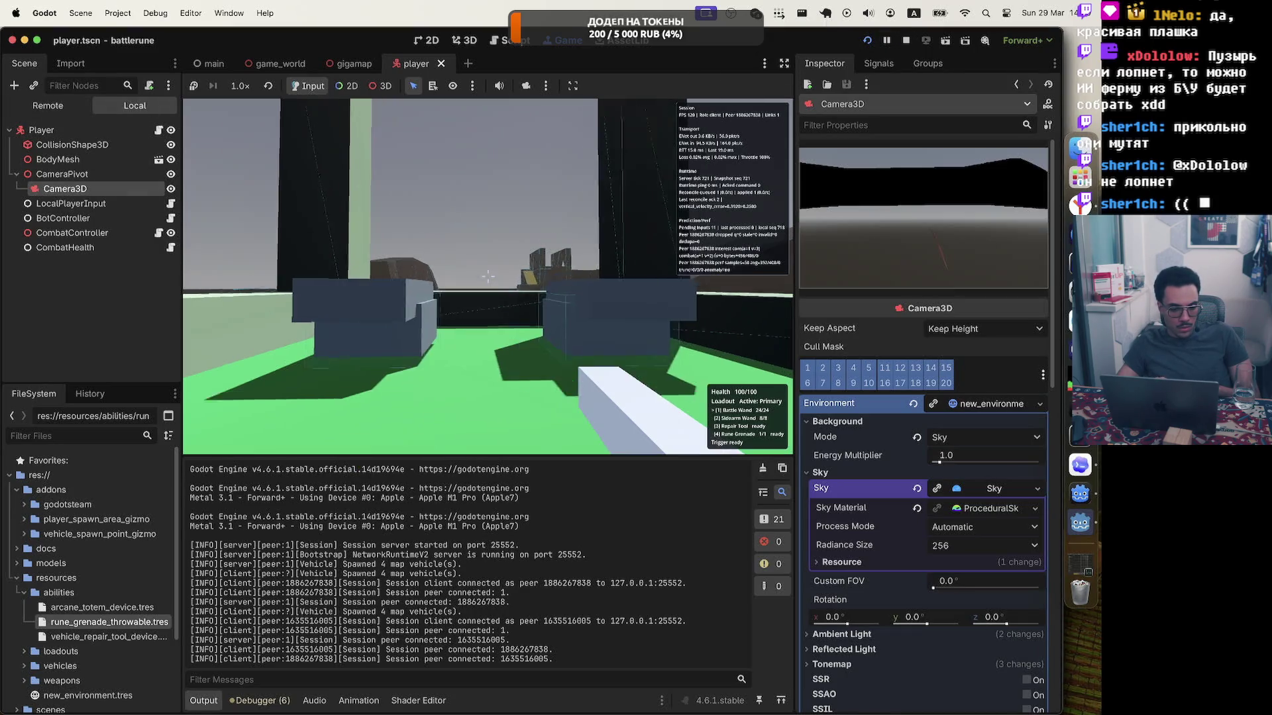
{"action": "key", "text": "Escape"}
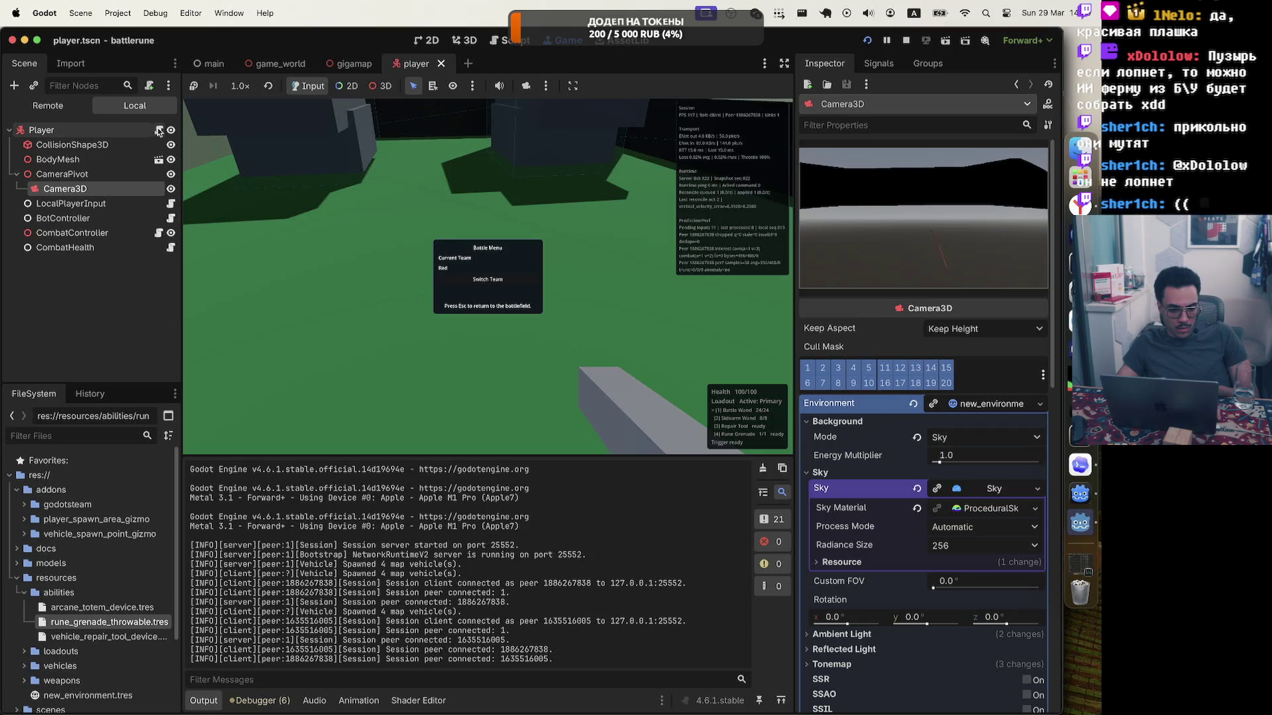
Read the Player's sprint sweep exports (intensity 1.0, 2.4 Hz, yaw 1.1, roll 1.4), then relaunch the game.
{"action": "left_click", "coordinate": [155, 130]}
{"action": "scroll", "coordinate": [848, 438], "scroll_direction": "down", "scroll_amount": 10}
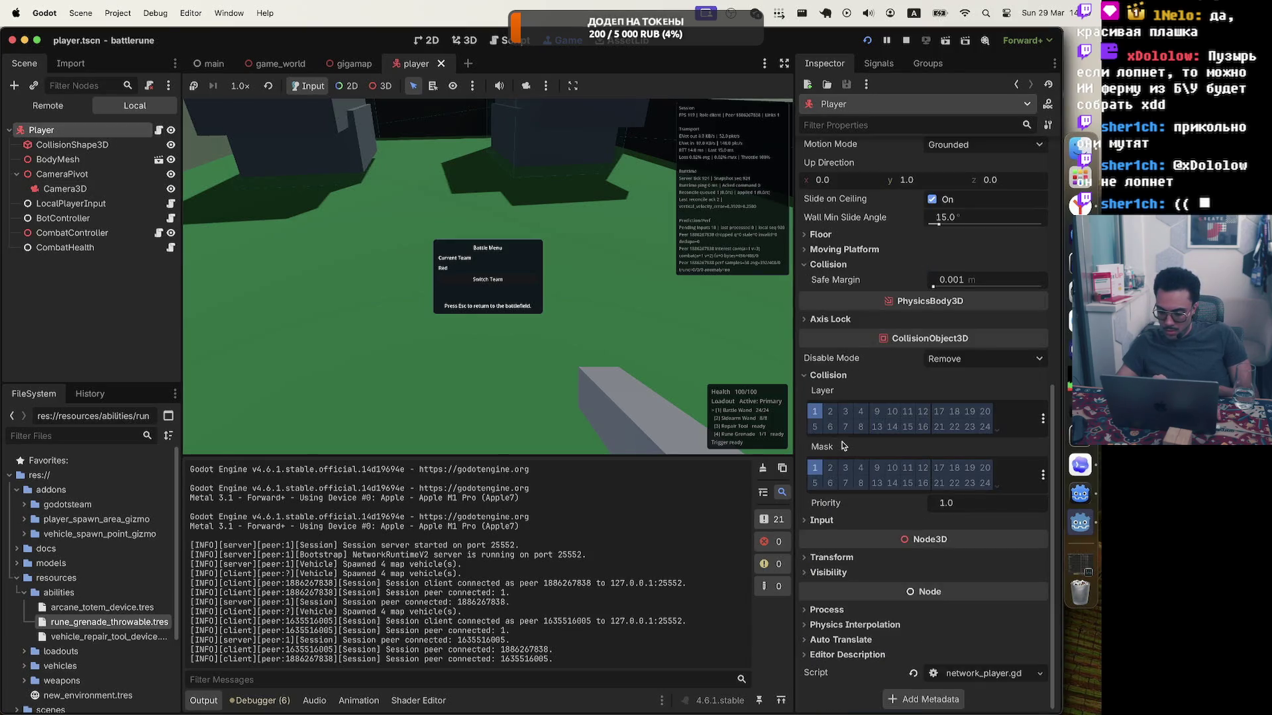
{"action": "scroll", "coordinate": [844, 445], "scroll_direction": "up", "scroll_amount": 10}
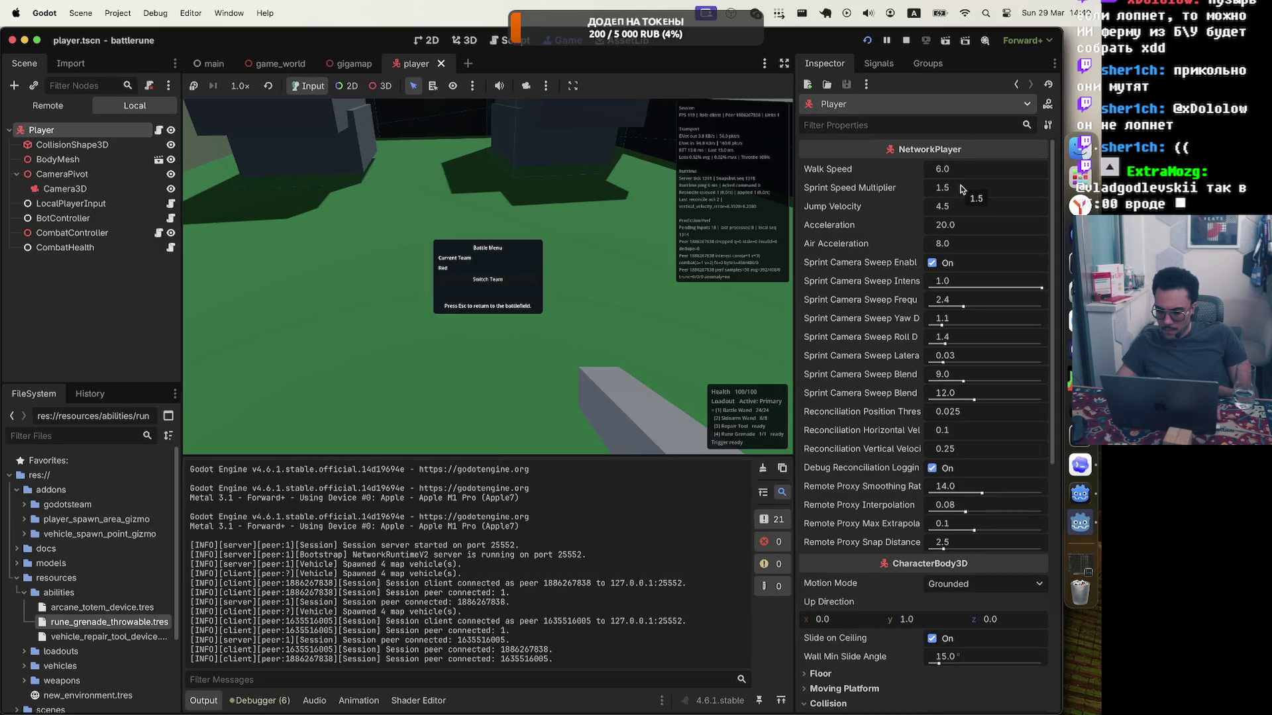
{"action": "scroll", "coordinate": [867, 464], "scroll_direction": "down", "scroll_amount": 5}
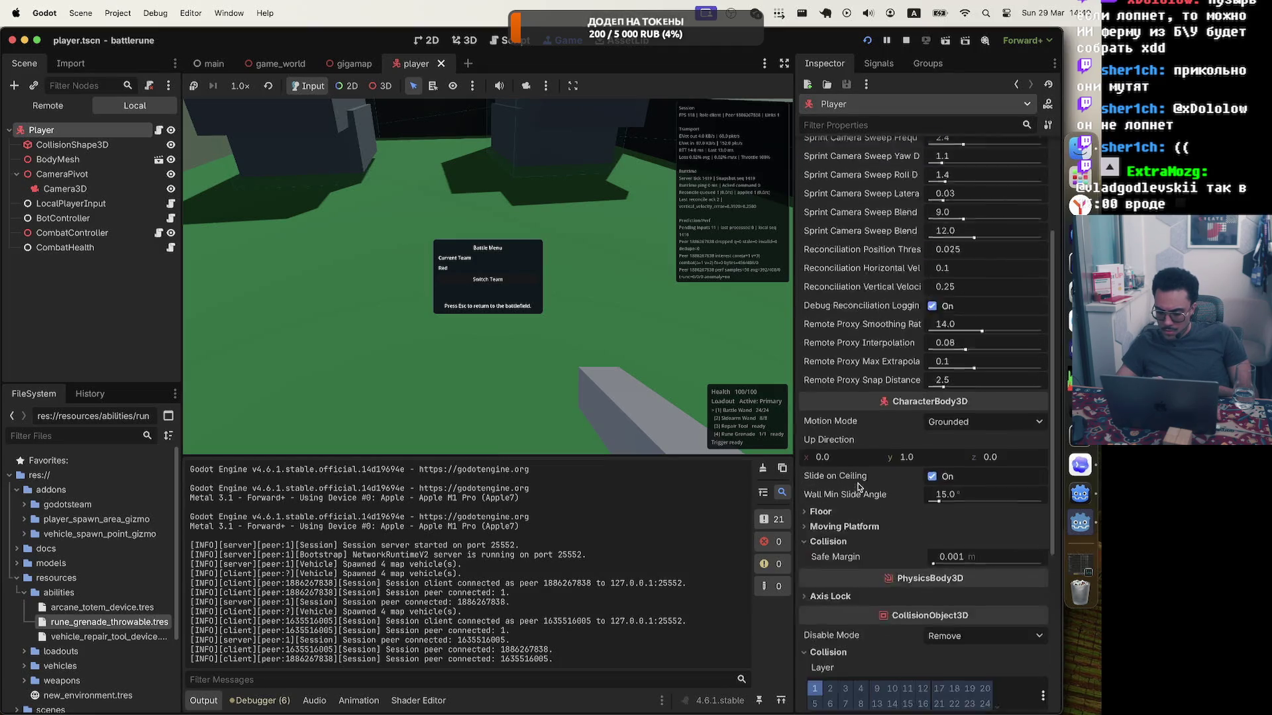
{"action": "scroll", "coordinate": [862, 483], "scroll_direction": "up", "scroll_amount": 5}
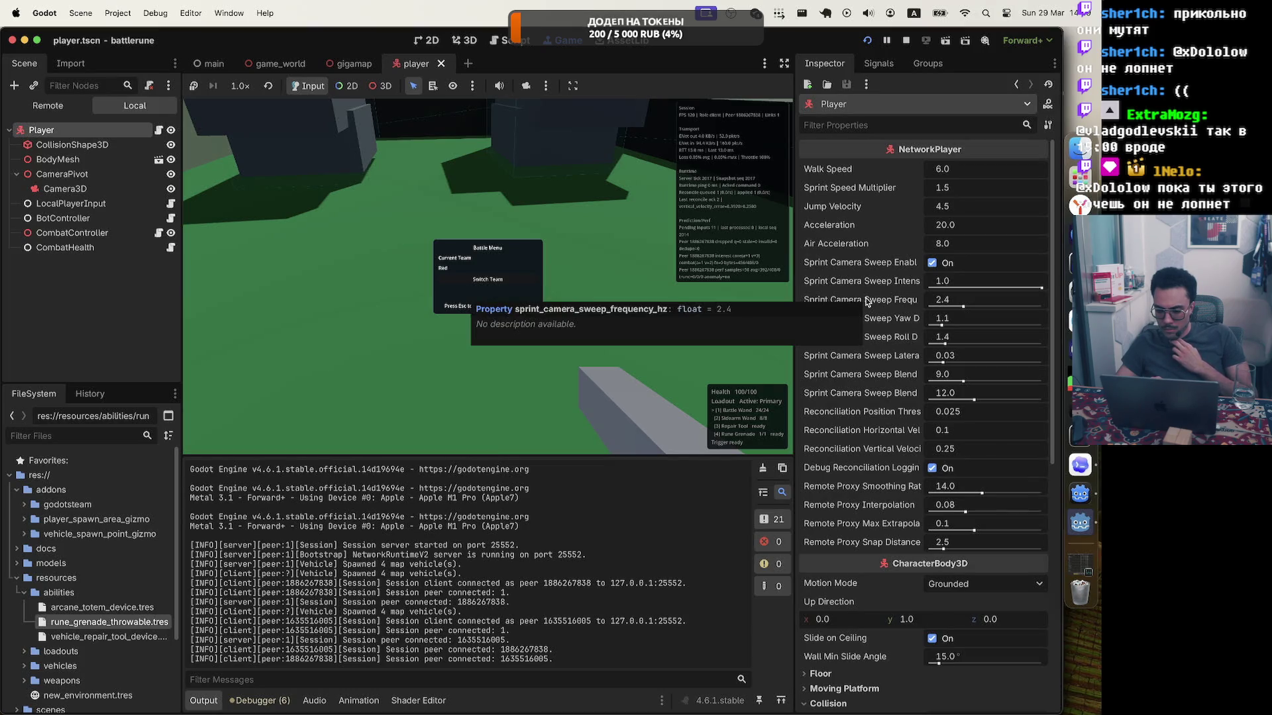
{"action": "left_click_drag", "start_coordinate": [794, 299], "coordinate": [668, 300]}
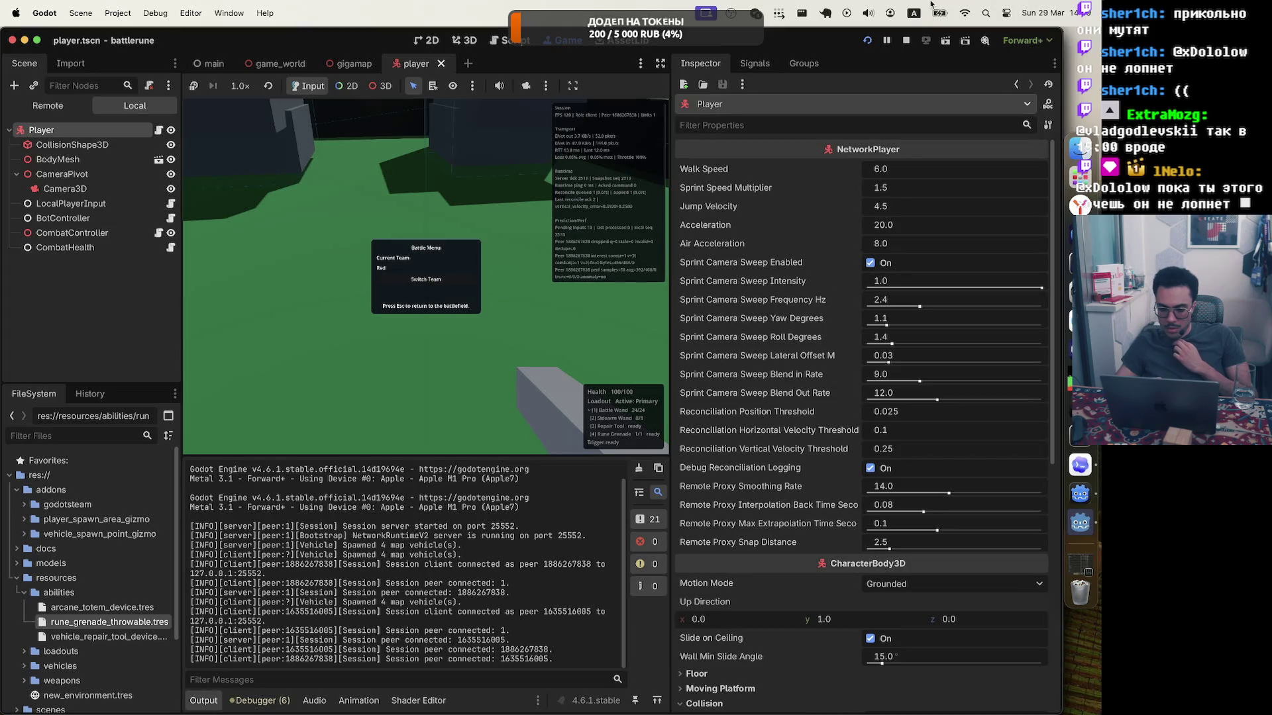
{"action": "left_click", "coordinate": [908, 40]}
{"action": "left_click", "coordinate": [867, 41]}
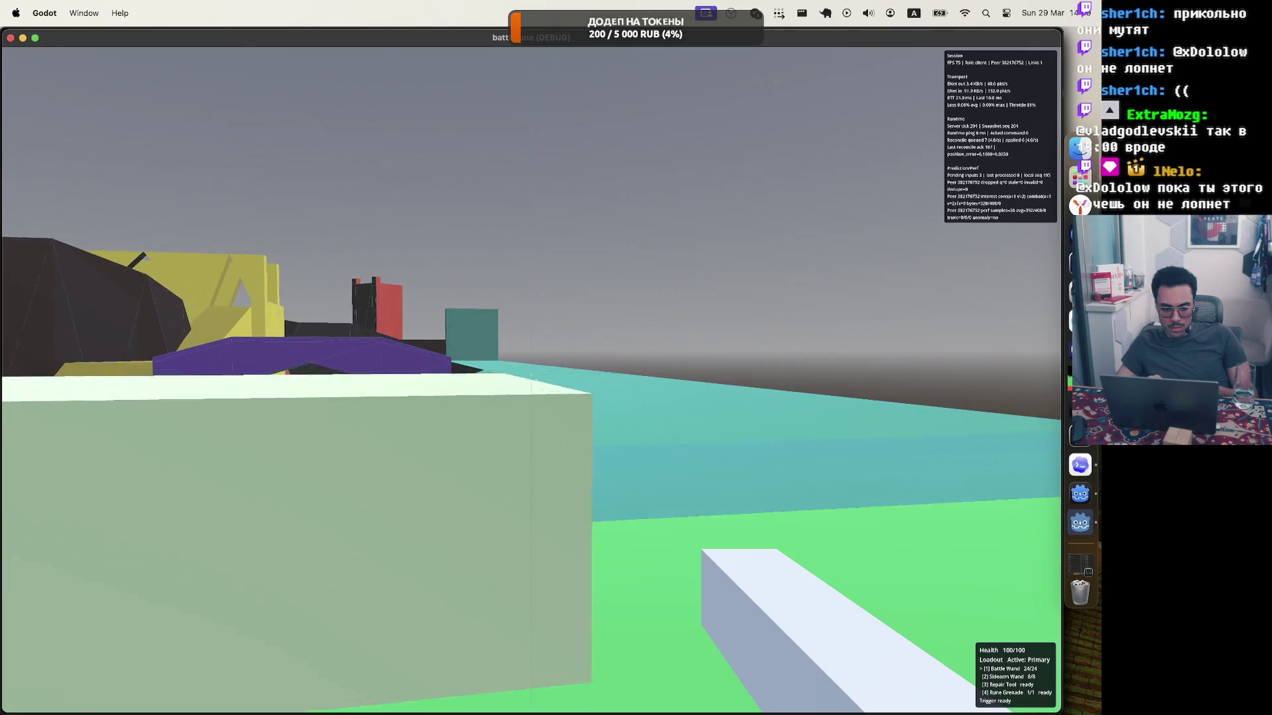
{"action": "key", "text": "w"}
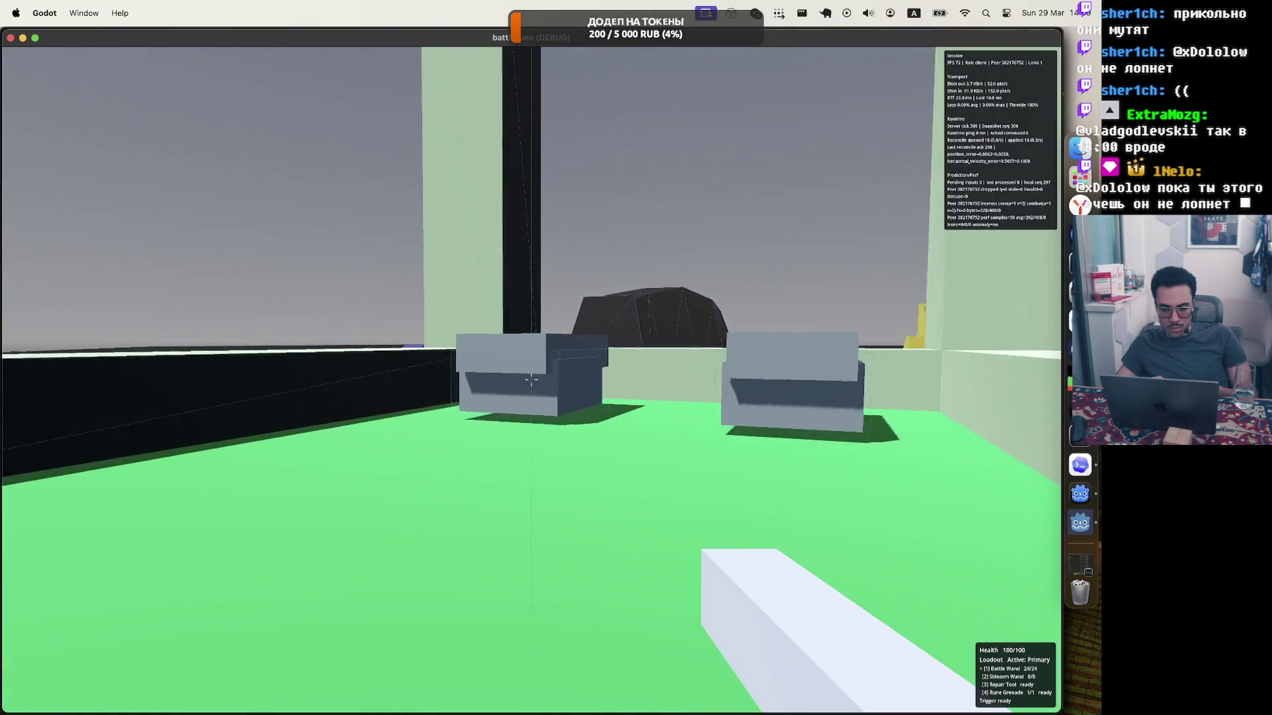
{"action": "key", "text": "w"}
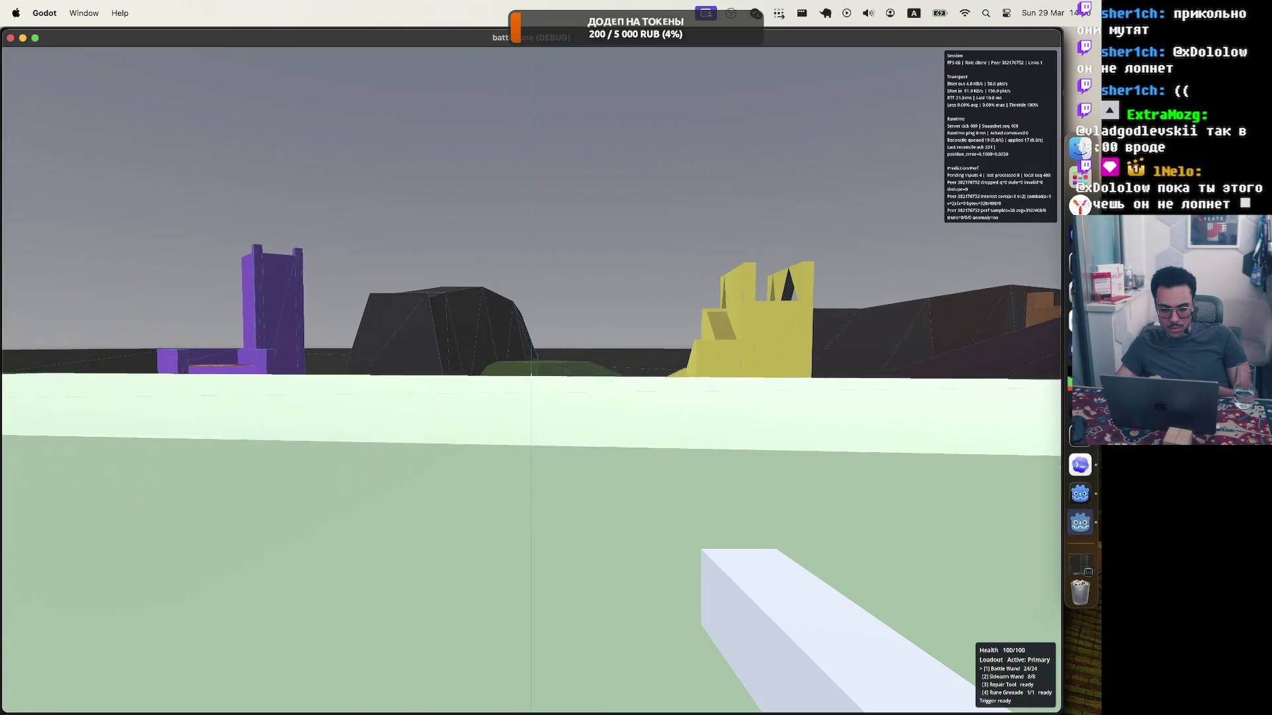
{"action": "key", "text": "s"}
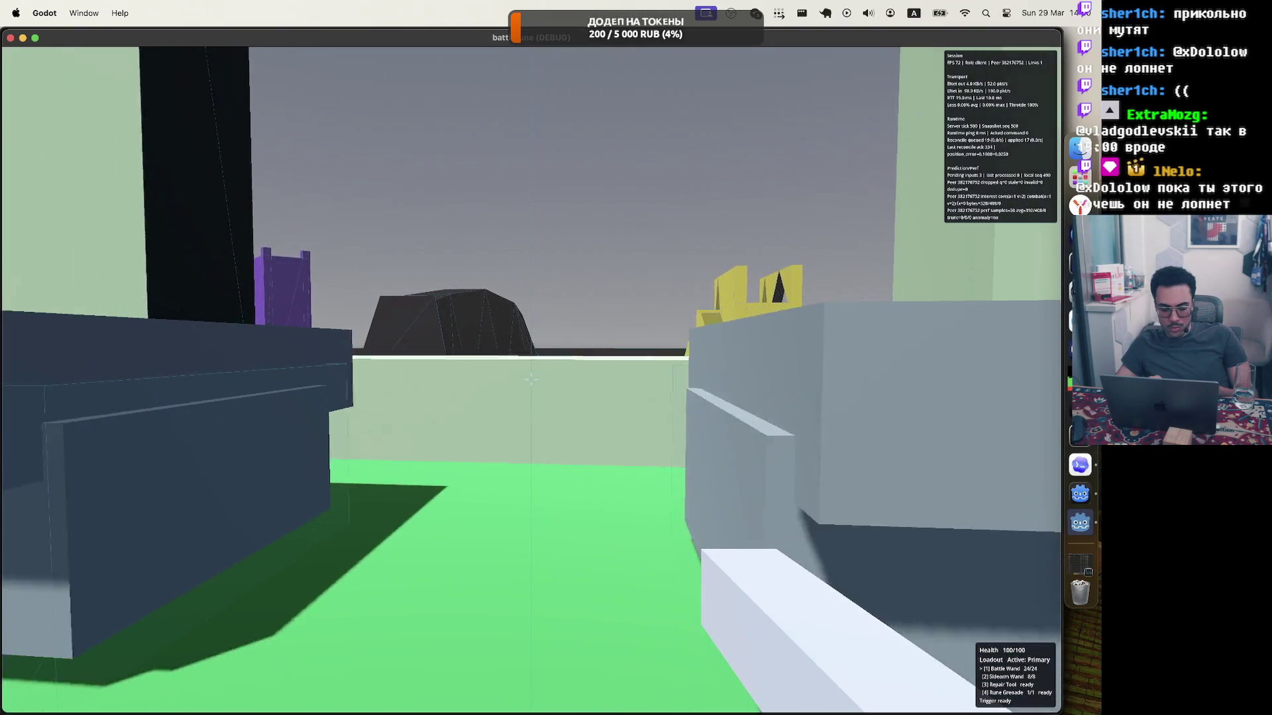
{"action": "key", "text": "w"}
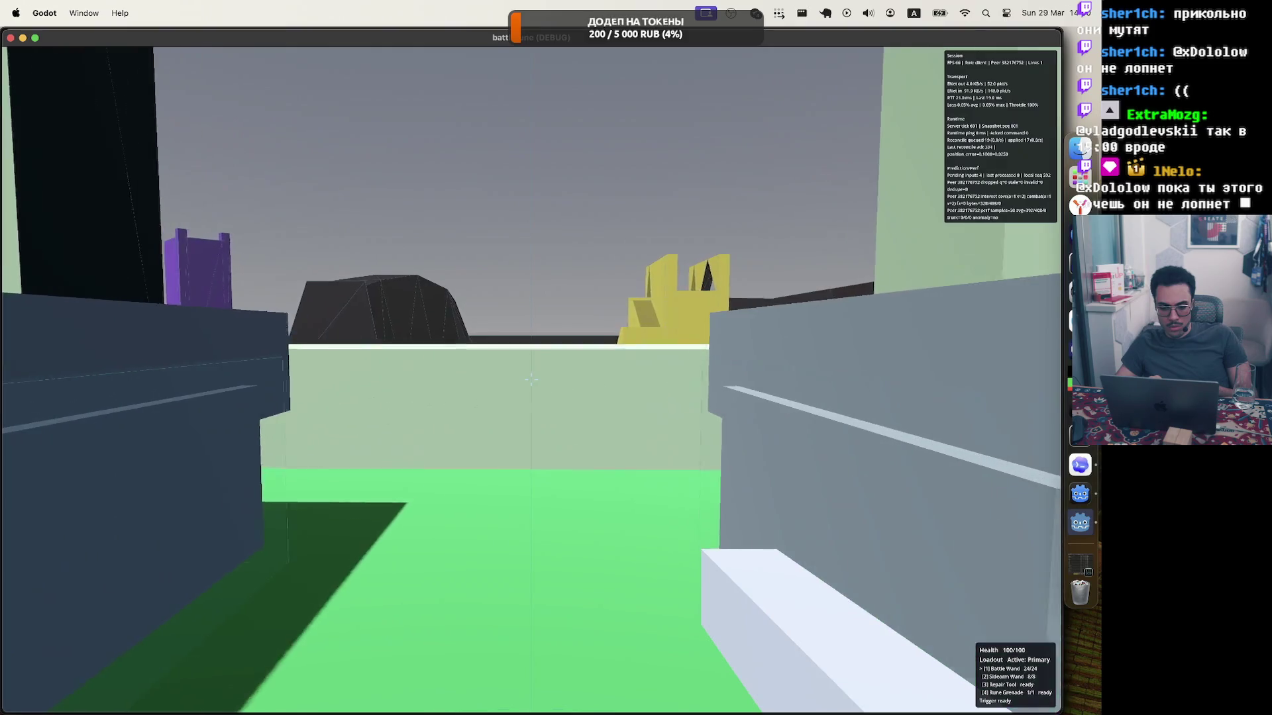
{"action": "key", "text": "s"}
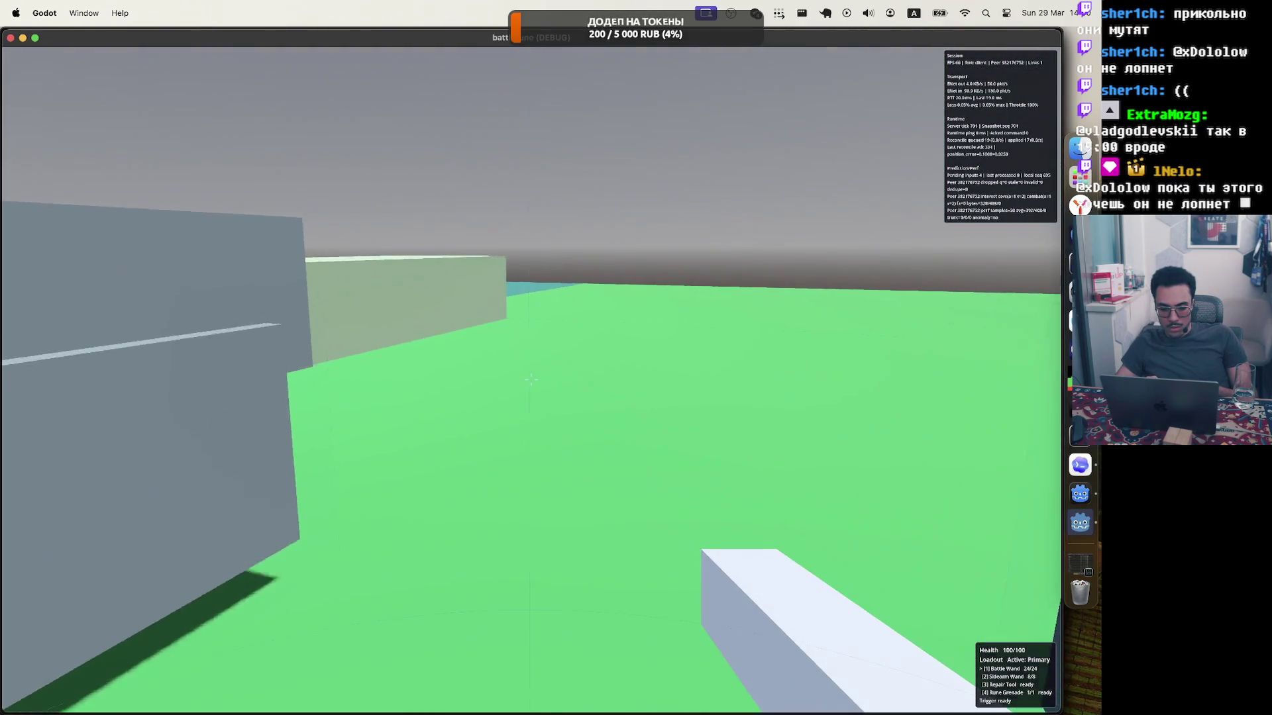
{"action": "key", "text": "w"}
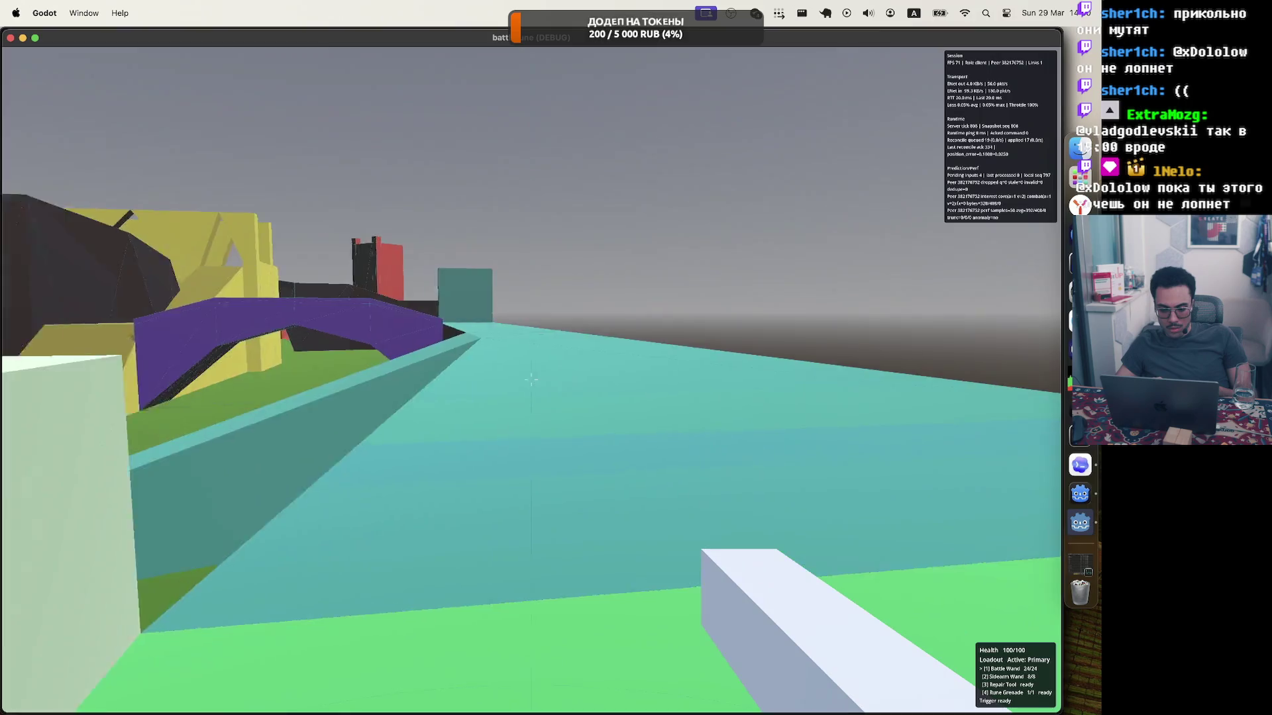
{"action": "key", "text": "w"}
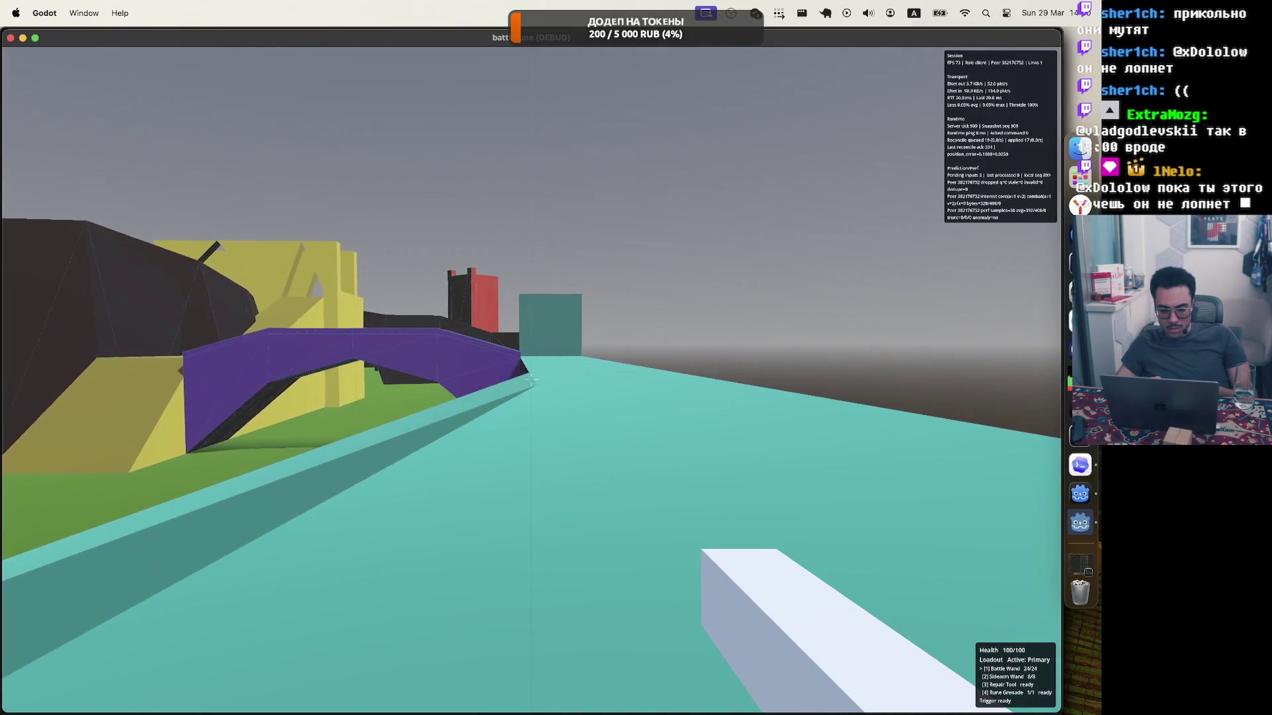
{"action": "key", "text": "w"}
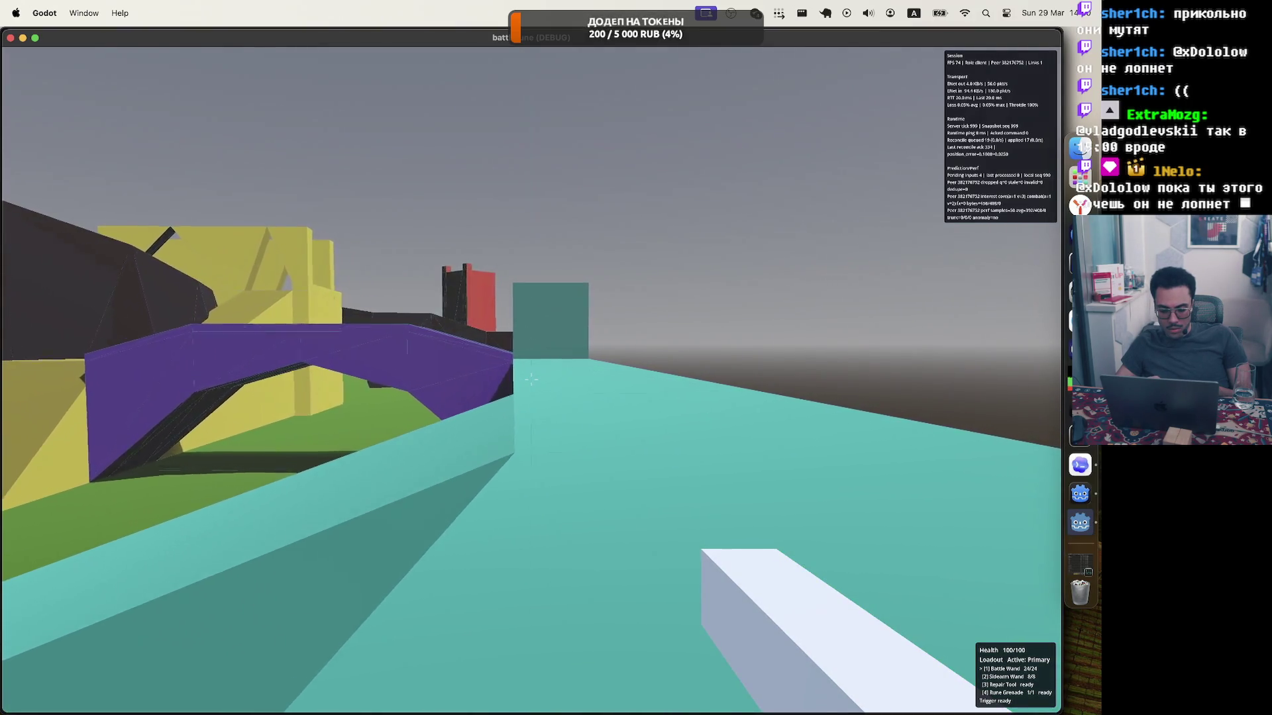
{"action": "key", "text": "w"}
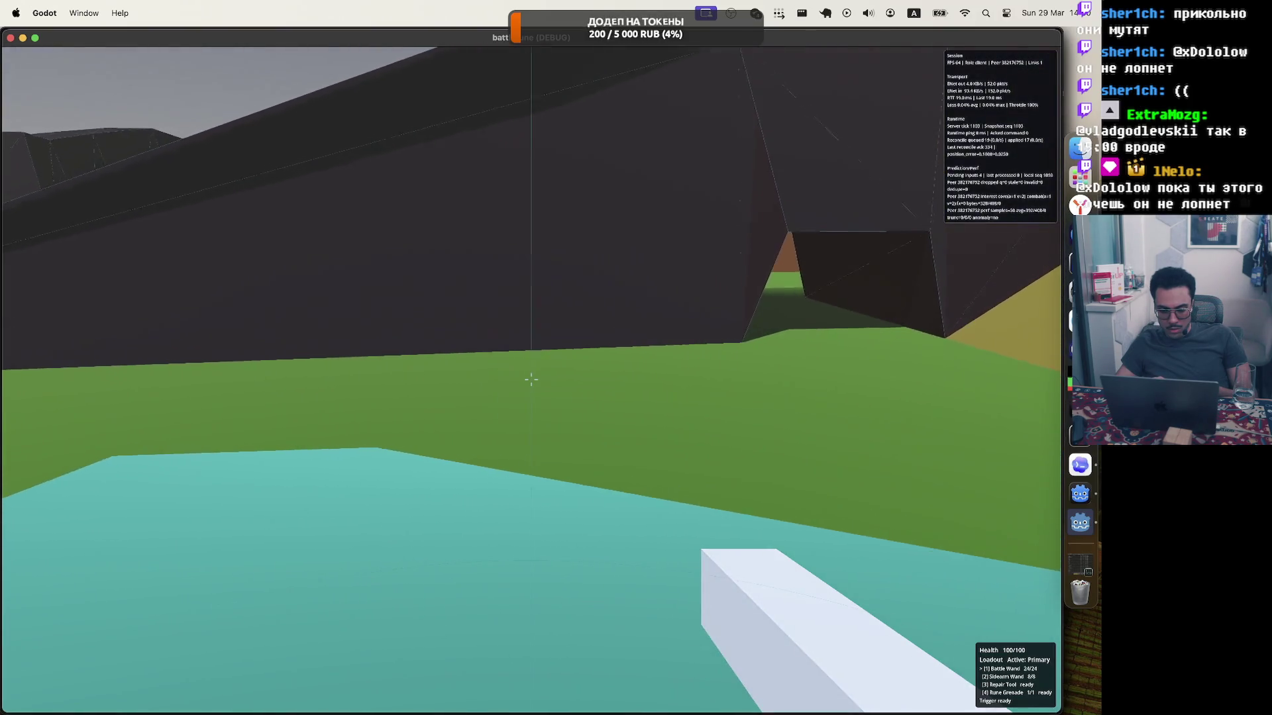
{"action": "key", "text": "w"}
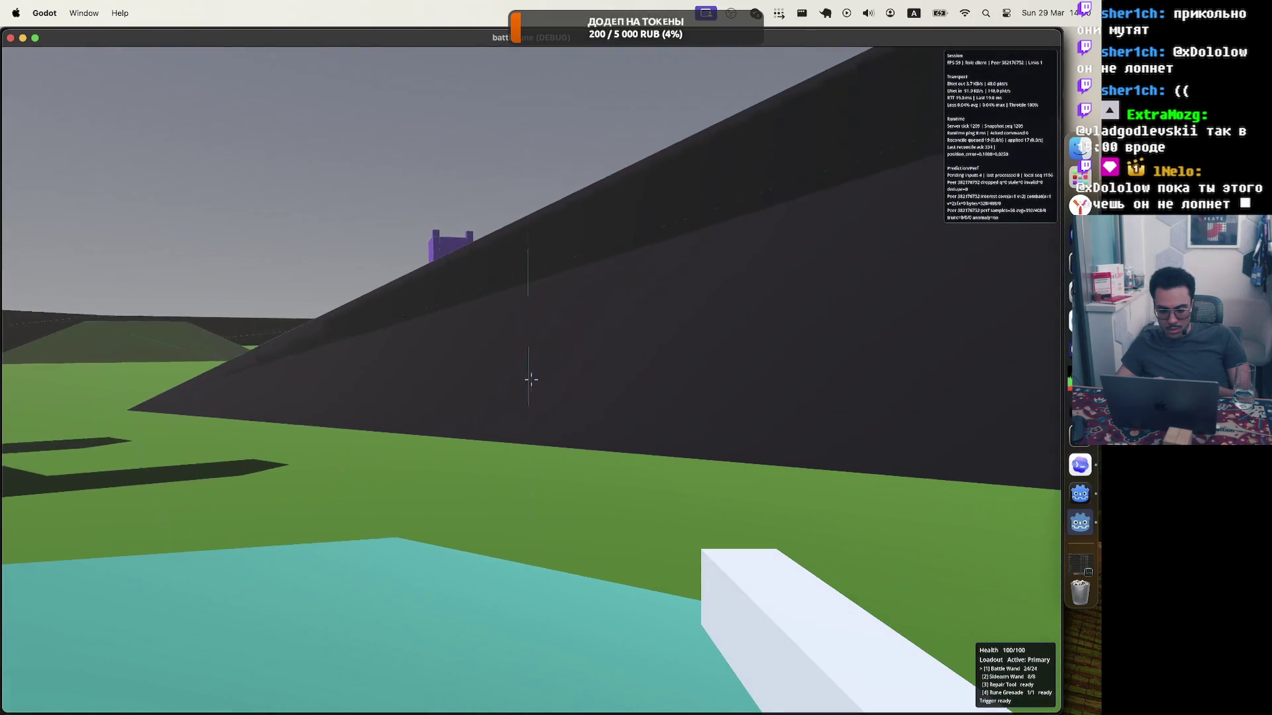
{"action": "key", "text": "w"}
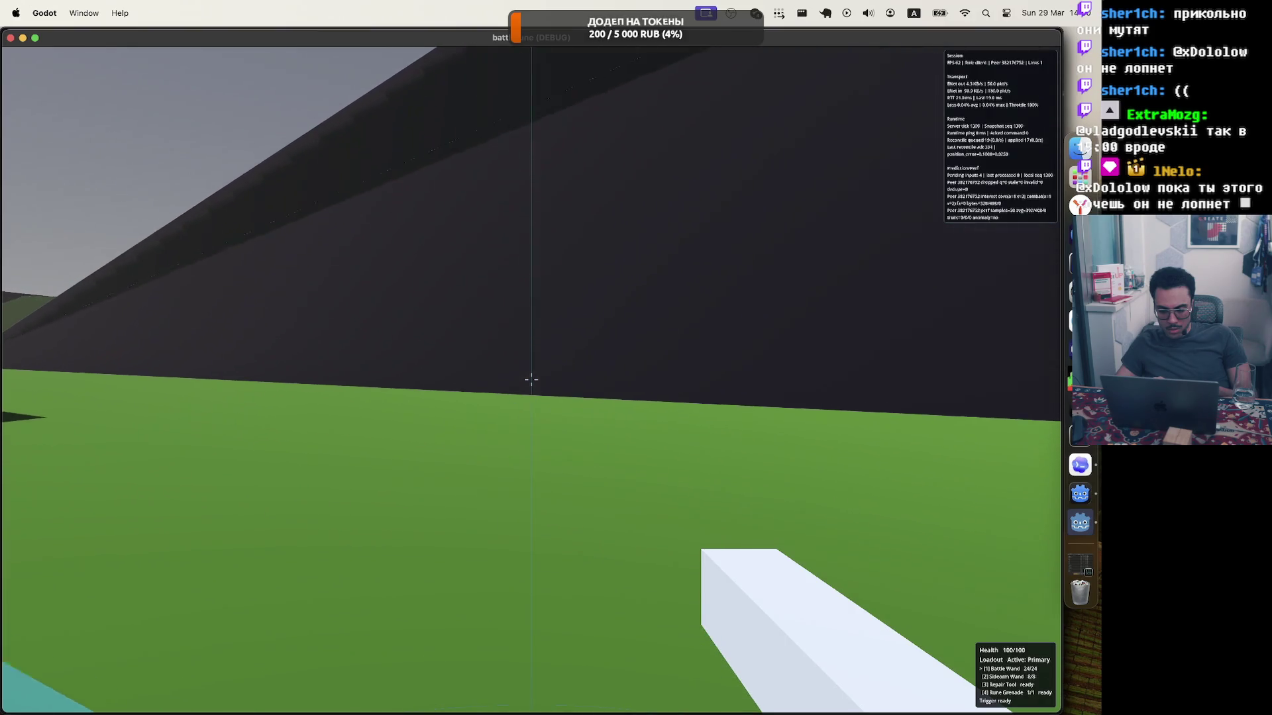
{"action": "key", "text": "Escape"}
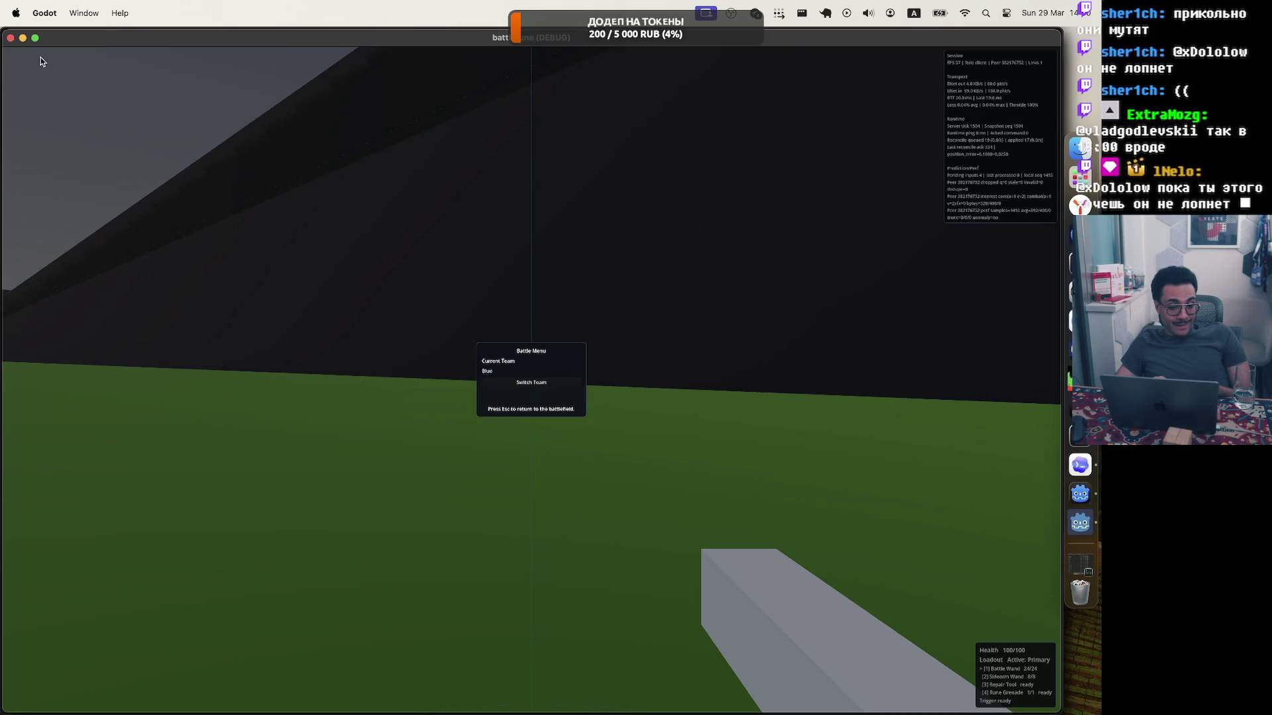
{"action": "left_click", "coordinate": [10, 38]}
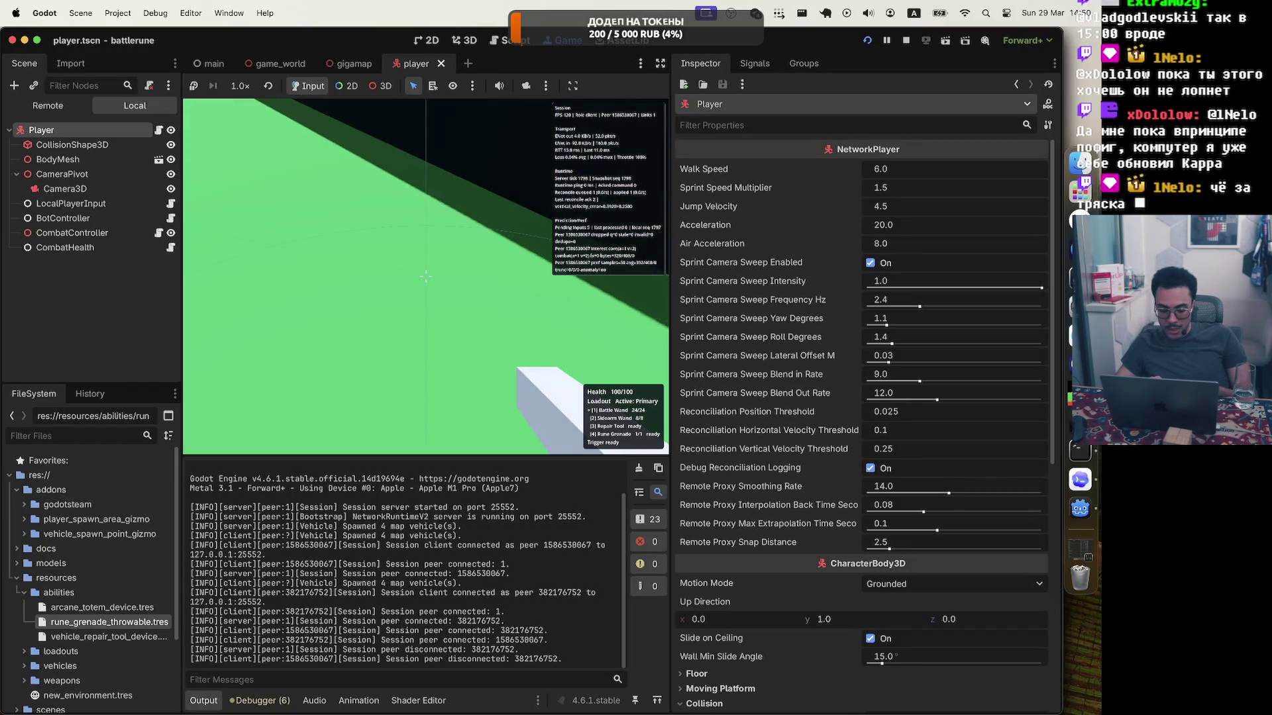
Return to Codex, scroll up to the sprint sweep summary, and select the word 'unmount'.
{"action": "key", "text": "Escape"}
{"action": "left_click", "coordinate": [1080, 479]}
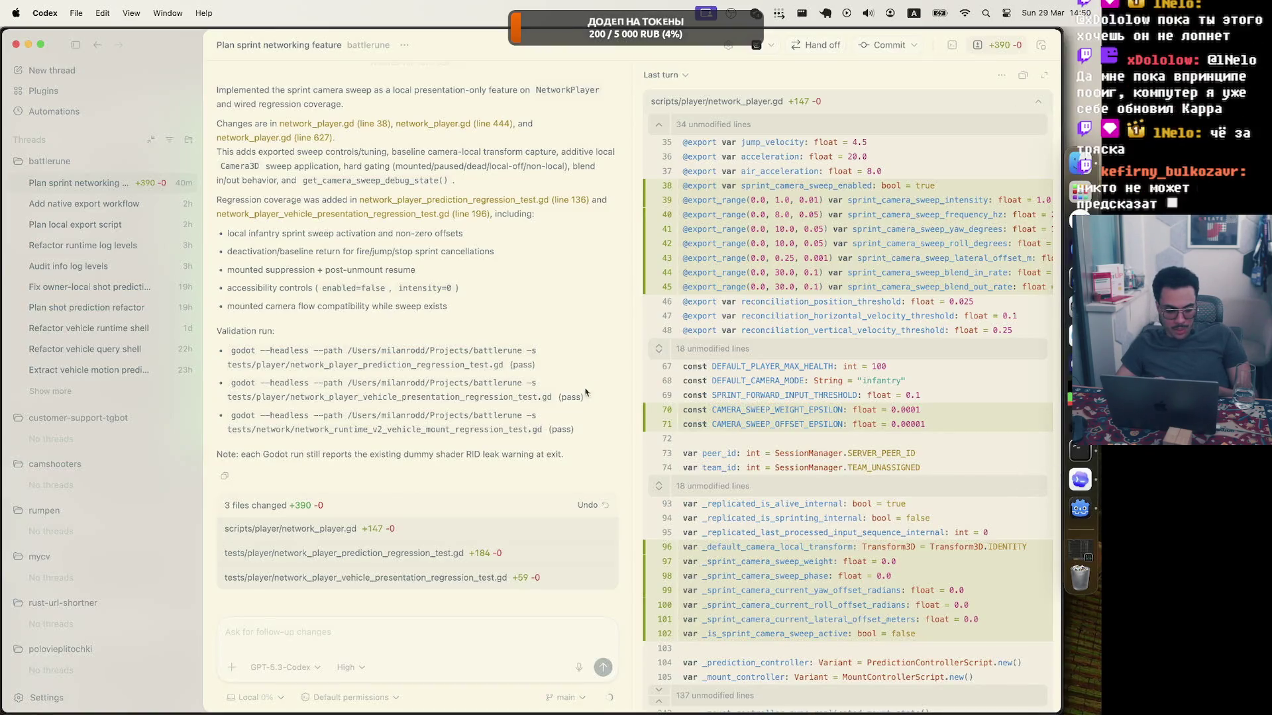
{"action": "scroll", "coordinate": [410, 494], "scroll_direction": "up", "scroll_amount": 3}
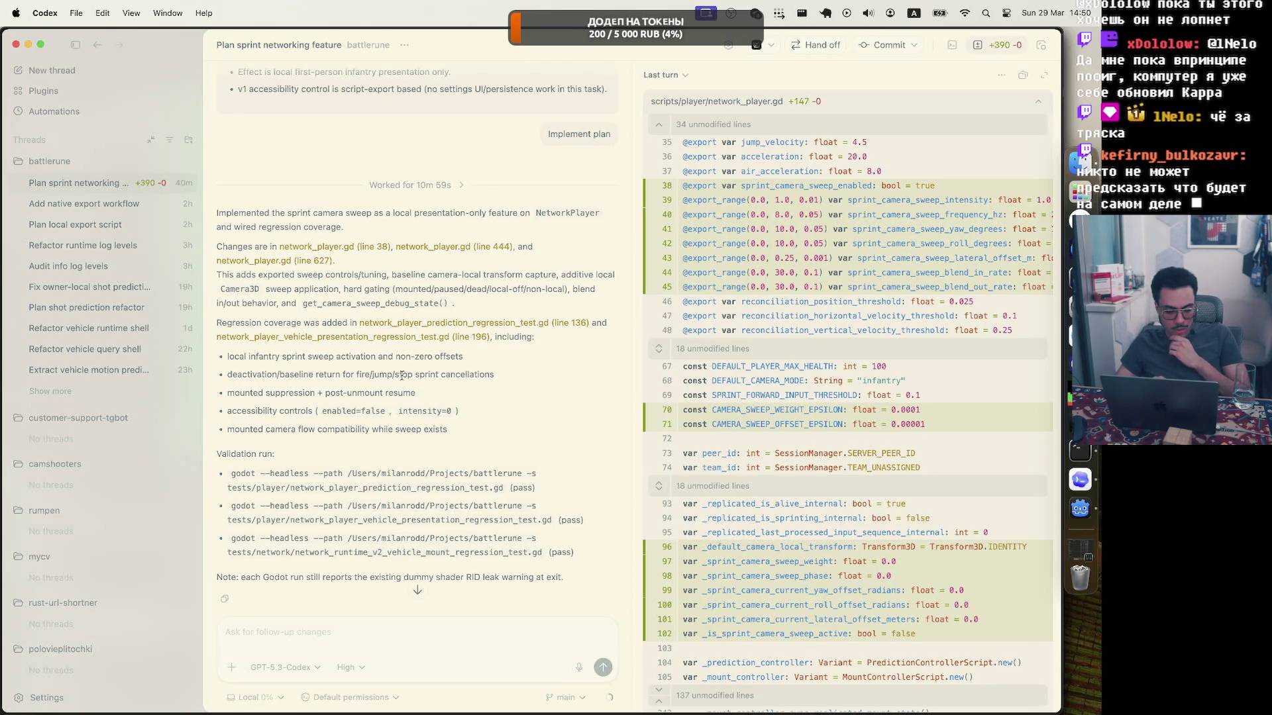
{"action": "double_click", "coordinate": [373, 393]}
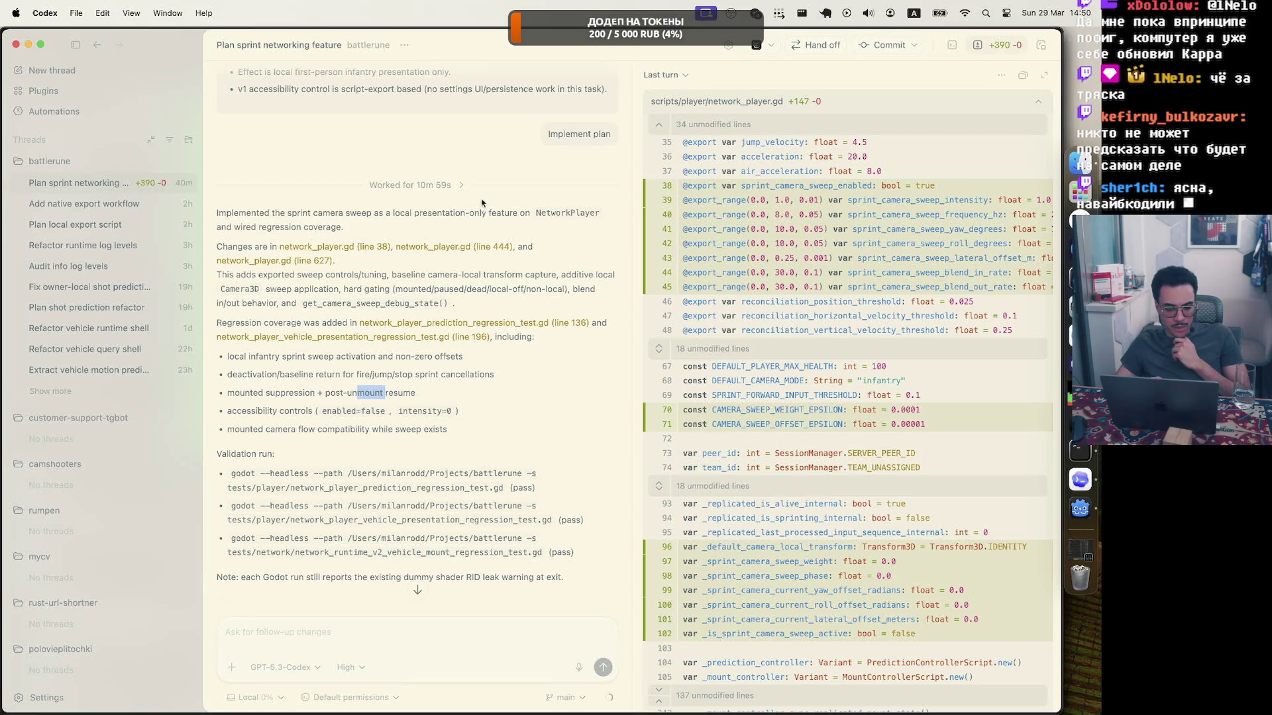
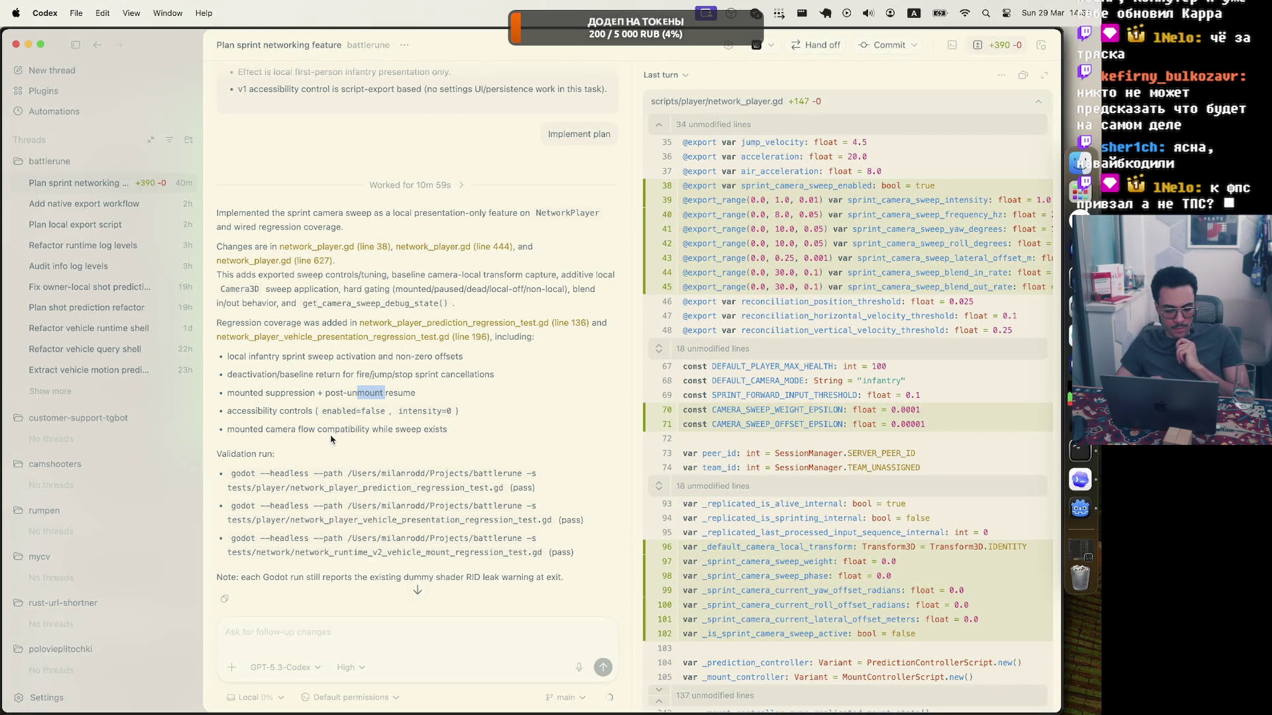
Expand and review the network_player.gd diff in the 3-files-changed summary, then return to Godot.
{"action": "scroll", "coordinate": [331, 439], "scroll_direction": "down", "scroll_amount": 3}
{"action": "left_click", "coordinate": [409, 541]}
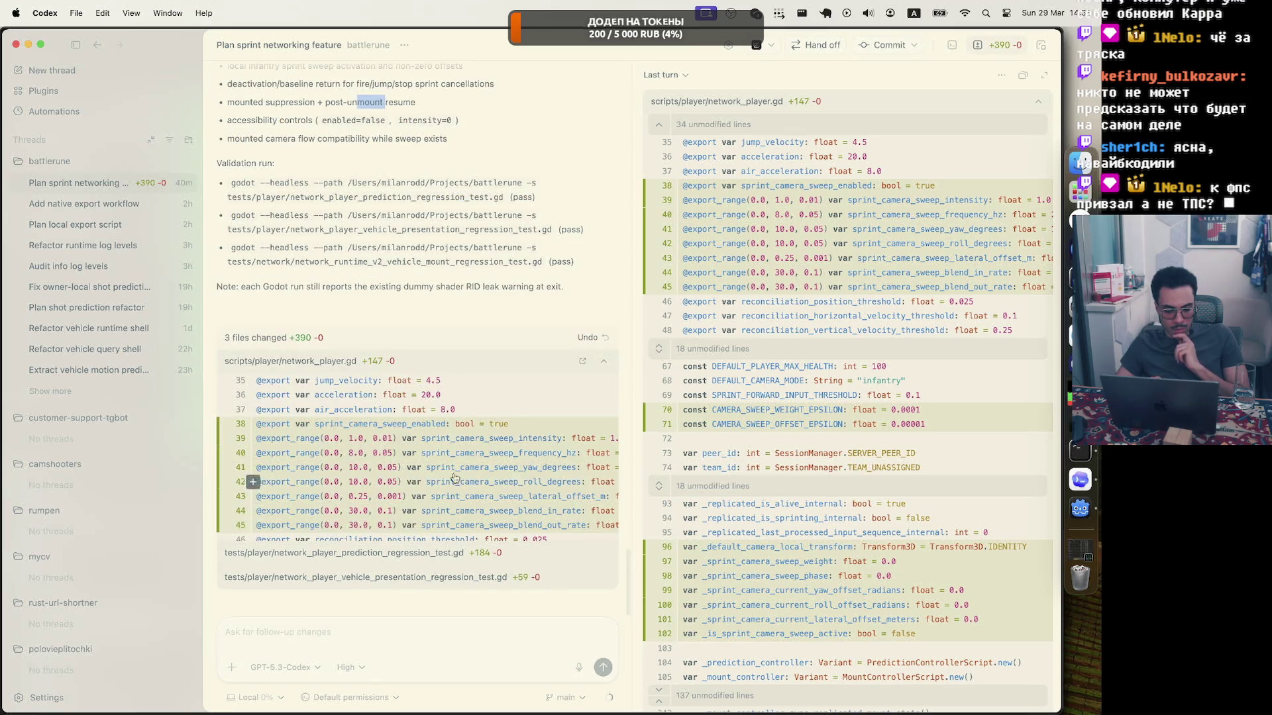
{"action": "scroll", "coordinate": [457, 469], "scroll_direction": "right", "scroll_amount": 3}
{"action": "scroll", "coordinate": [457, 469], "scroll_direction": "left", "scroll_amount": 3}
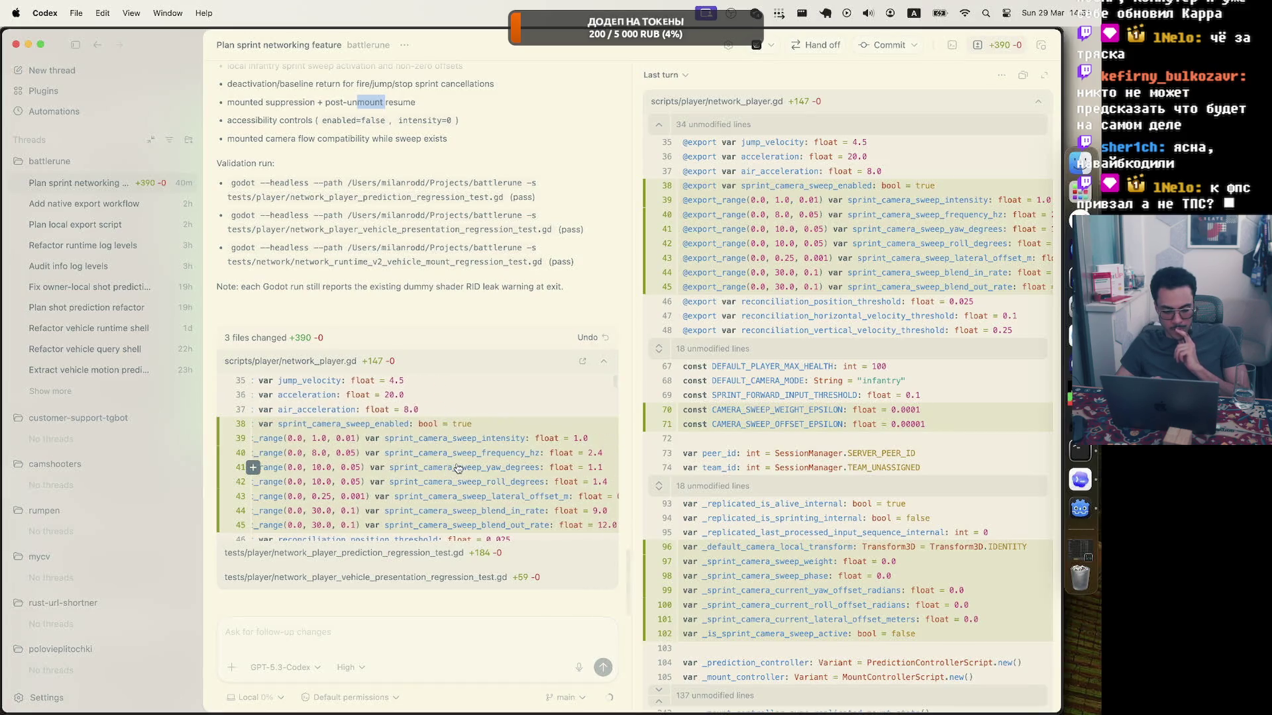
{"action": "scroll", "coordinate": [490, 490], "scroll_direction": "down", "scroll_amount": 5}
{"action": "scroll", "coordinate": [509, 502], "scroll_direction": "down", "scroll_amount": 3}
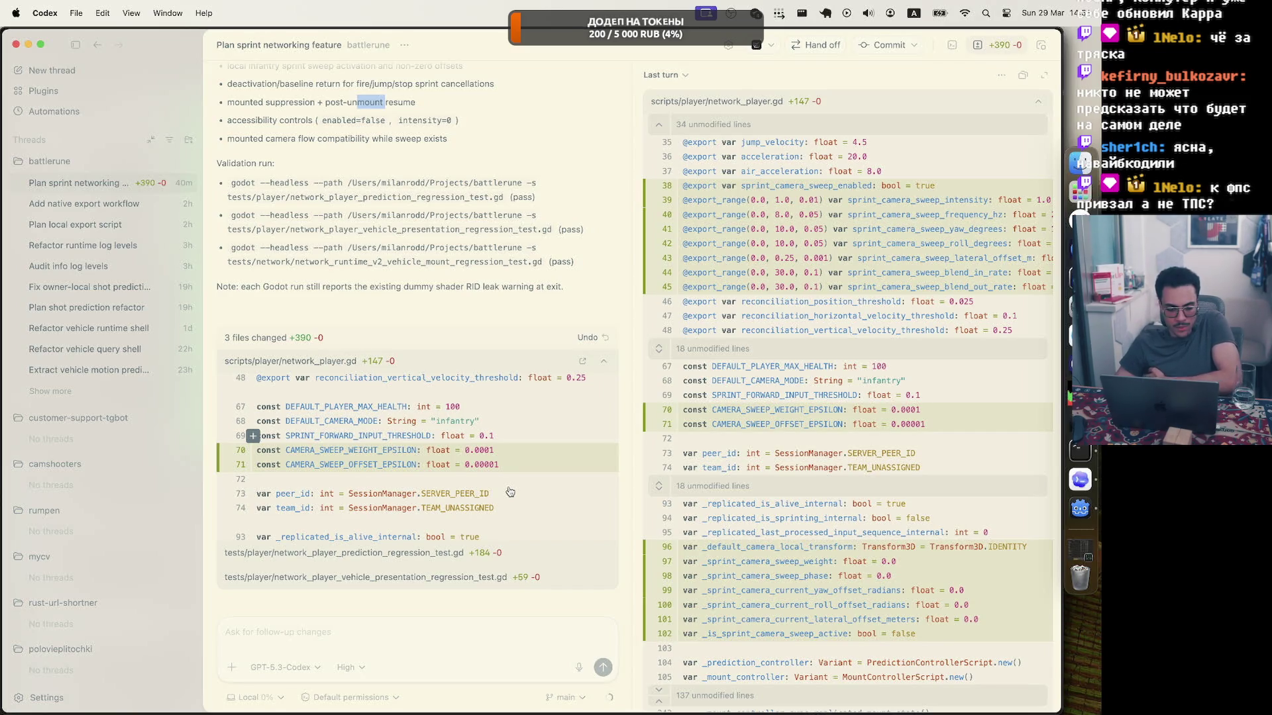
{"action": "scroll", "coordinate": [510, 492], "scroll_direction": "down", "scroll_amount": 5}
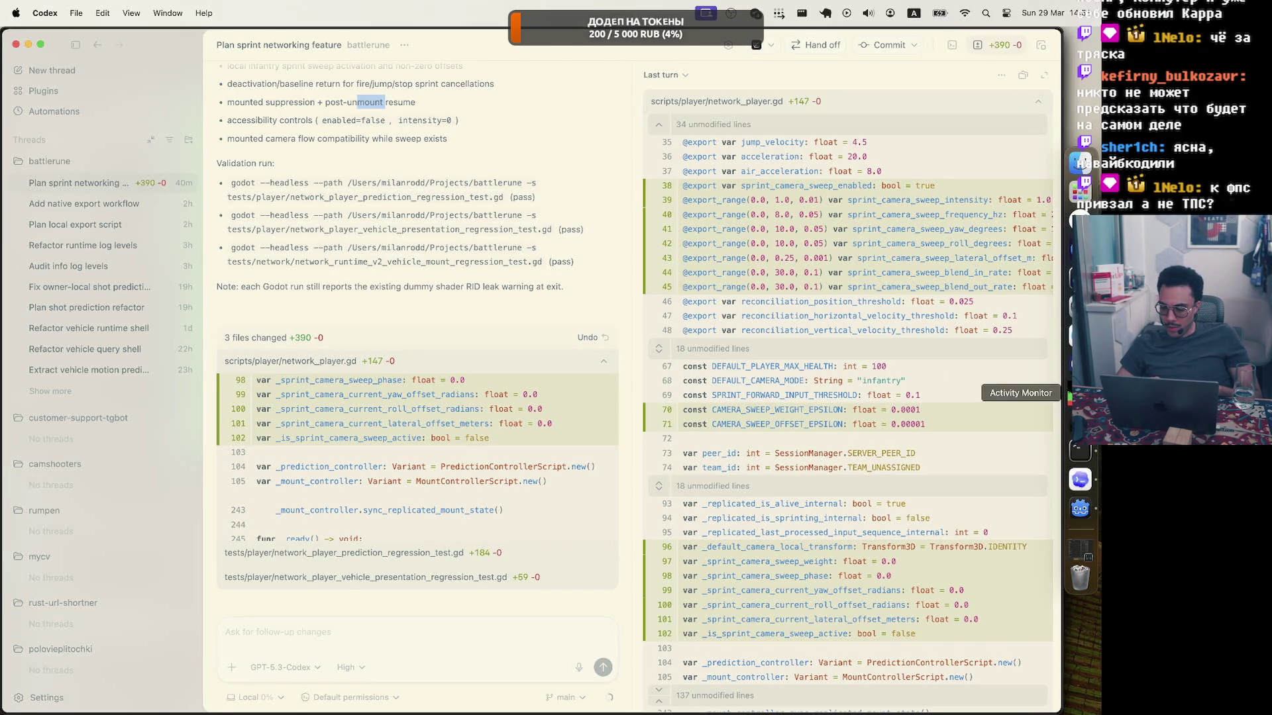
{"action": "left_click", "coordinate": [1080, 508]}
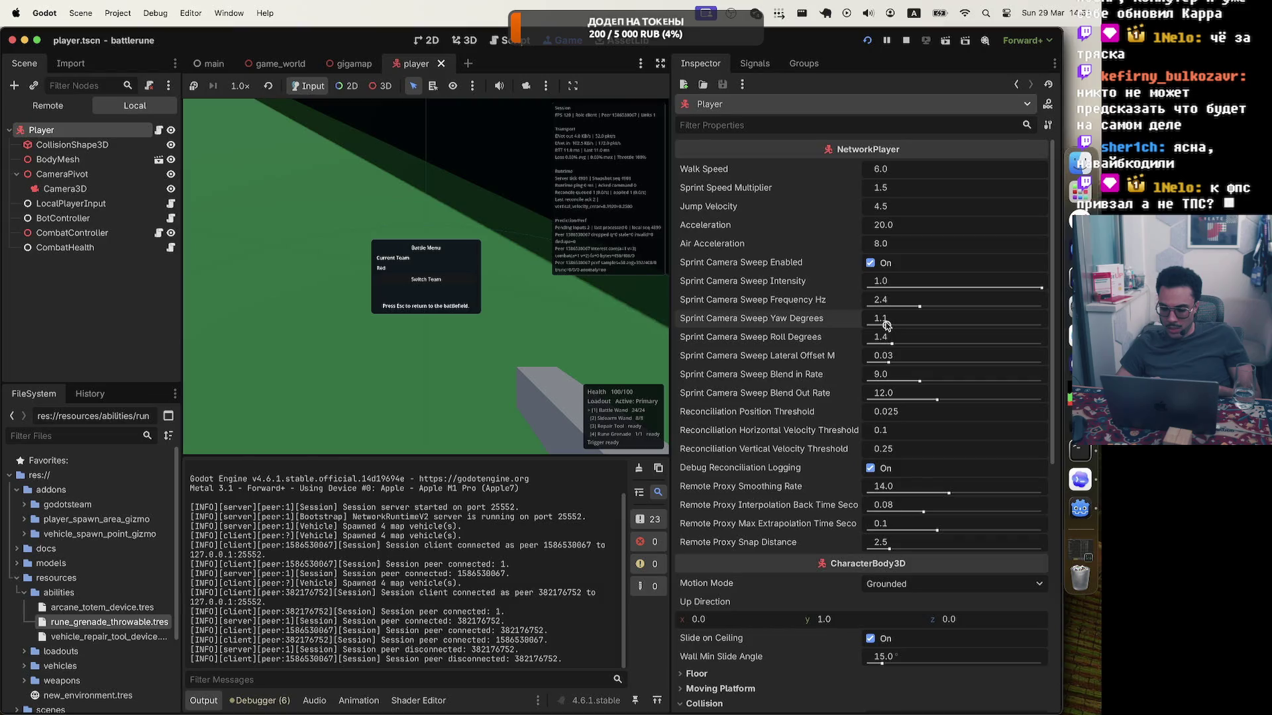
Raise the sprint camera sweep yaw, save the scene, and test-drive it in the relaunched game.
{"action": "mouse_move", "coordinate": [886, 325]}
{"action": "left_mouse_down"}
{"action": "mouse_move", "coordinate": [934, 330]}
{"action": "mouse_move", "coordinate": [939, 344]}
{"action": "left_mouse_up"}
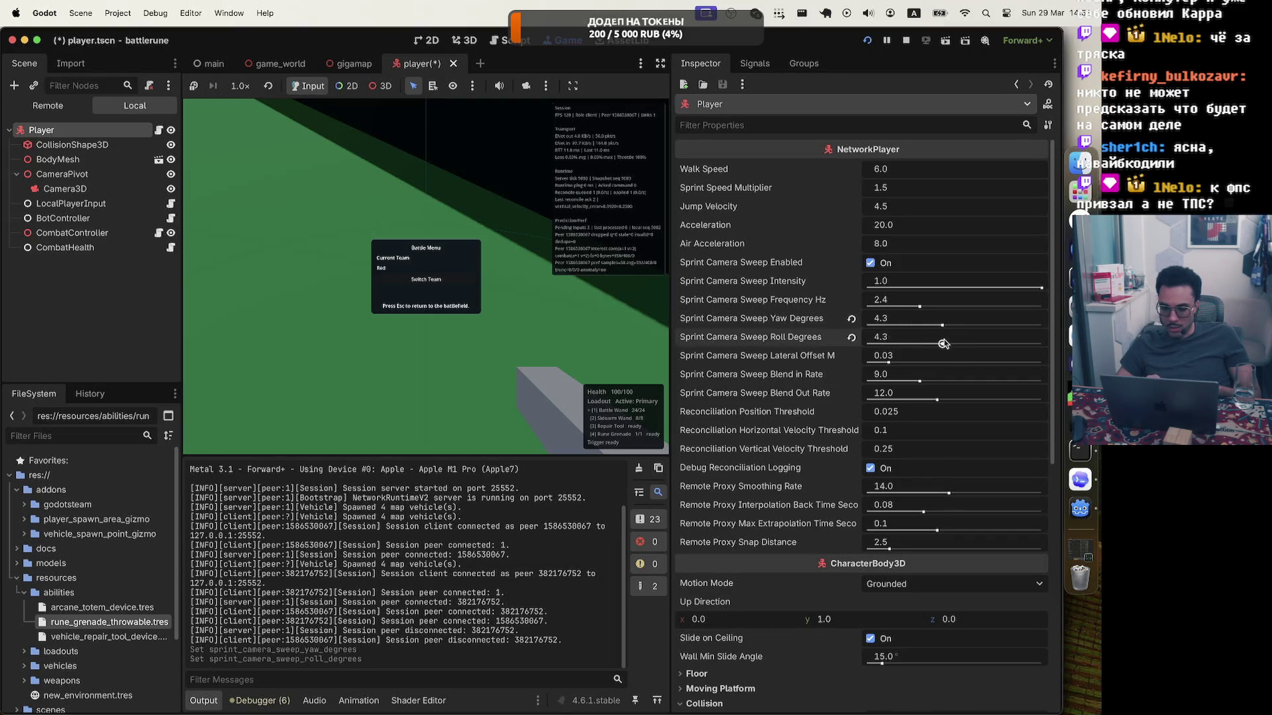
{"action": "key", "text": "super+s"}
{"action": "left_click", "coordinate": [870, 42]}
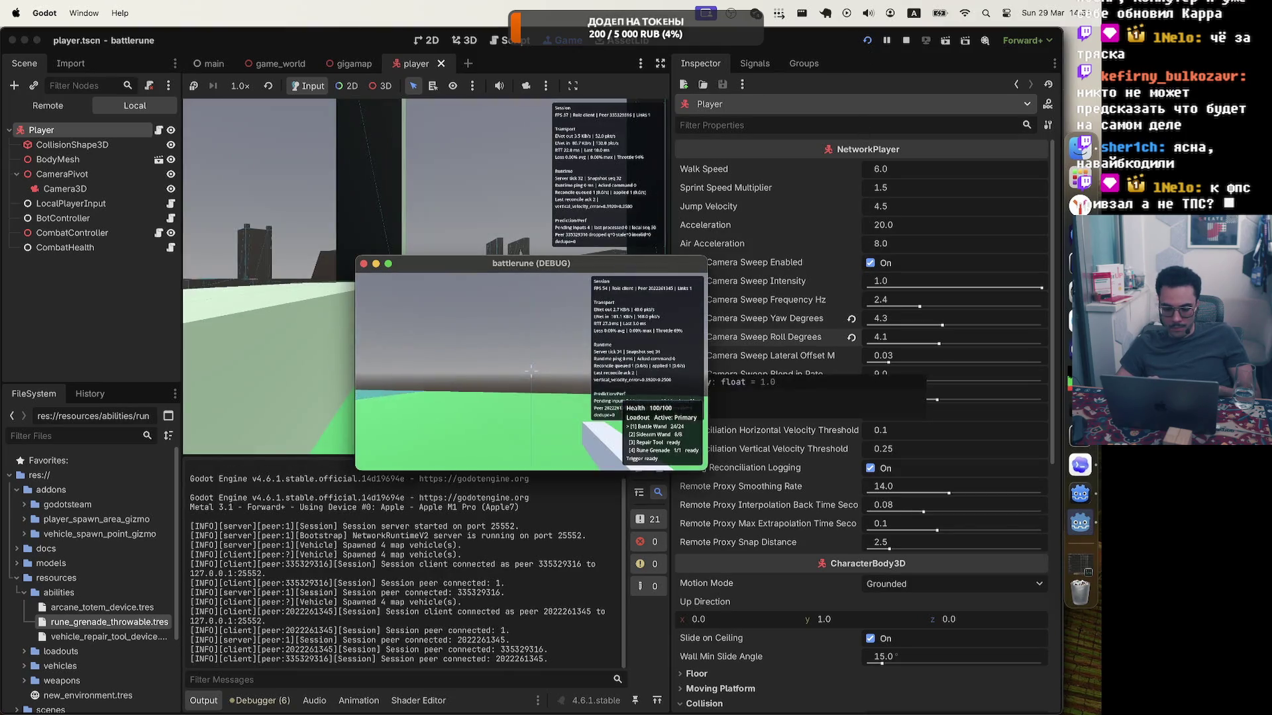
{"action": "key", "text": "w"}
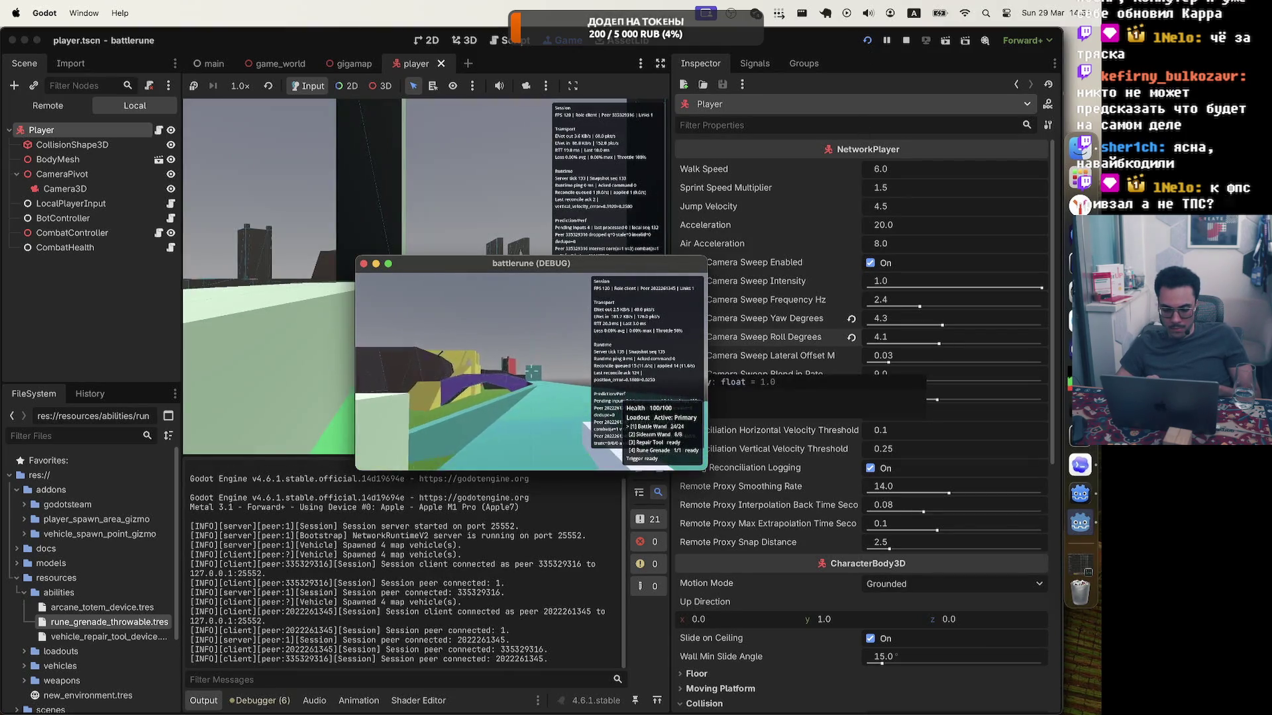
{"action": "key", "text": "w"}
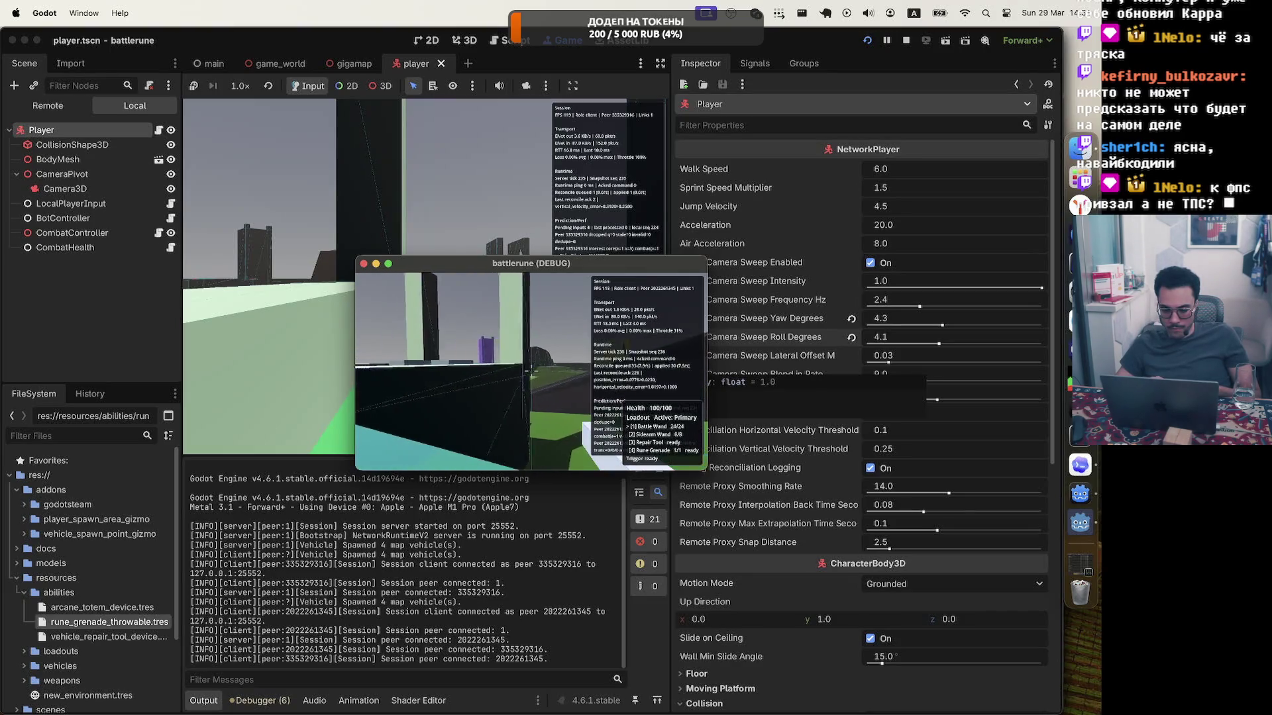
{"action": "key", "text": "w"}
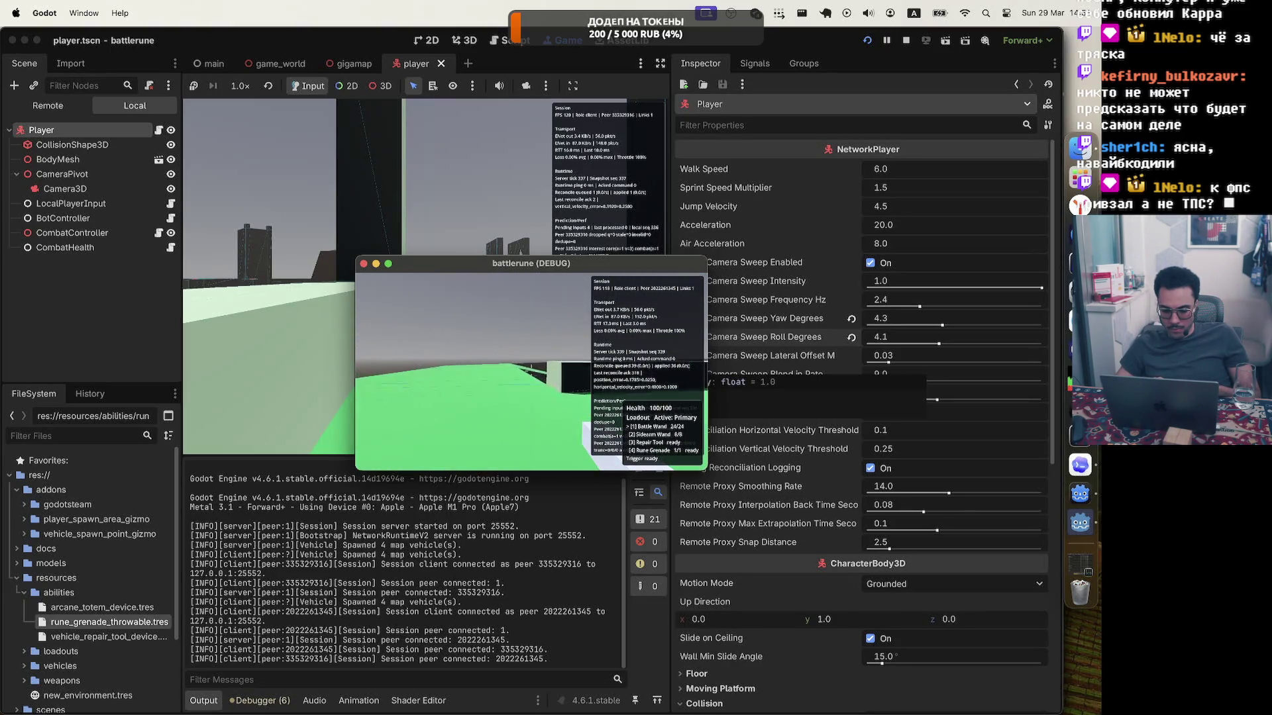
{"action": "key", "text": "w"}
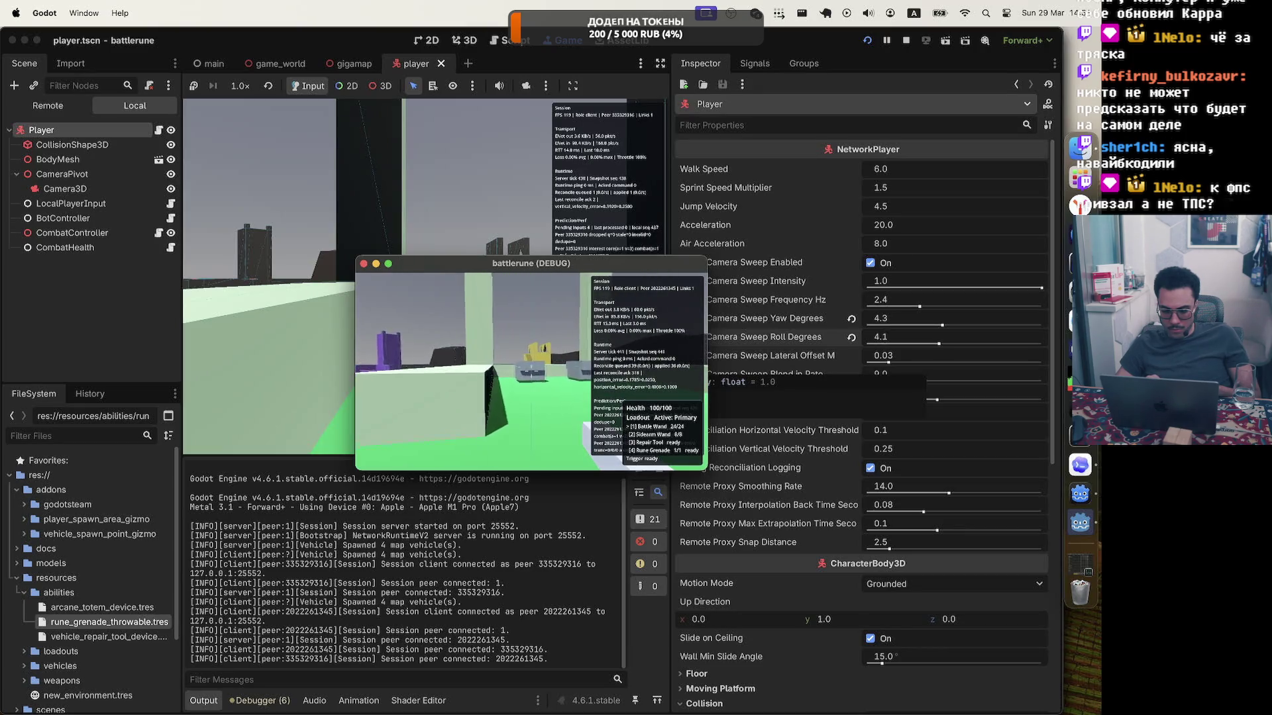
Set sprint camera sweep yaw to 0.0 degrees and roll to 10.0 degrees.
{"action": "key", "text": "Escape"}
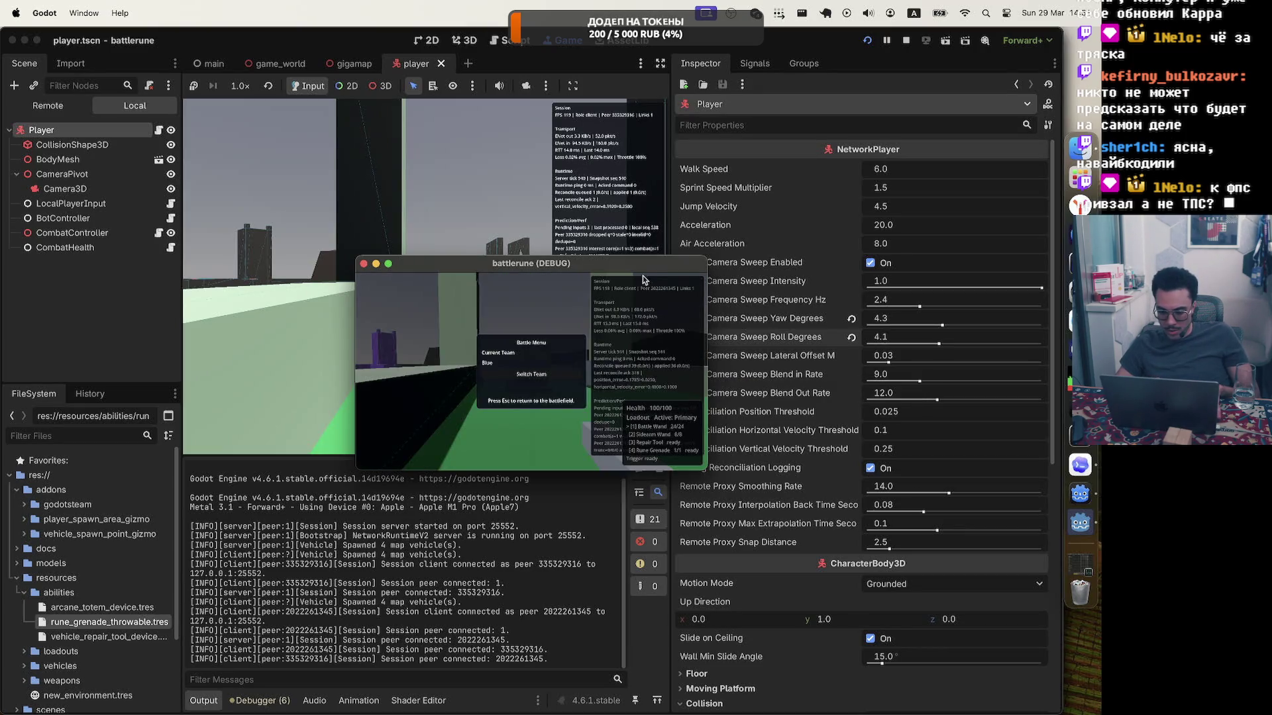
{"action": "left_click_drag", "start_coordinate": [636, 264], "coordinate": [534, 274]}
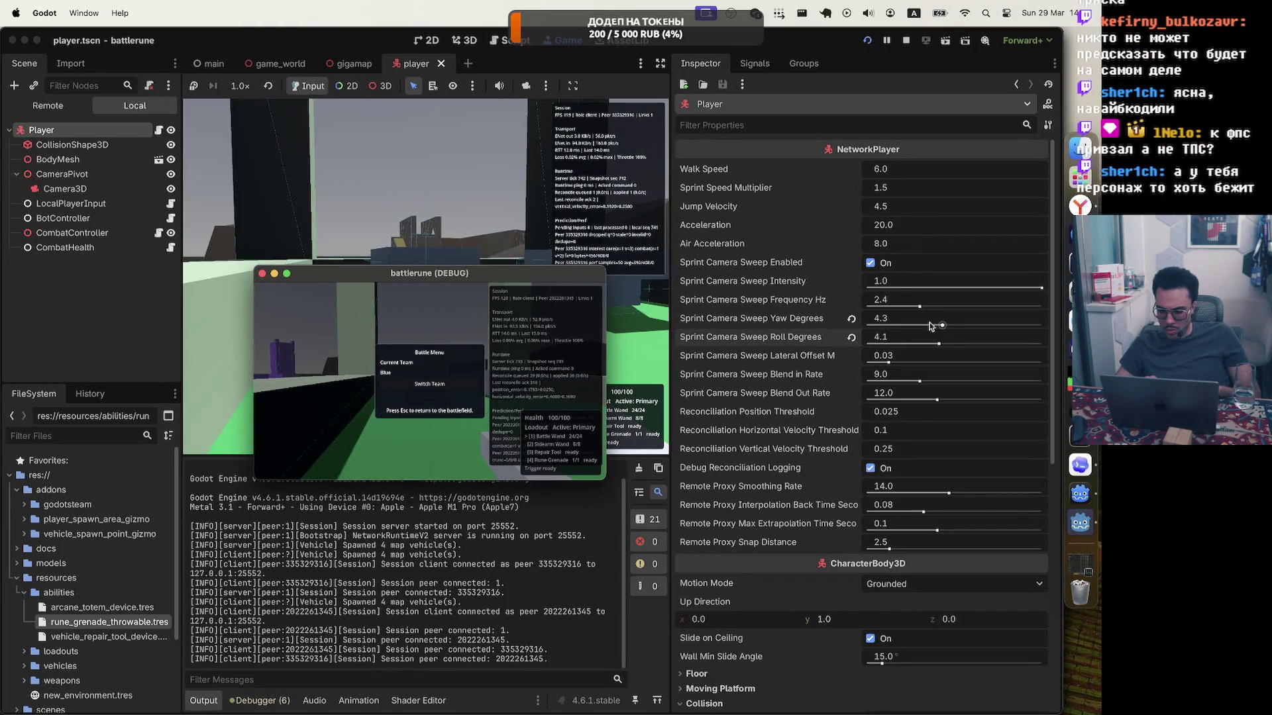
{"action": "left_click_drag", "start_coordinate": [942, 326], "coordinate": [867, 326]}
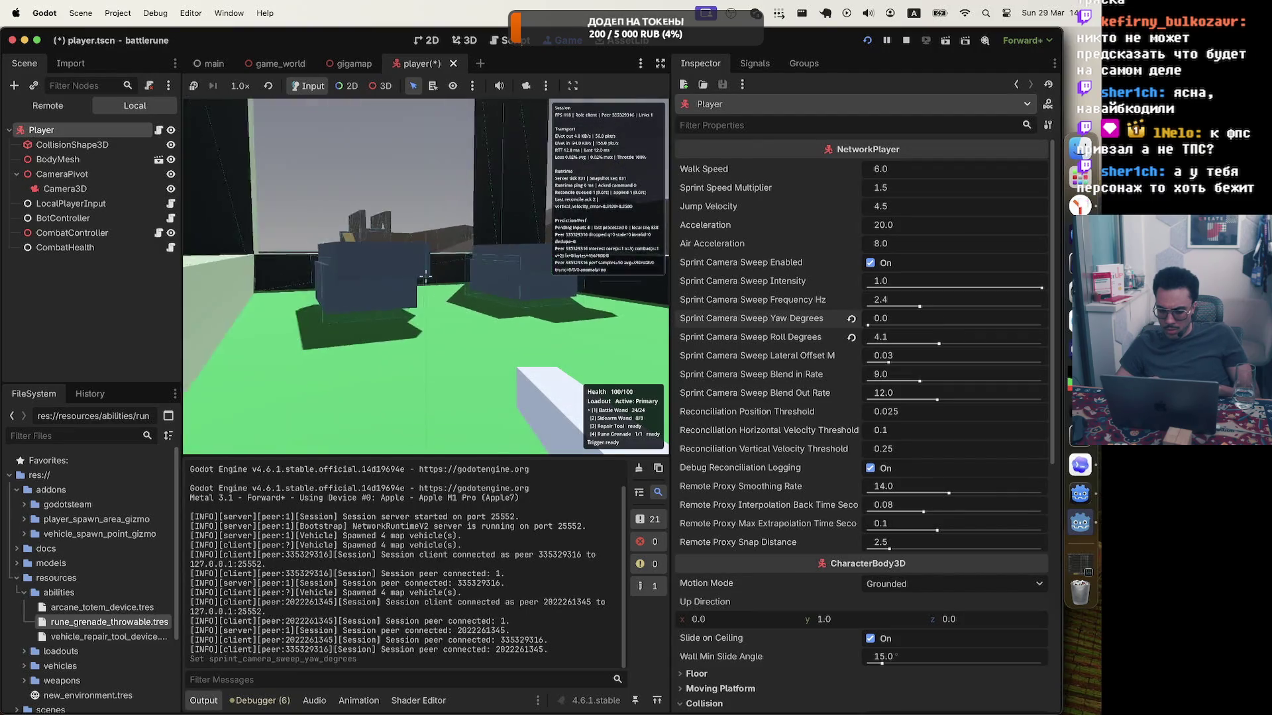
{"action": "key", "text": "Escape"}
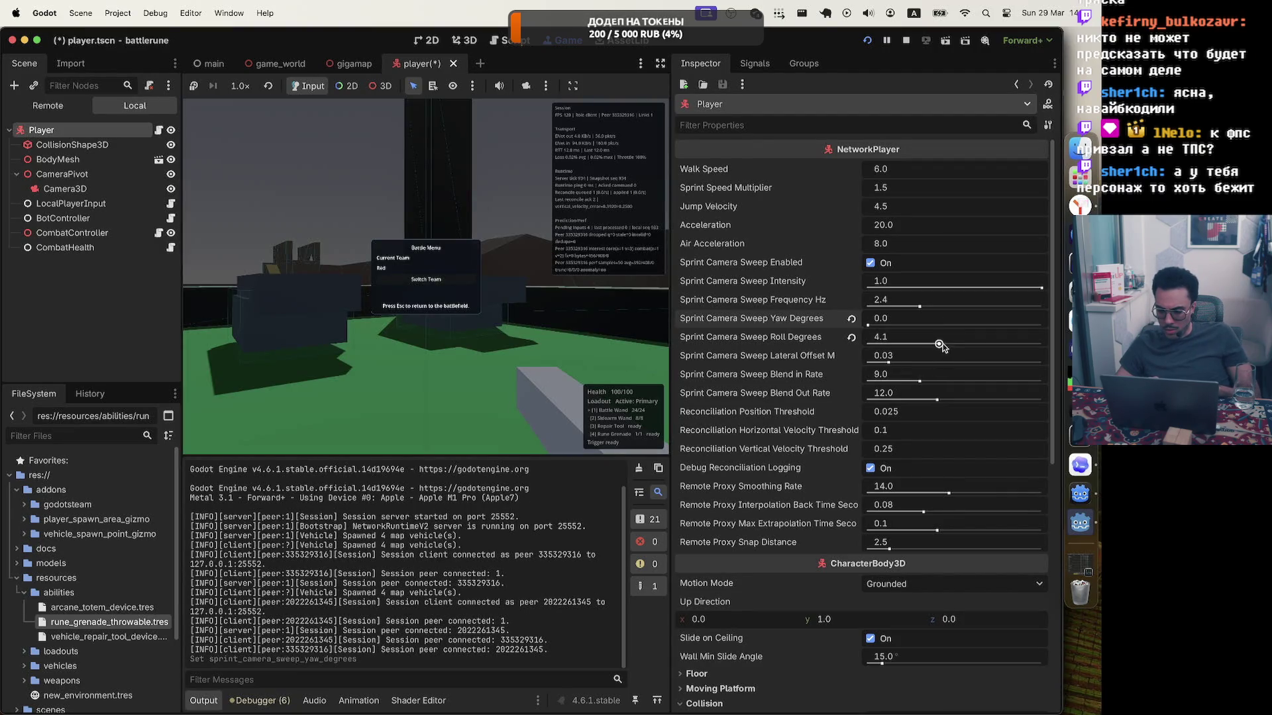
{"action": "left_click_drag", "start_coordinate": [940, 345], "coordinate": [996, 346]}
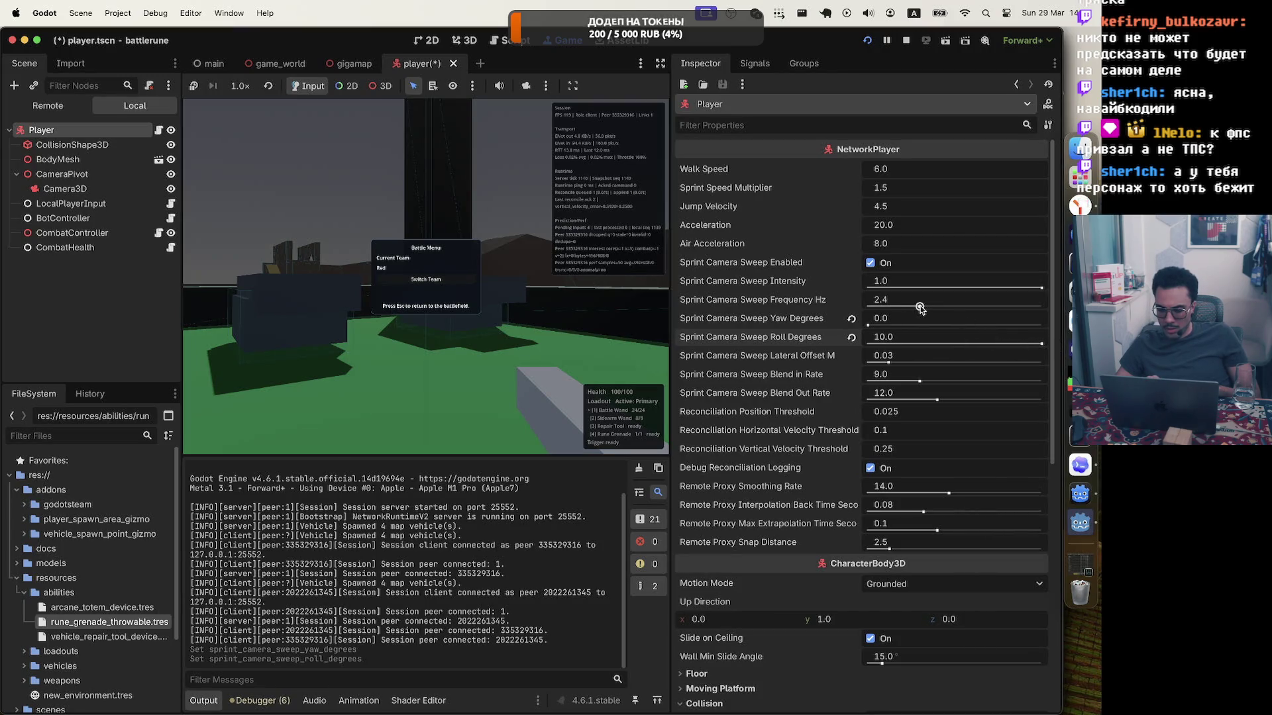
Try sweep frequencies of 0.35 Hz and then 8.0 Hz, relaunching the game each time.
{"action": "left_click_drag", "start_coordinate": [920, 307], "coordinate": [894, 306]}
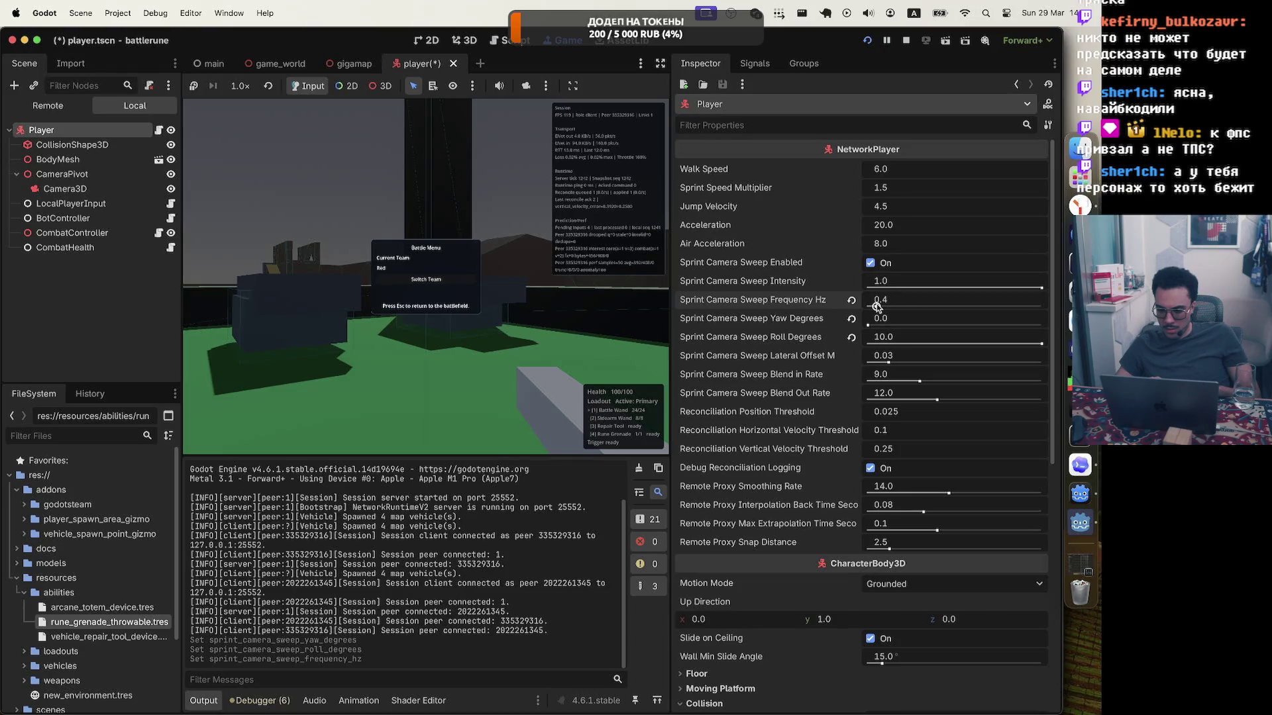
{"action": "key", "text": "super+s"}
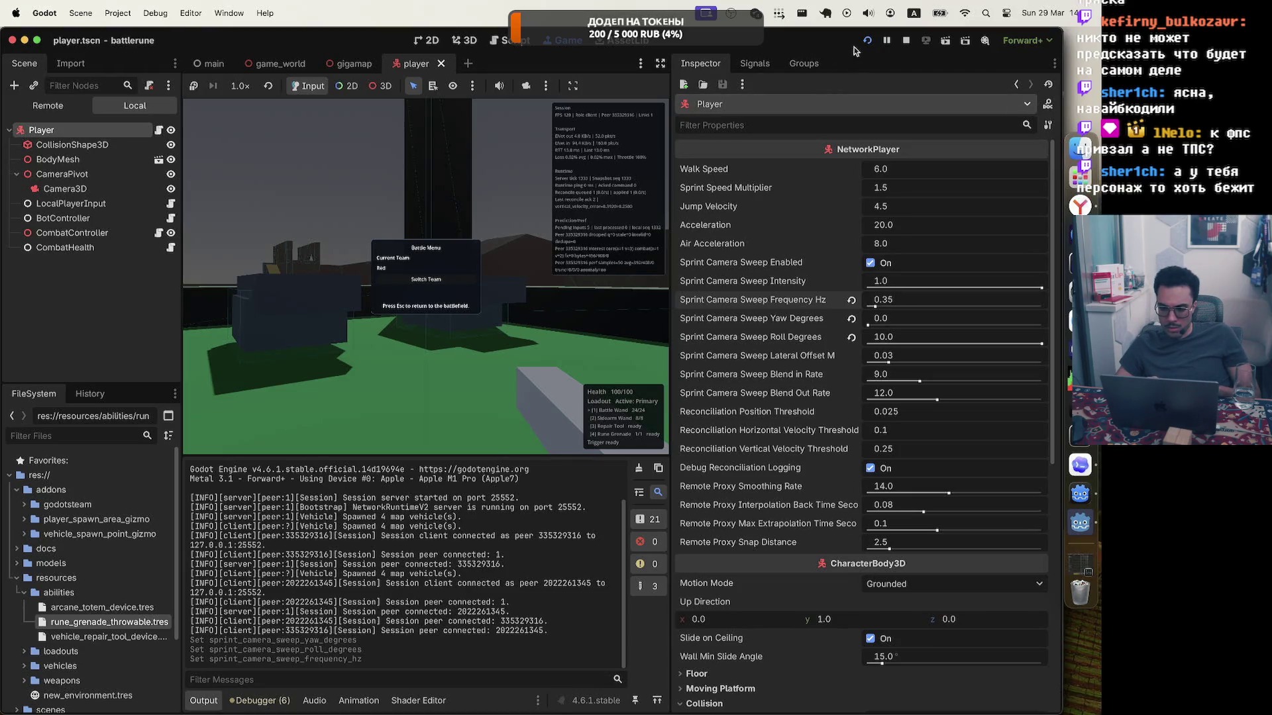
{"action": "left_click", "coordinate": [867, 40]}
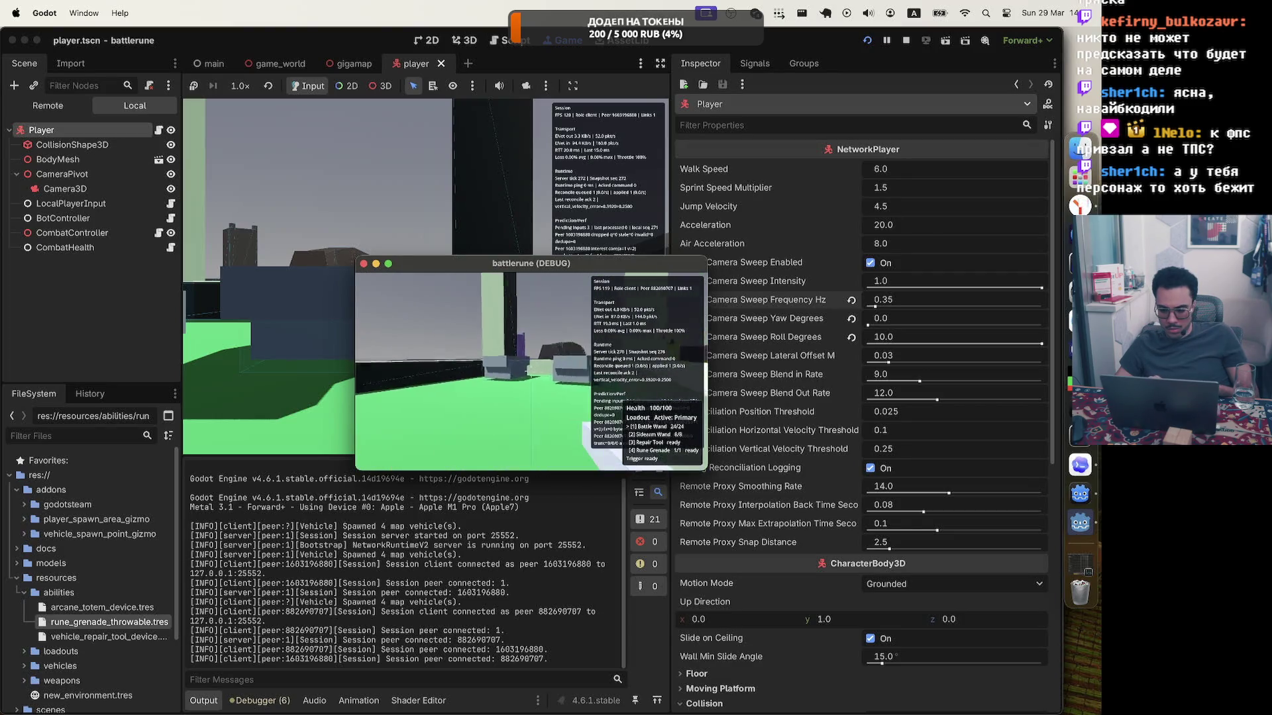
{"action": "key", "text": "Escape"}
{"action": "left_click", "coordinate": [873, 301]}
{"action": "type", "text": "8"}
{"action": "key", "text": "Return"}
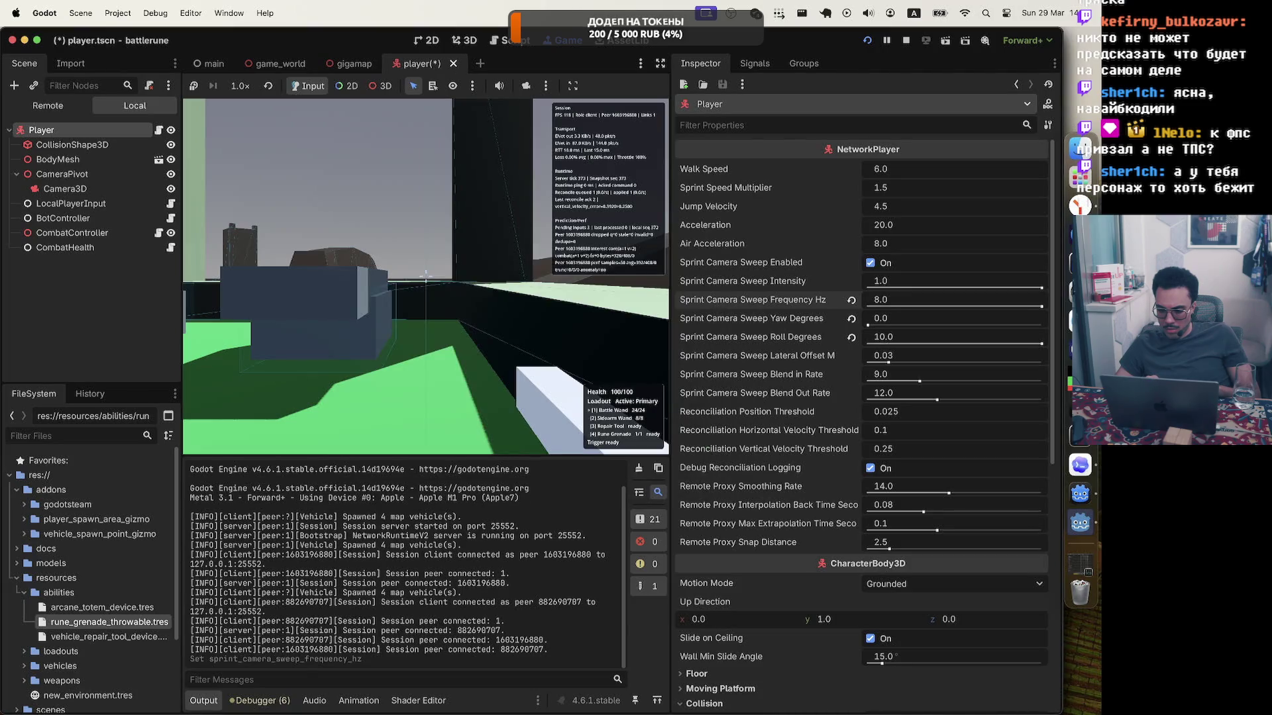
{"action": "left_click", "coordinate": [866, 42]}
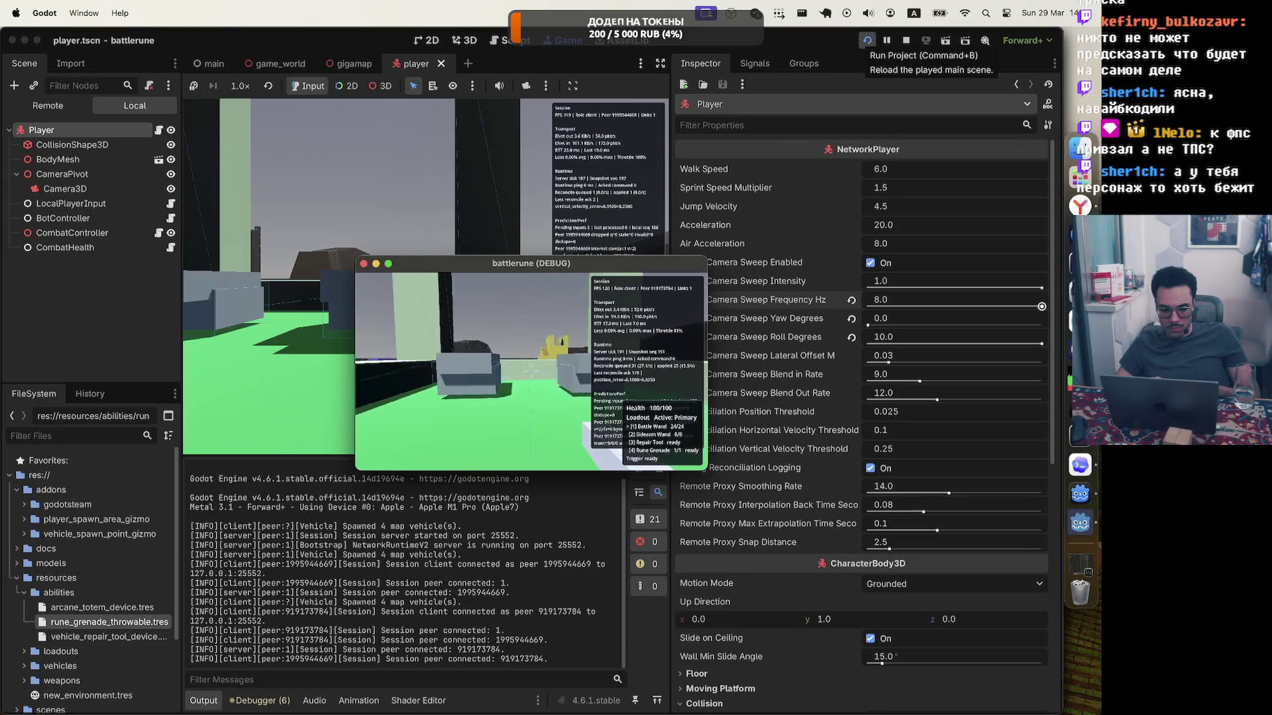
Set the sprint camera sweep frequency to 1.0 Hz and relaunch the game.
{"action": "key", "text": "Escape"}
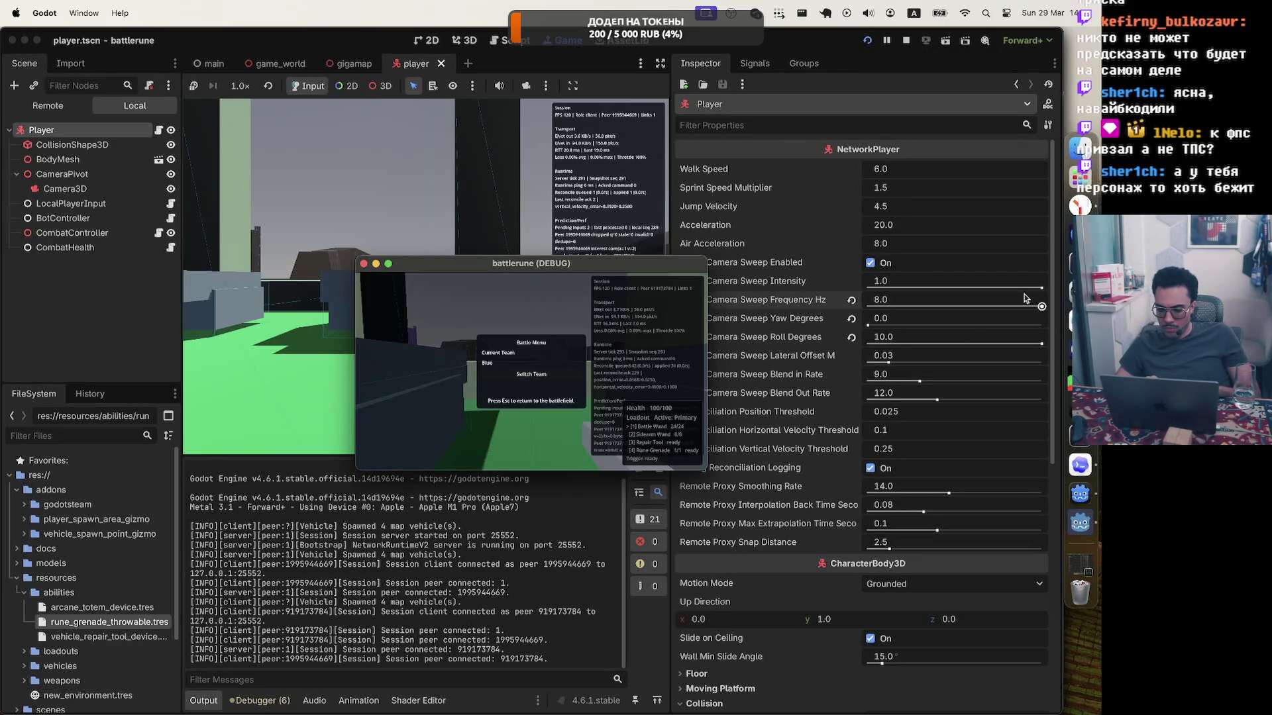
{"action": "left_click", "coordinate": [980, 296]}
{"action": "type", "text": "1"}
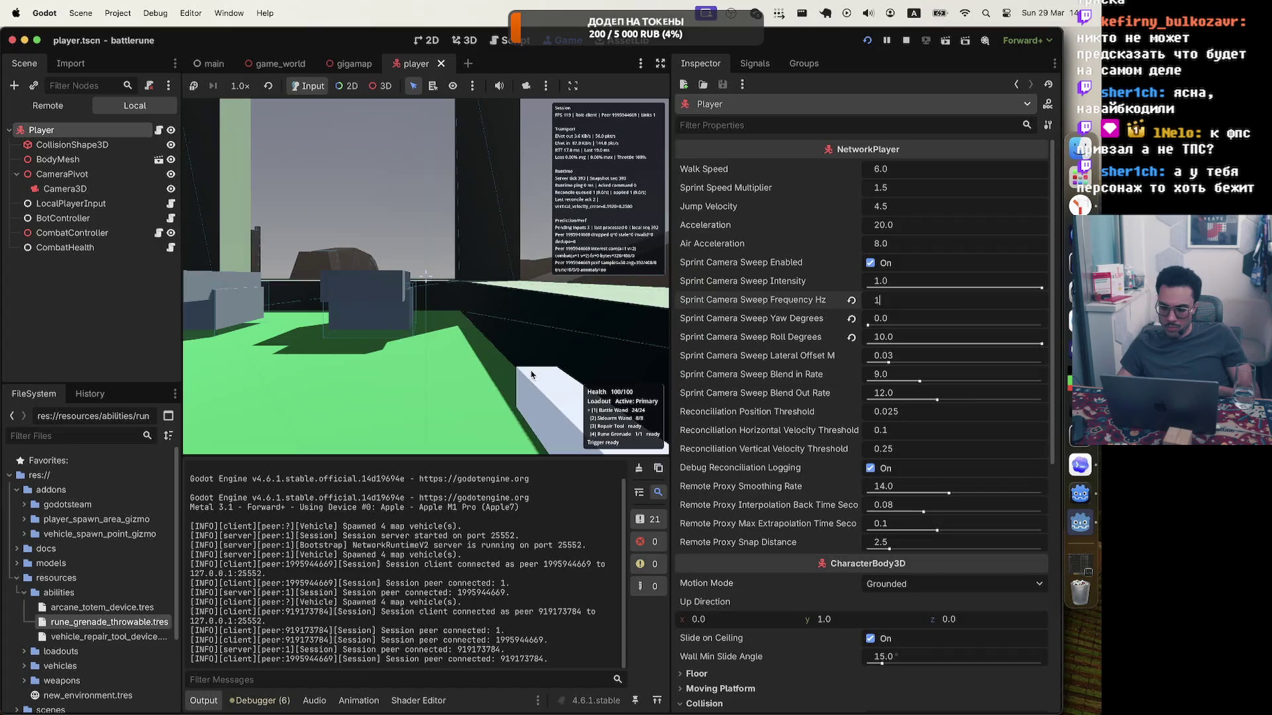
{"action": "key", "text": "Return"}
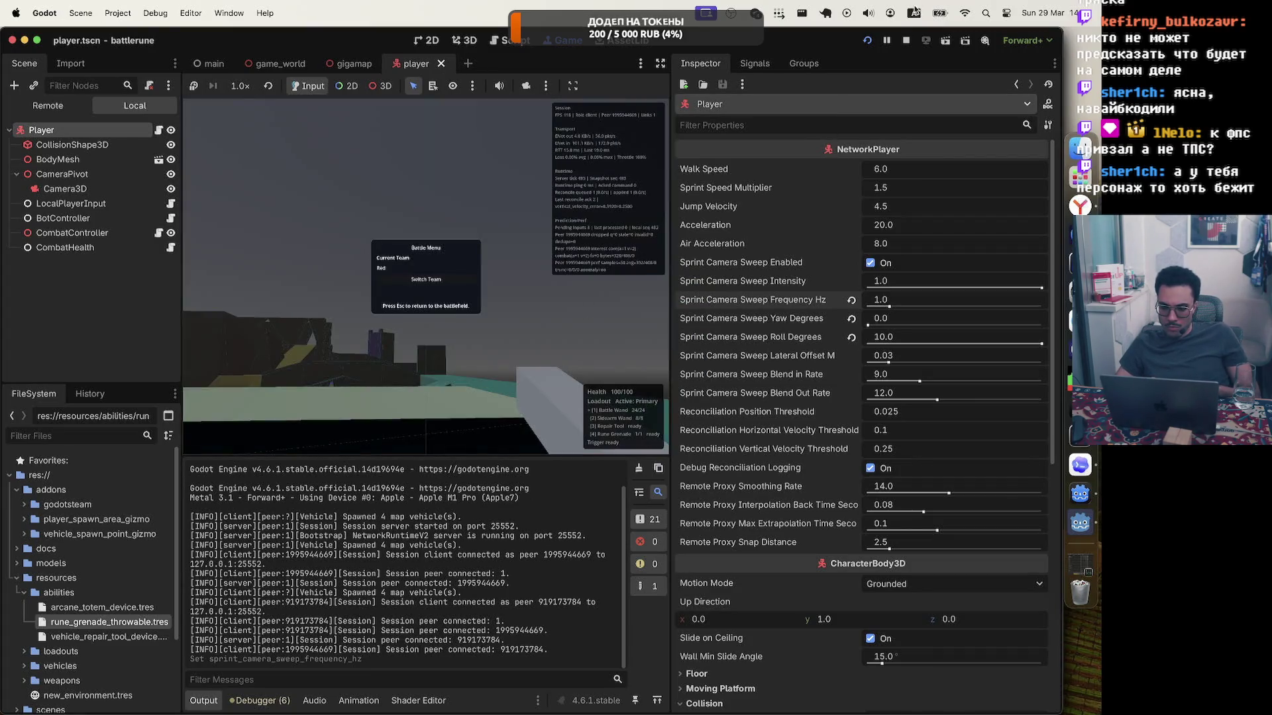
{"action": "left_click", "coordinate": [868, 39]}
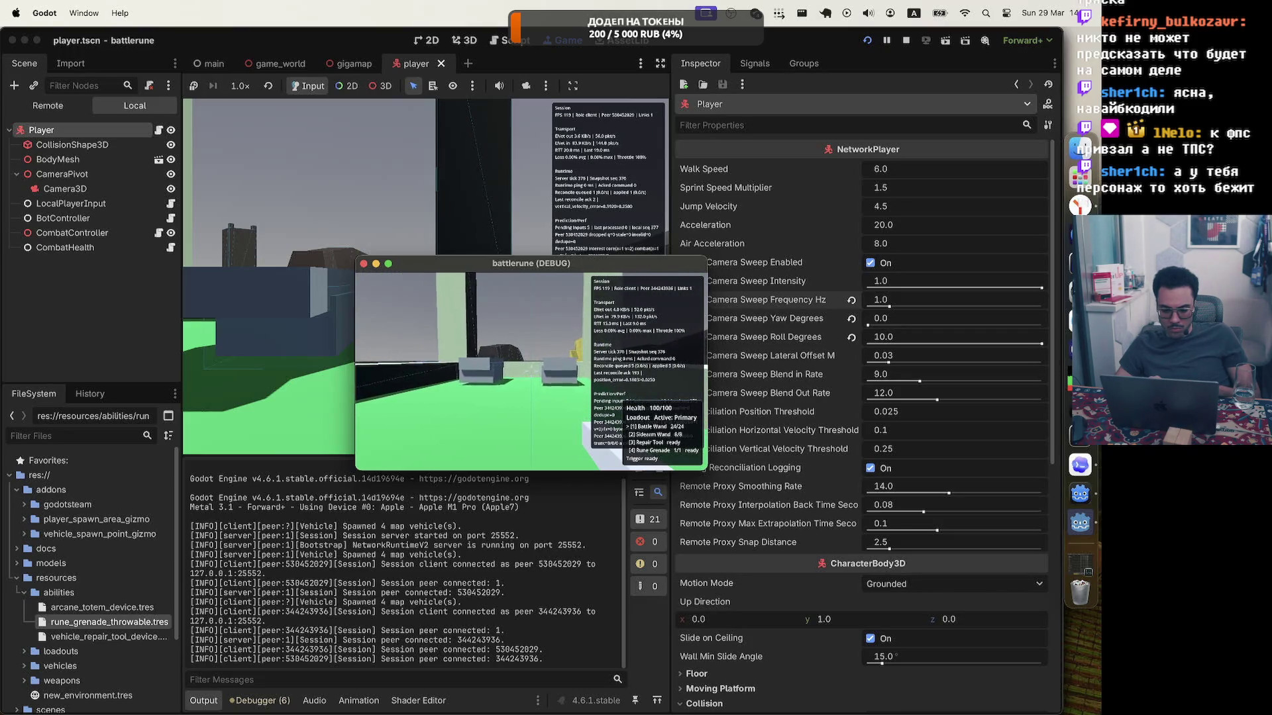
Play-test the 1.0 Hz sweep, then lower Sprint Camera Sweep Frequency Hz to 0.5.
{"action": "key", "text": "Escape"}
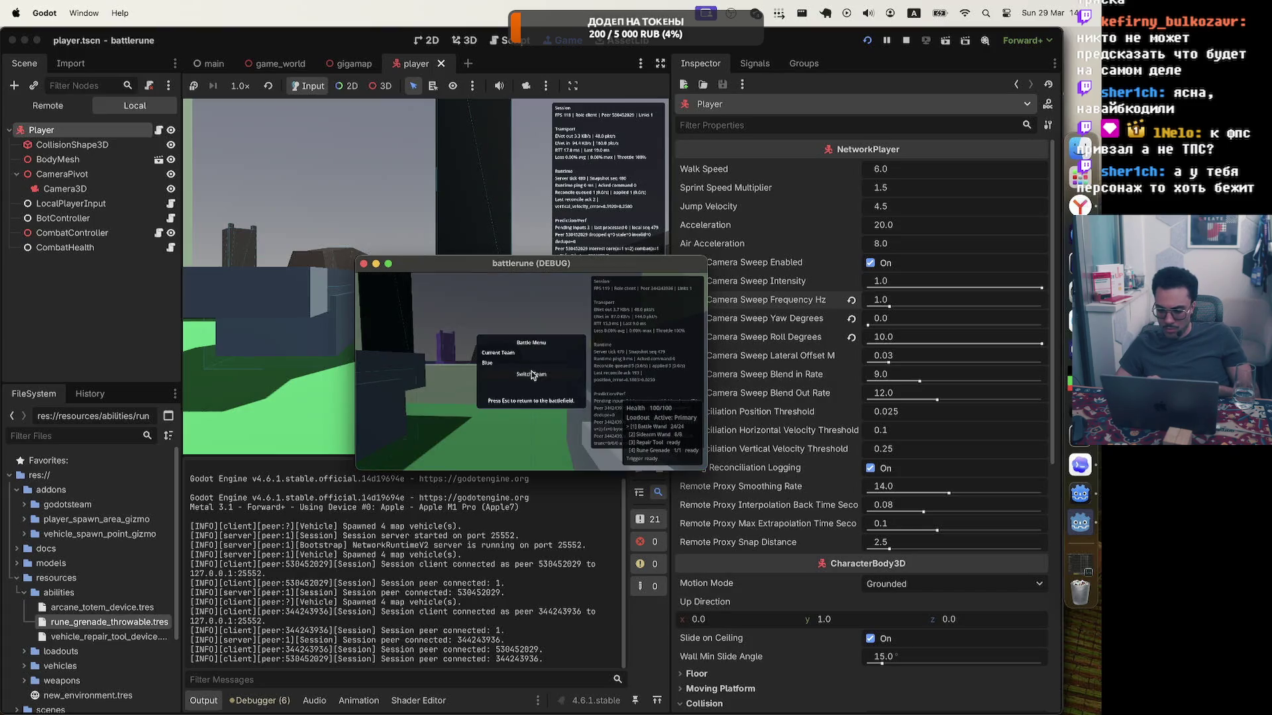
{"action": "left_click_drag", "start_coordinate": [597, 270], "coordinate": [502, 270]}
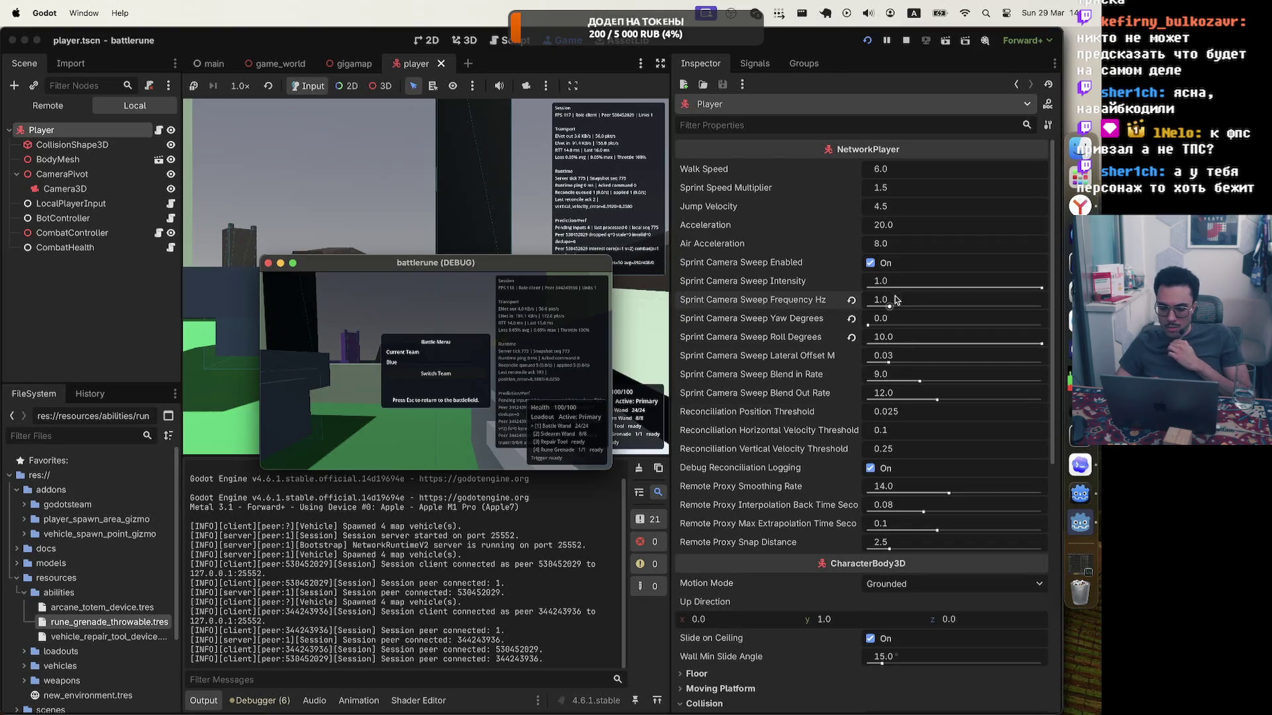
{"action": "left_click", "coordinate": [867, 325]}
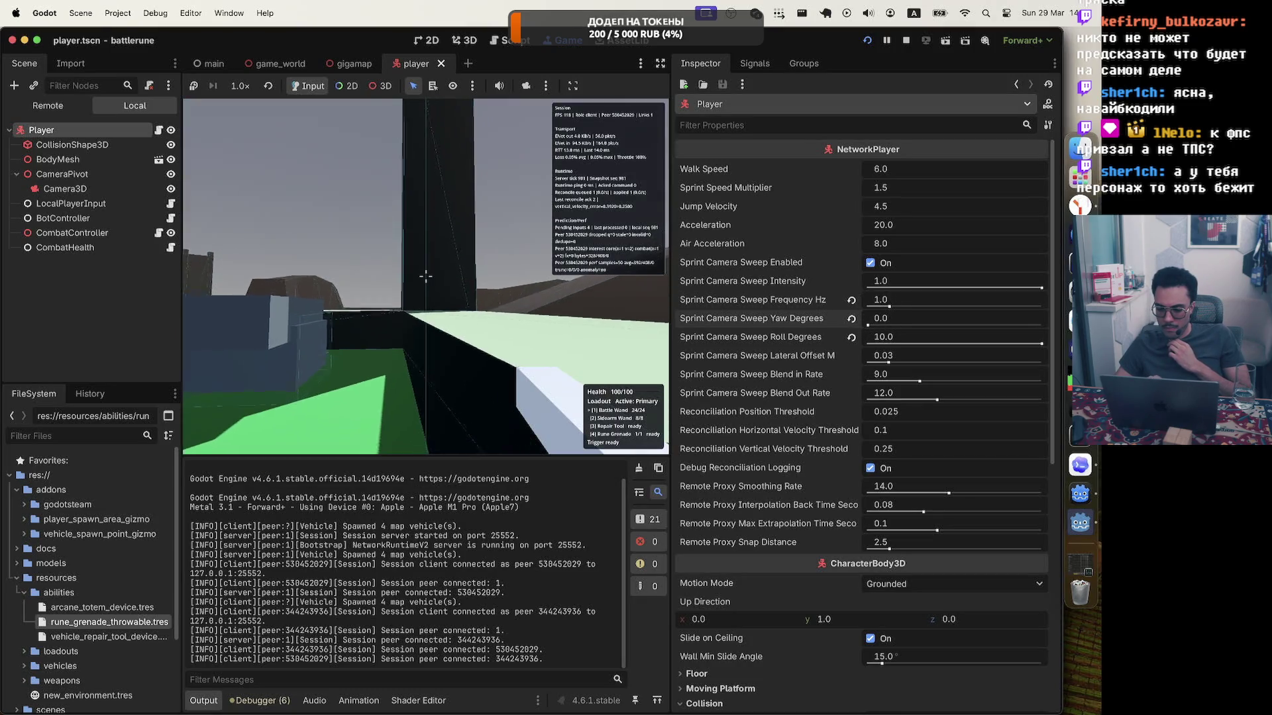
{"action": "left_click", "coordinate": [503, 312]}
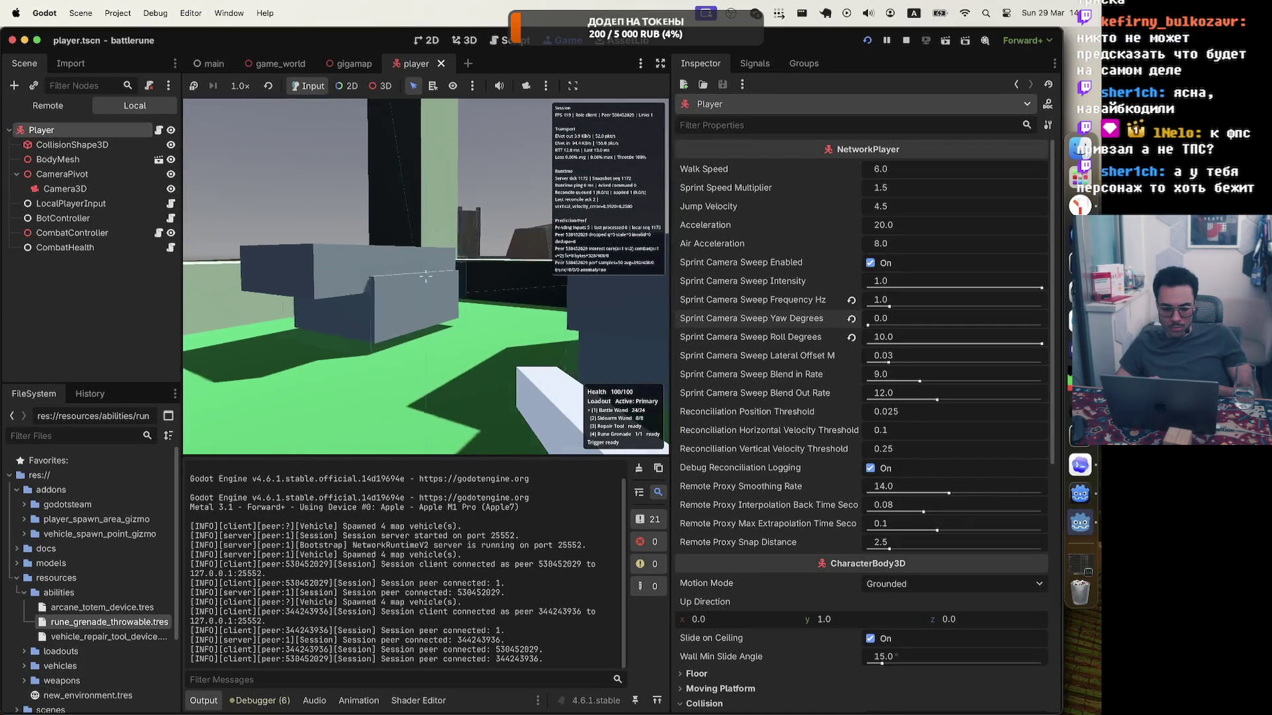
{"action": "key", "text": "w"}
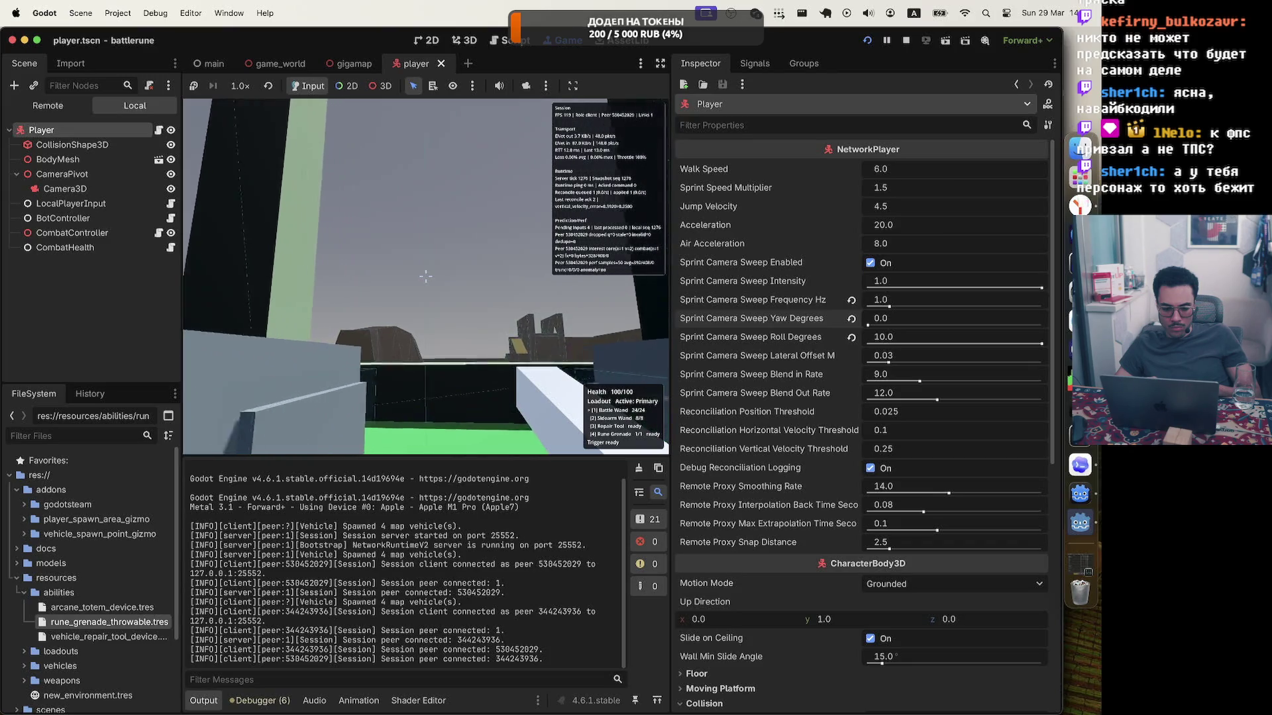
{"action": "key", "text": "w"}
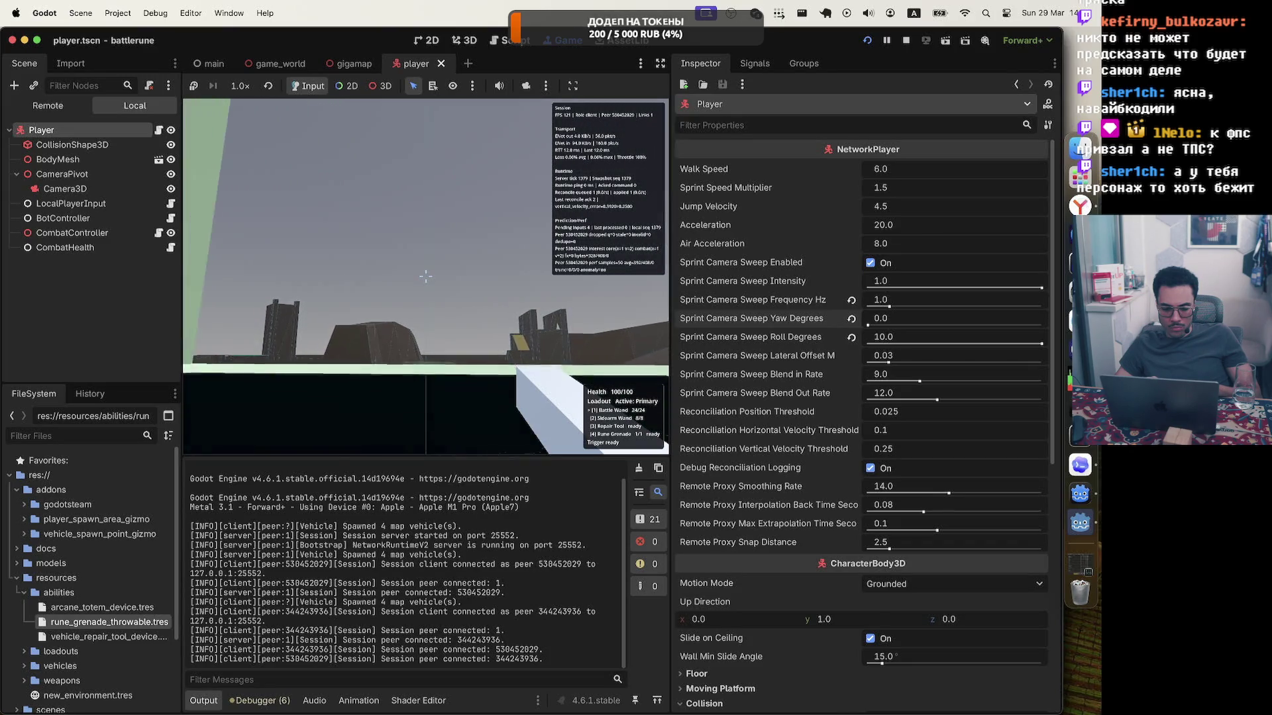
{"action": "key", "text": "w"}
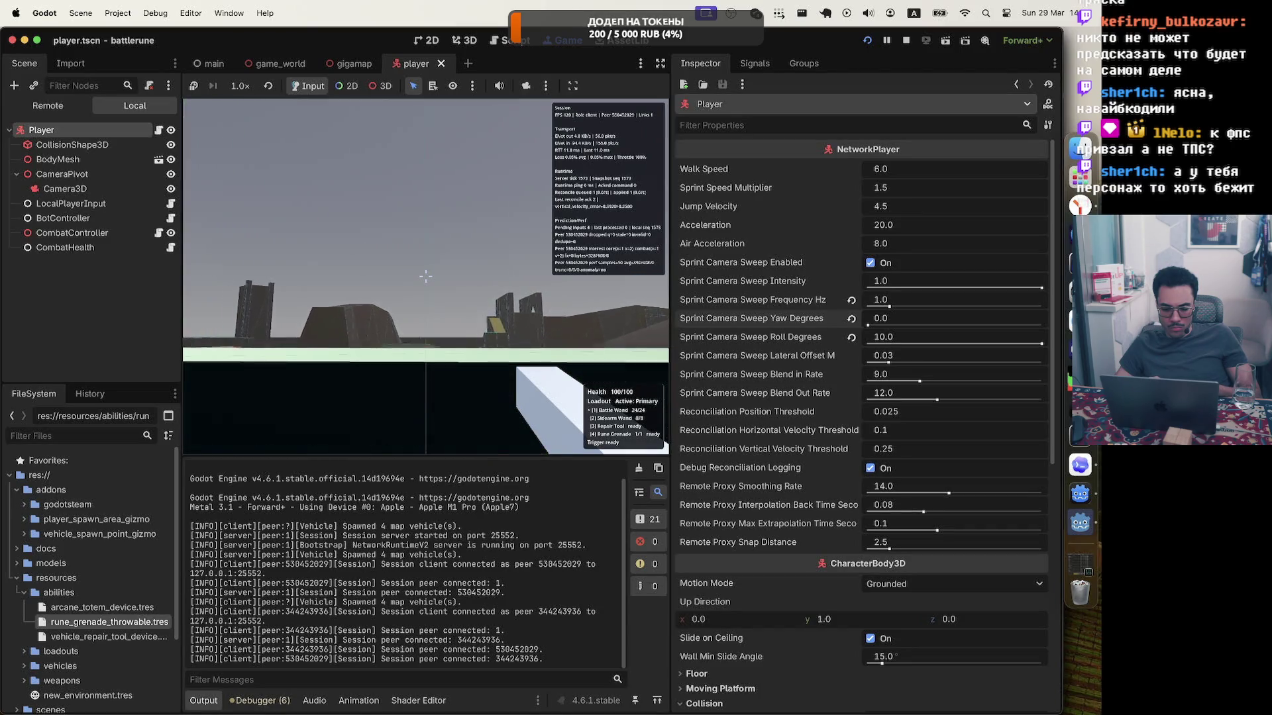
{"action": "key", "text": "Escape"}
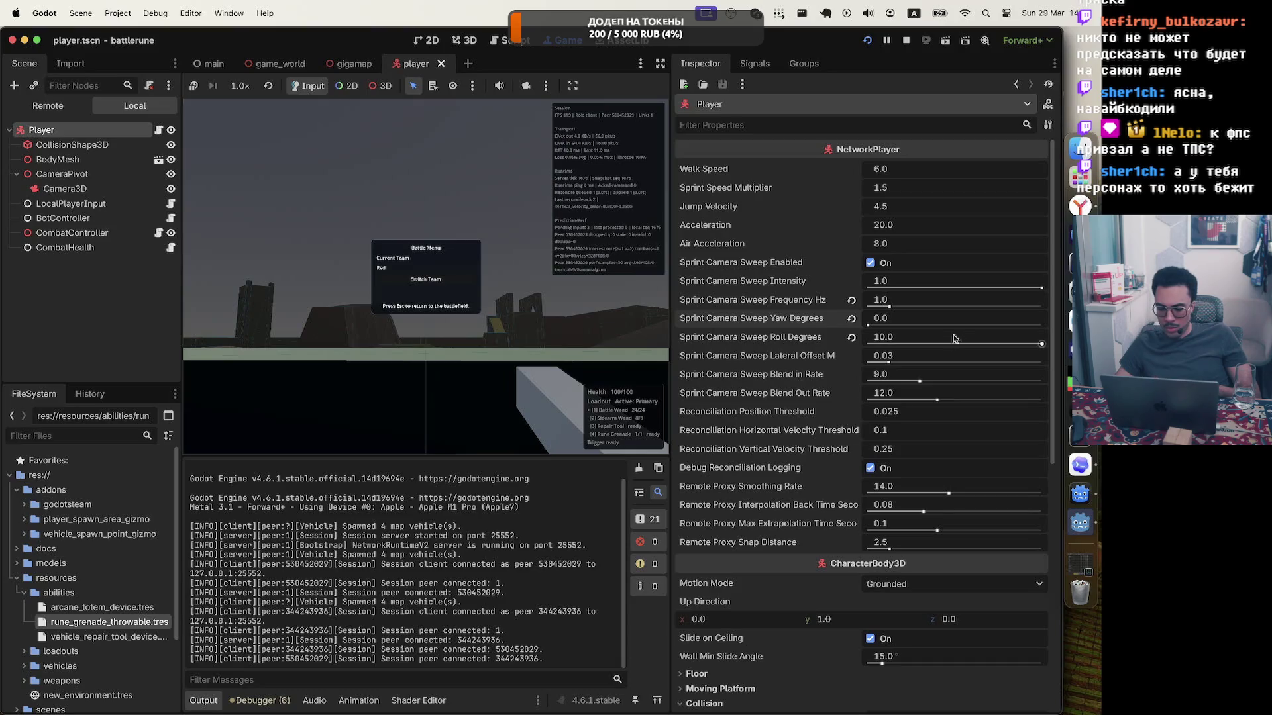
{"action": "left_click_drag", "start_coordinate": [885, 300], "coordinate": [876, 303]}
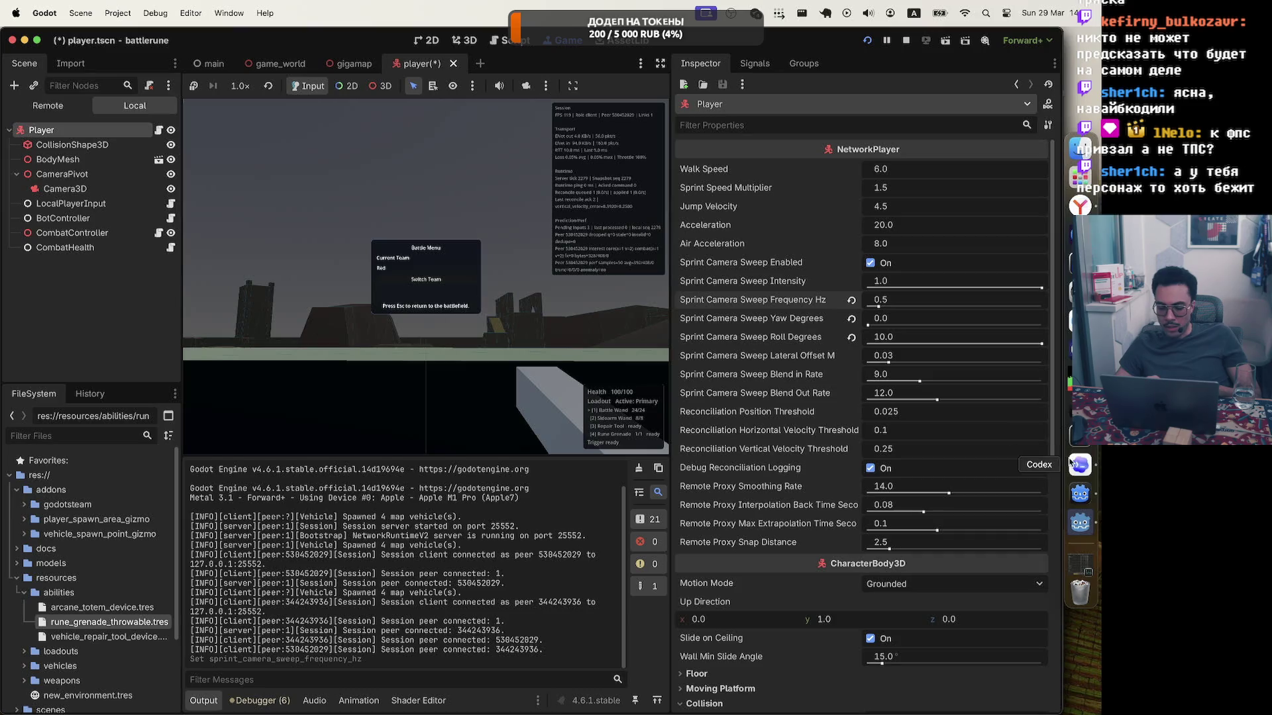
Undo Codex's sprint-sweep file changes, then check the pending changes in Zed.
{"action": "left_click", "coordinate": [1082, 466]}
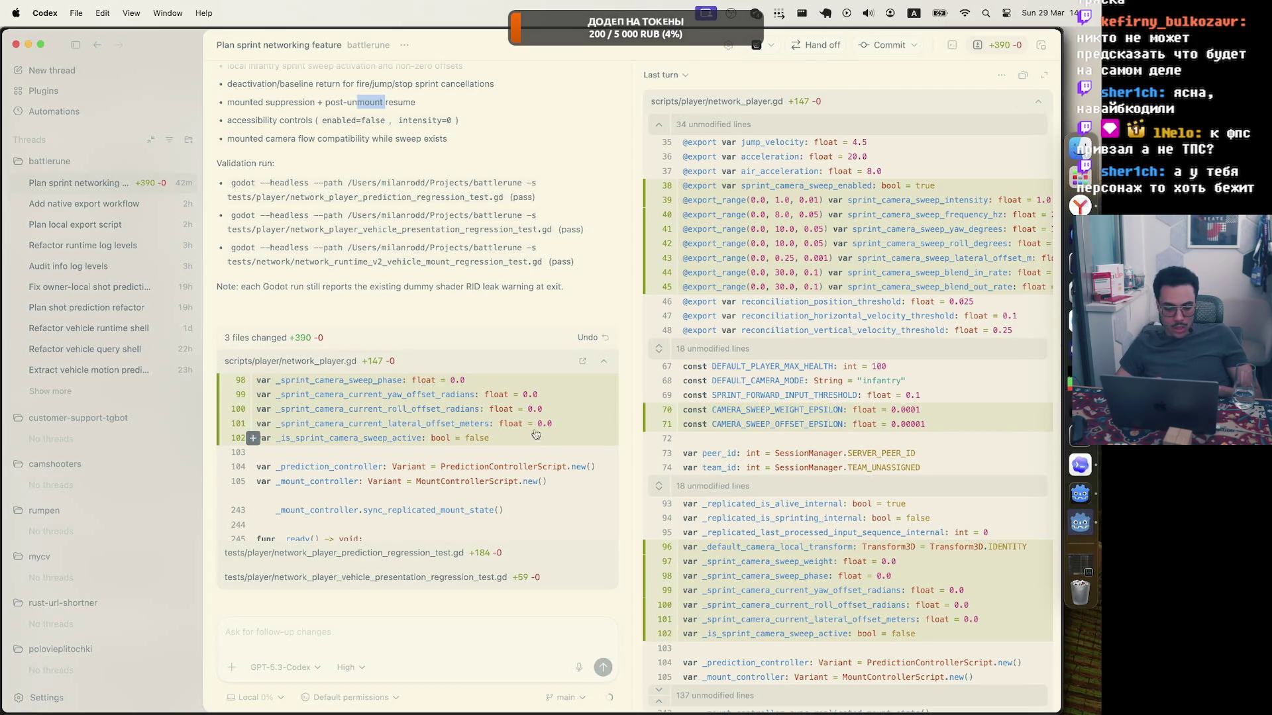
{"action": "left_click", "coordinate": [595, 339]}
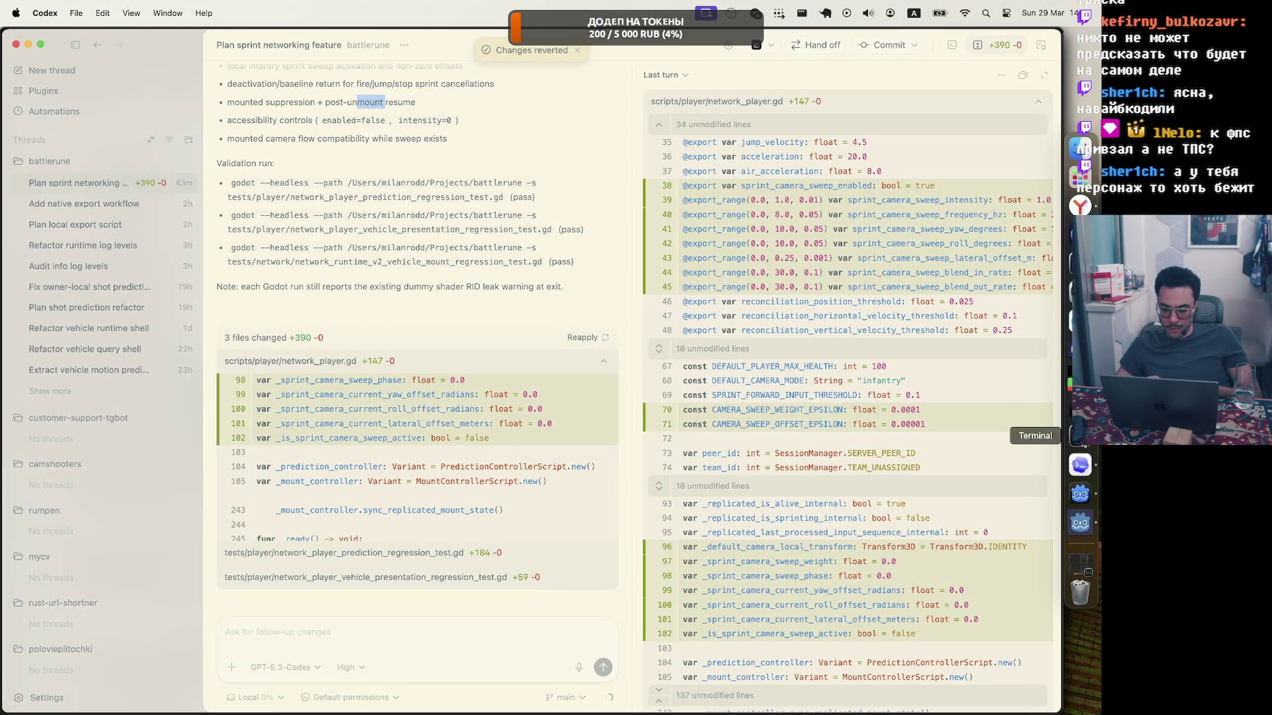
{"action": "left_click", "coordinate": [1079, 464]}
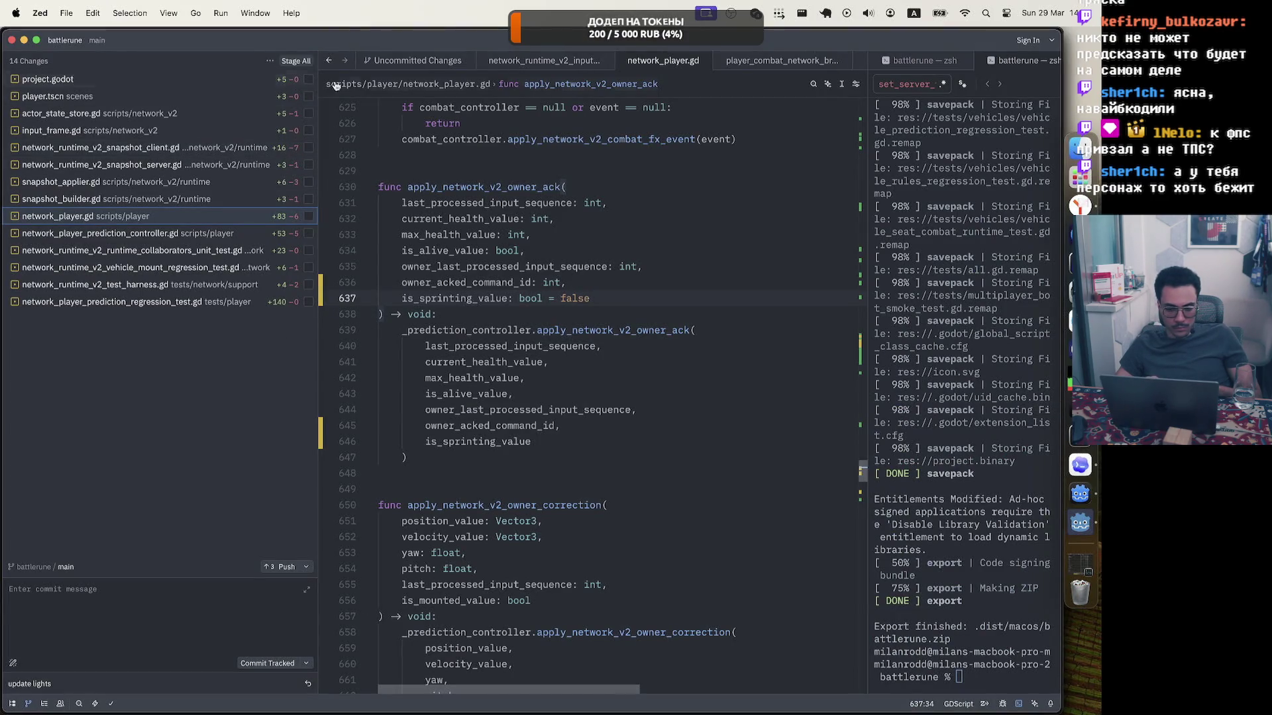
Restart the game in Godot to check the reverted build, then stop it.
{"action": "left_click", "coordinate": [1080, 494]}
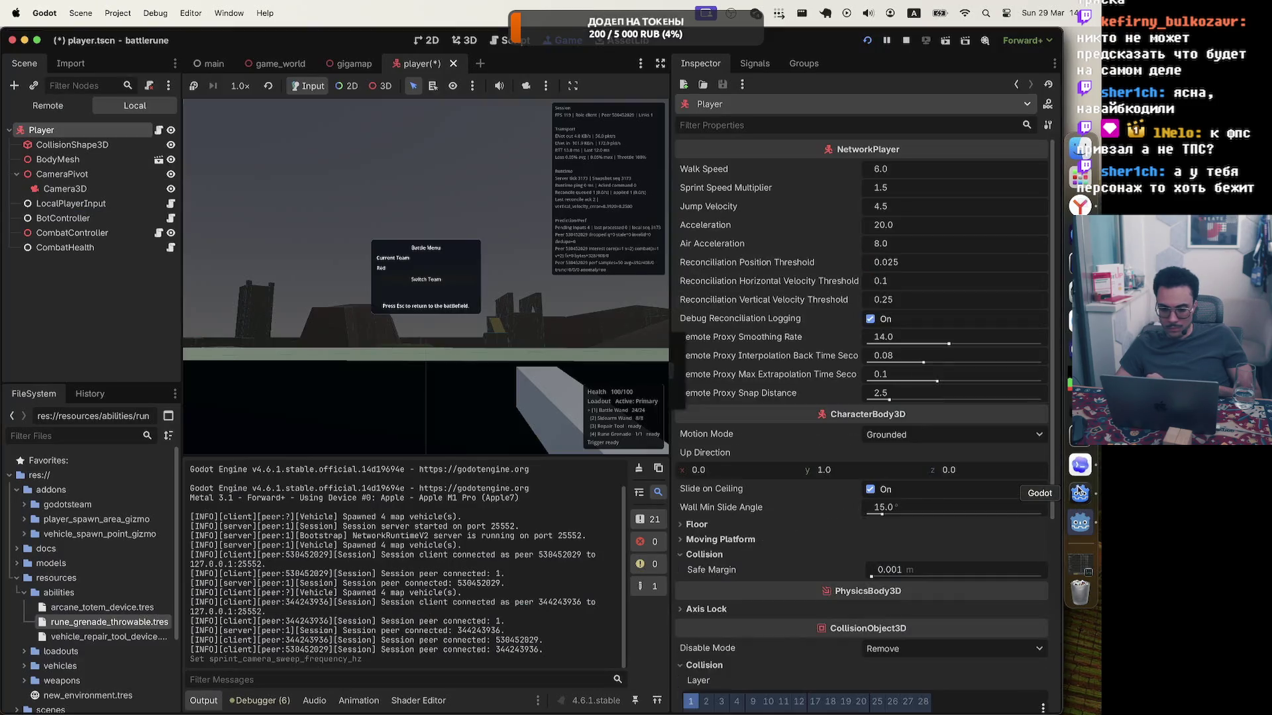
{"action": "left_click", "coordinate": [863, 41]}
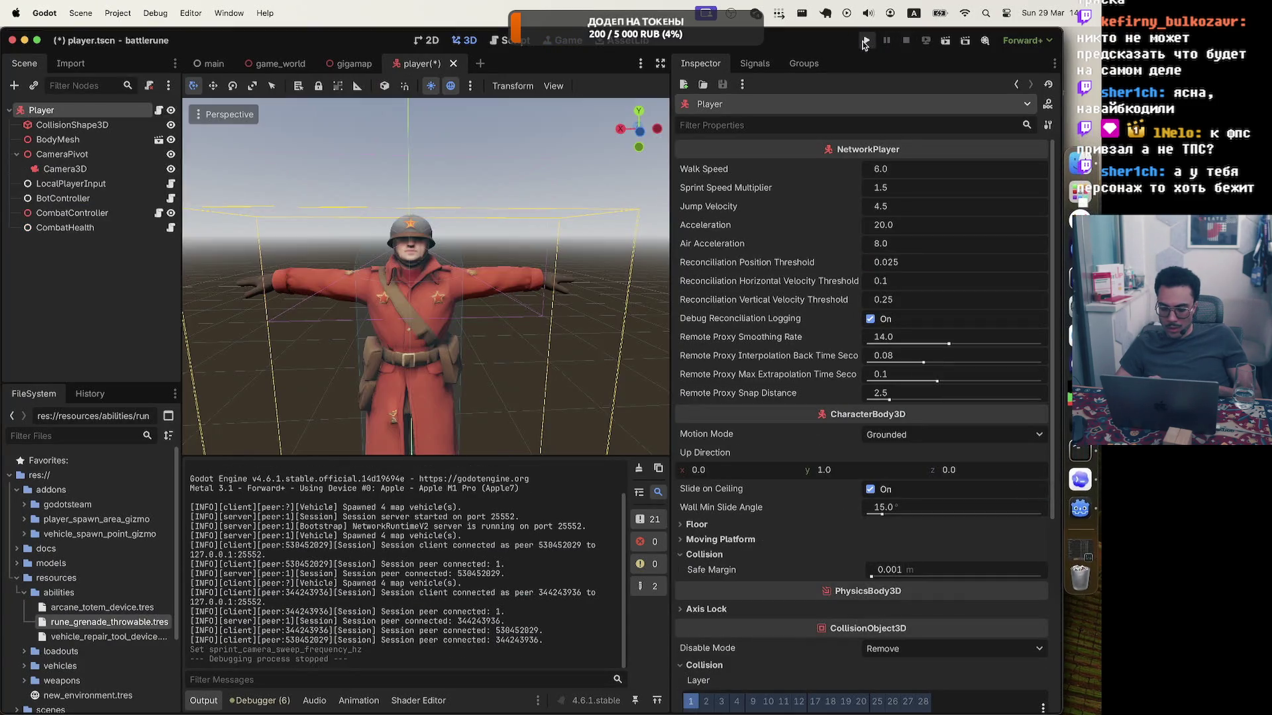
{"action": "left_click", "coordinate": [865, 41]}
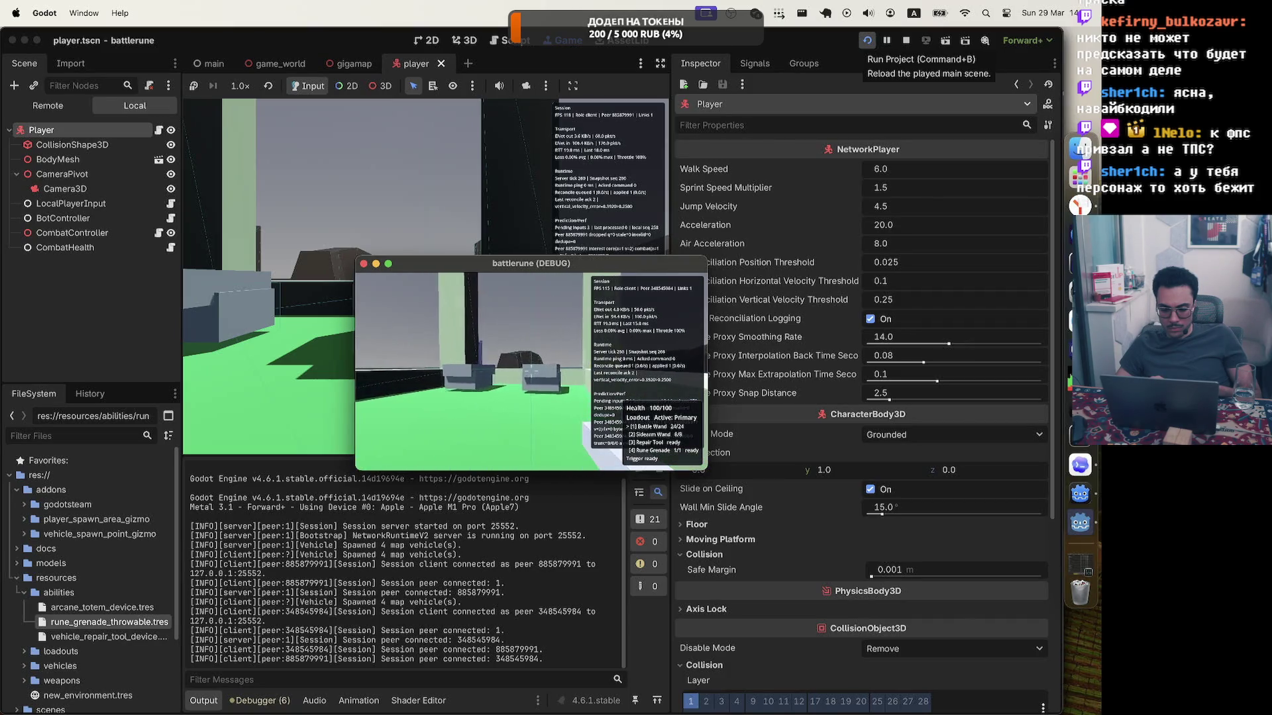
{"action": "key", "text": "Escape"}
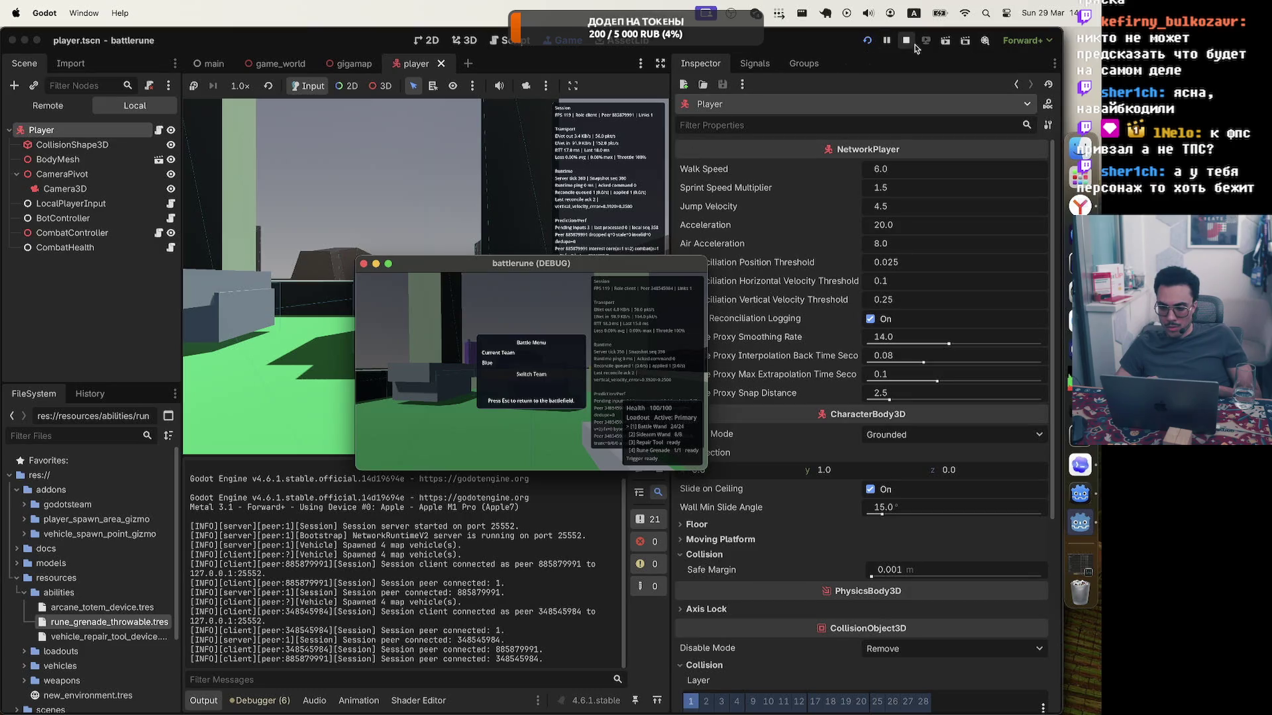
{"action": "left_click", "coordinate": [907, 41]}
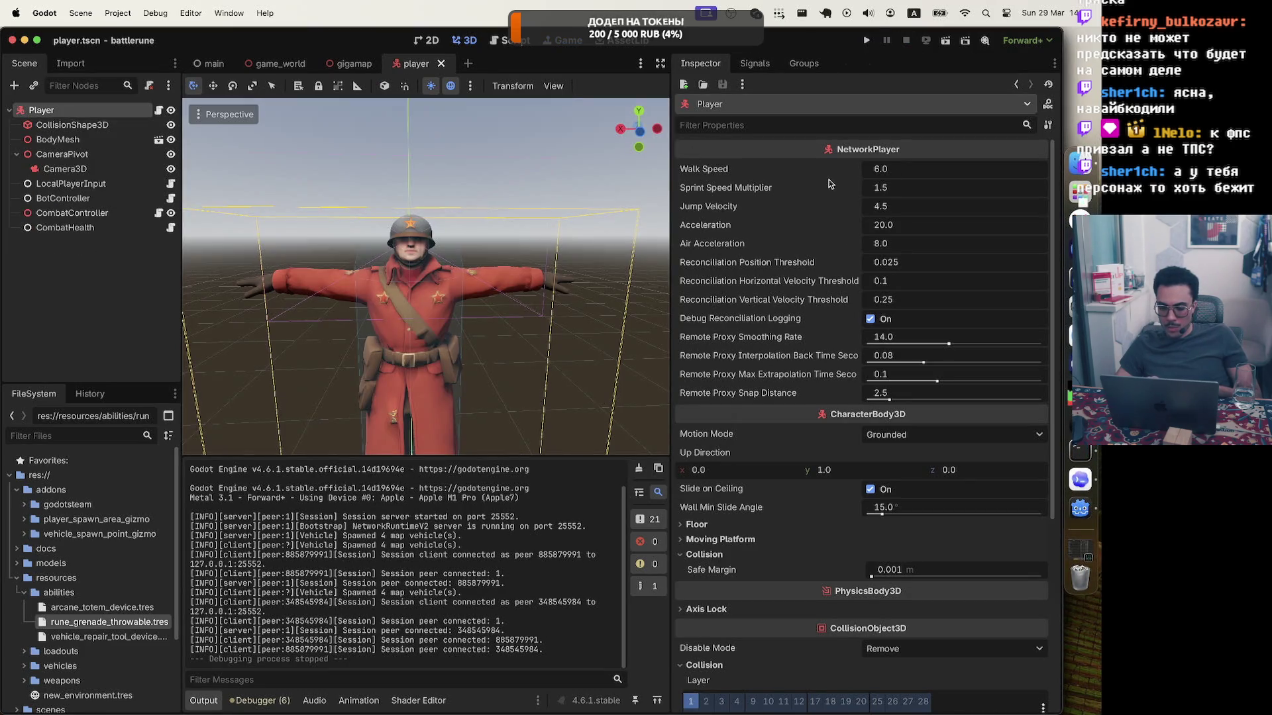
Set the player's Sprint Speed Multiplier to 5.0, save, and run the project.
{"action": "left_click", "coordinate": [907, 193]}
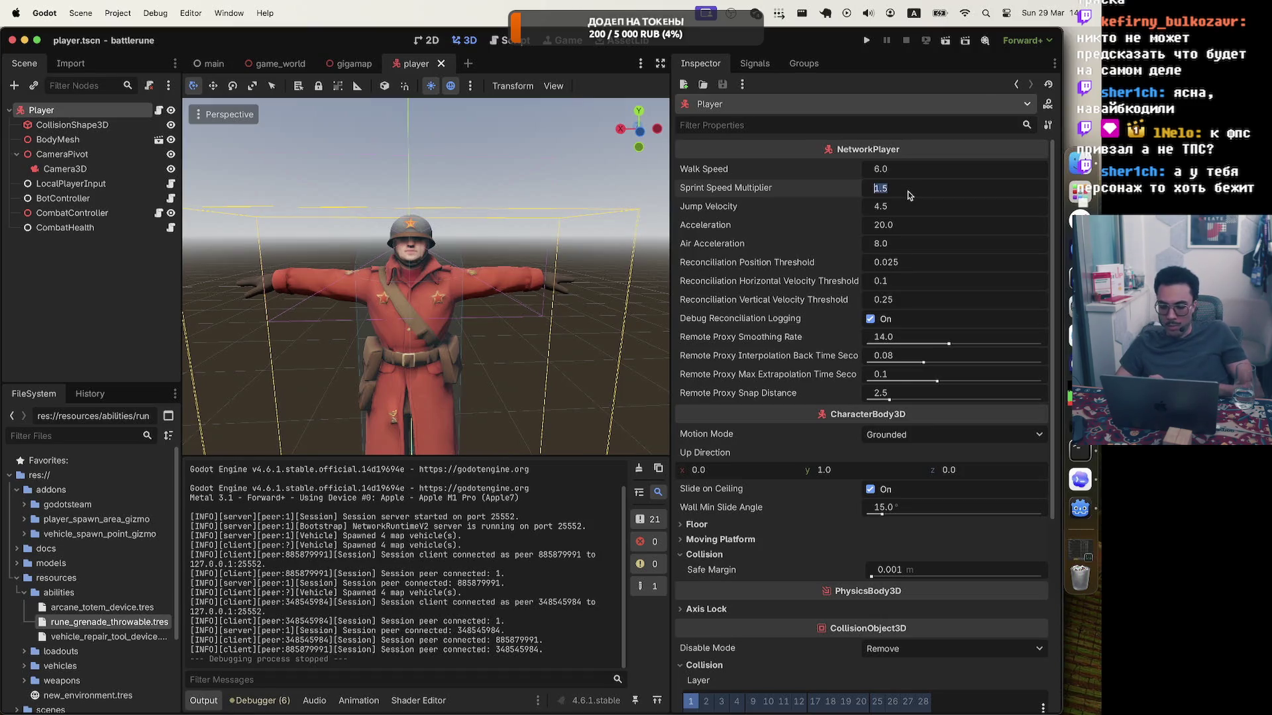
{"action": "type", "text": "5"}
{"action": "key", "text": "super+s"}
{"action": "key", "text": "super+s"}
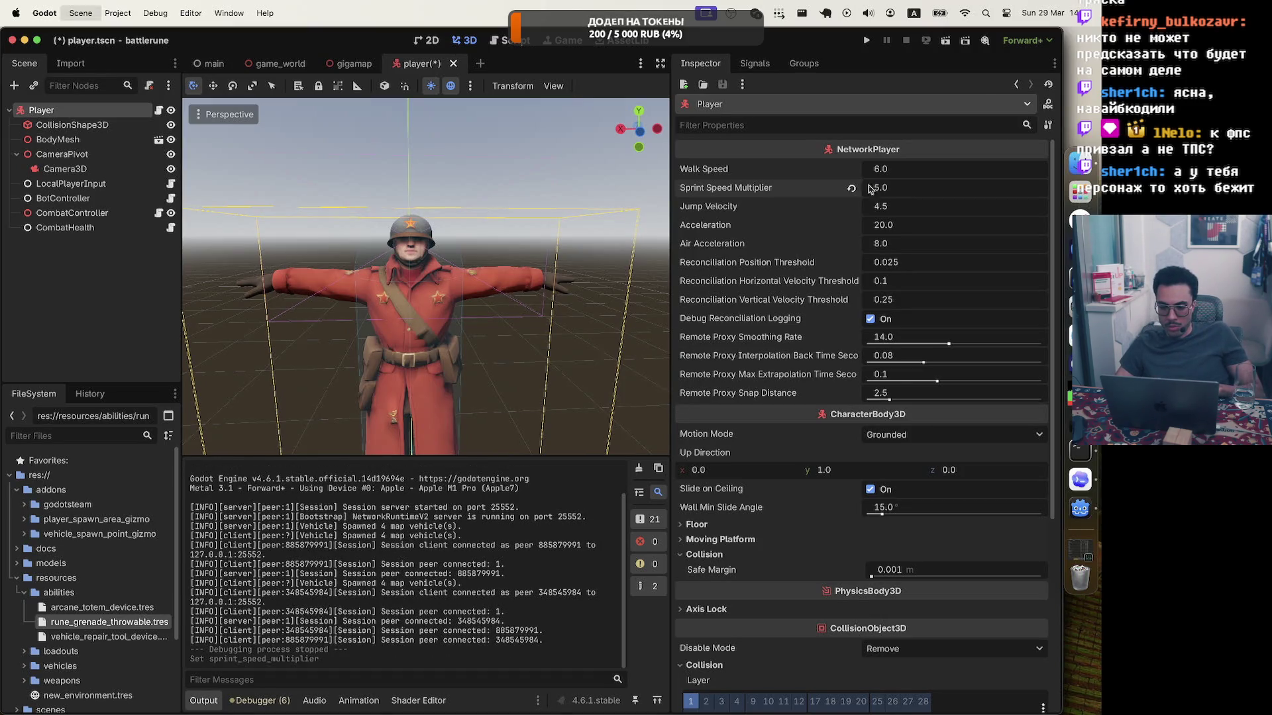
{"action": "left_click", "coordinate": [867, 41]}
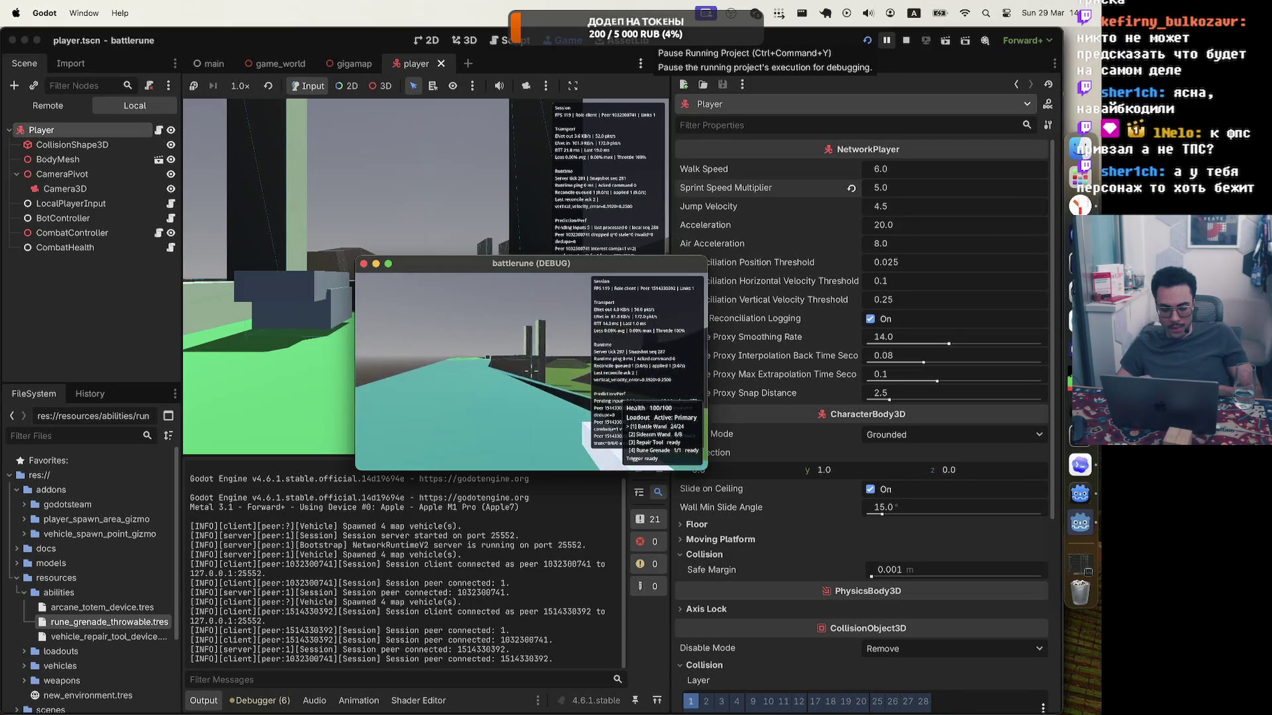
Sprint fullscreen across the map at 5x speed and confirm the Battle Menu shows team Blue.
{"action": "key", "text": "F11"}
{"action": "key", "text": "w"}
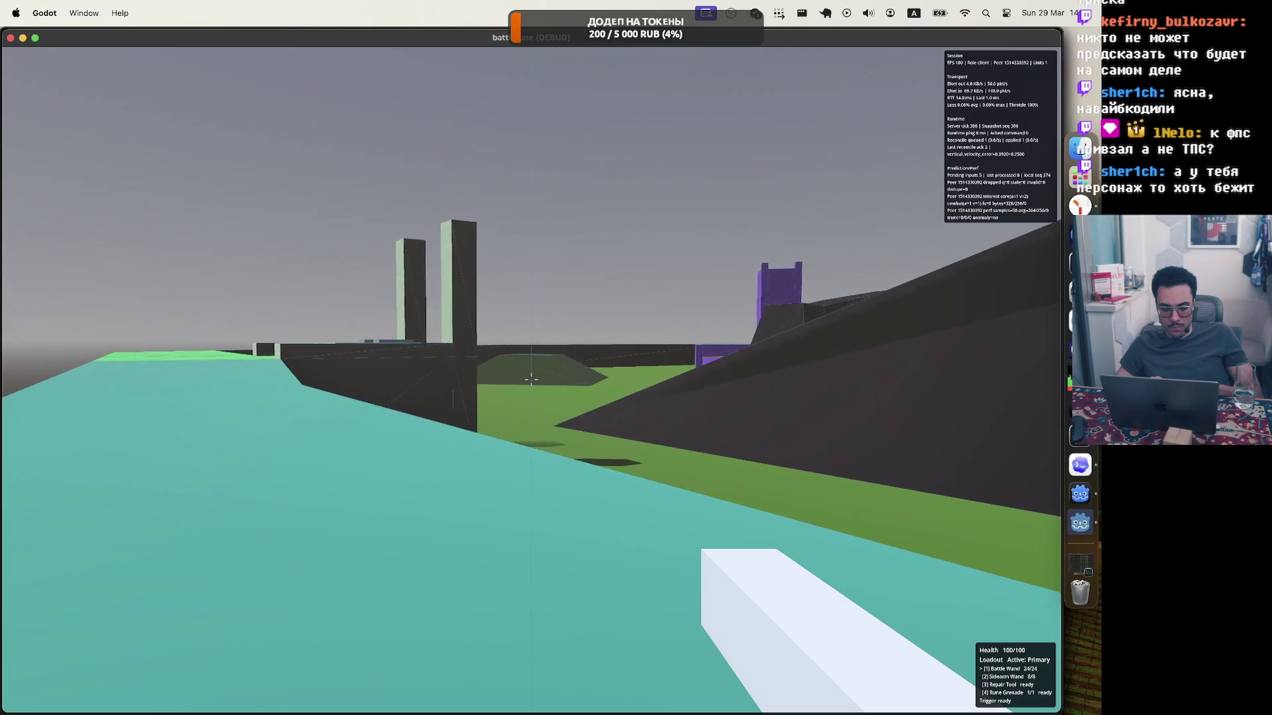
{"action": "key", "text": "w"}
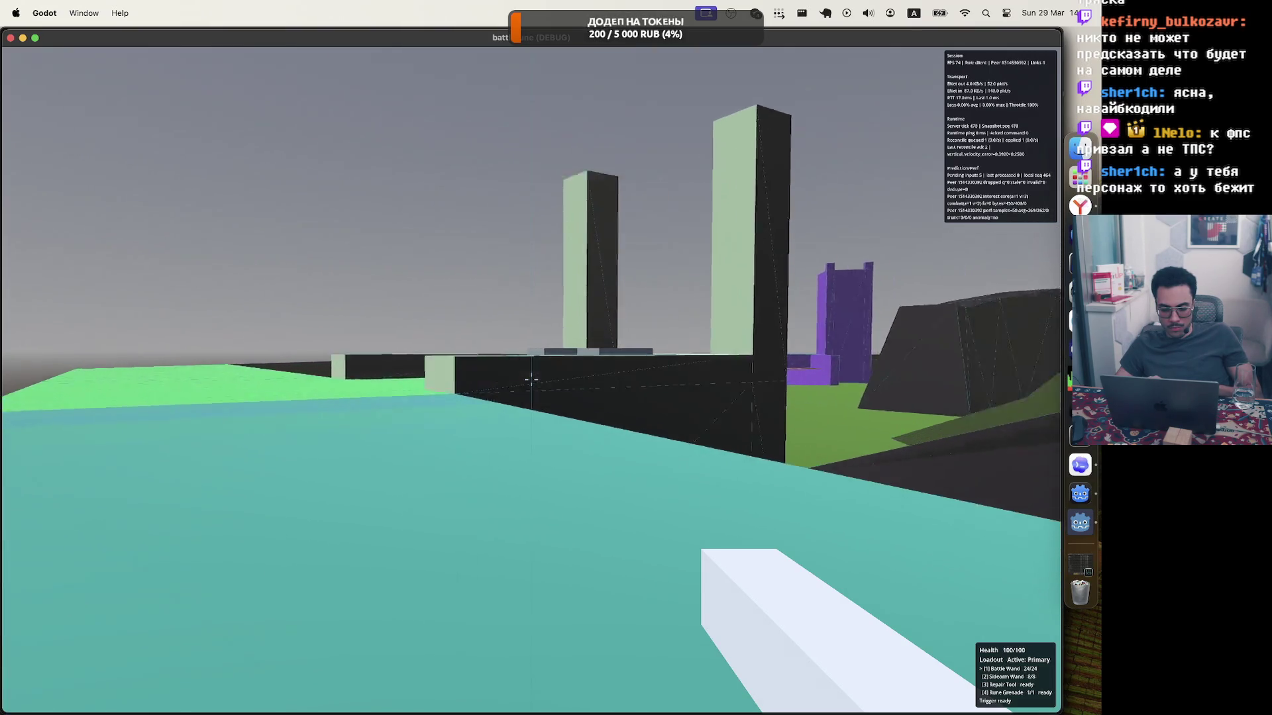
{"action": "key", "text": "w"}
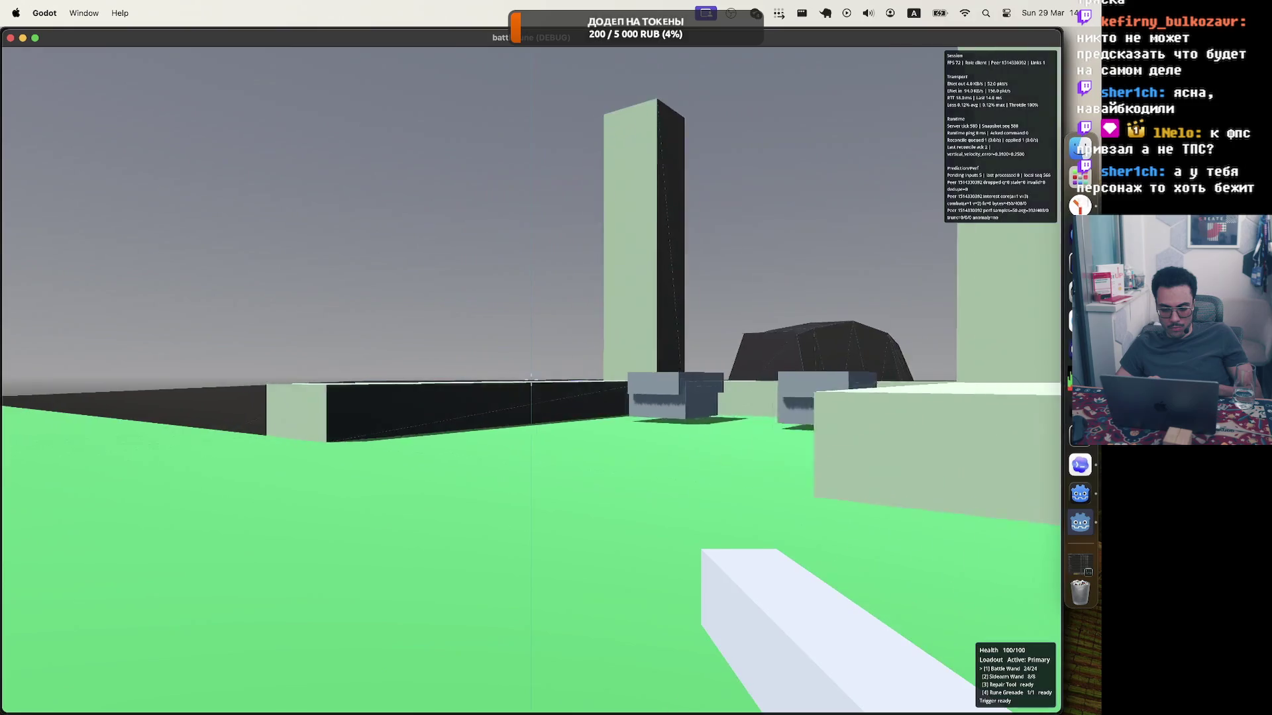
{"action": "key", "text": "w"}
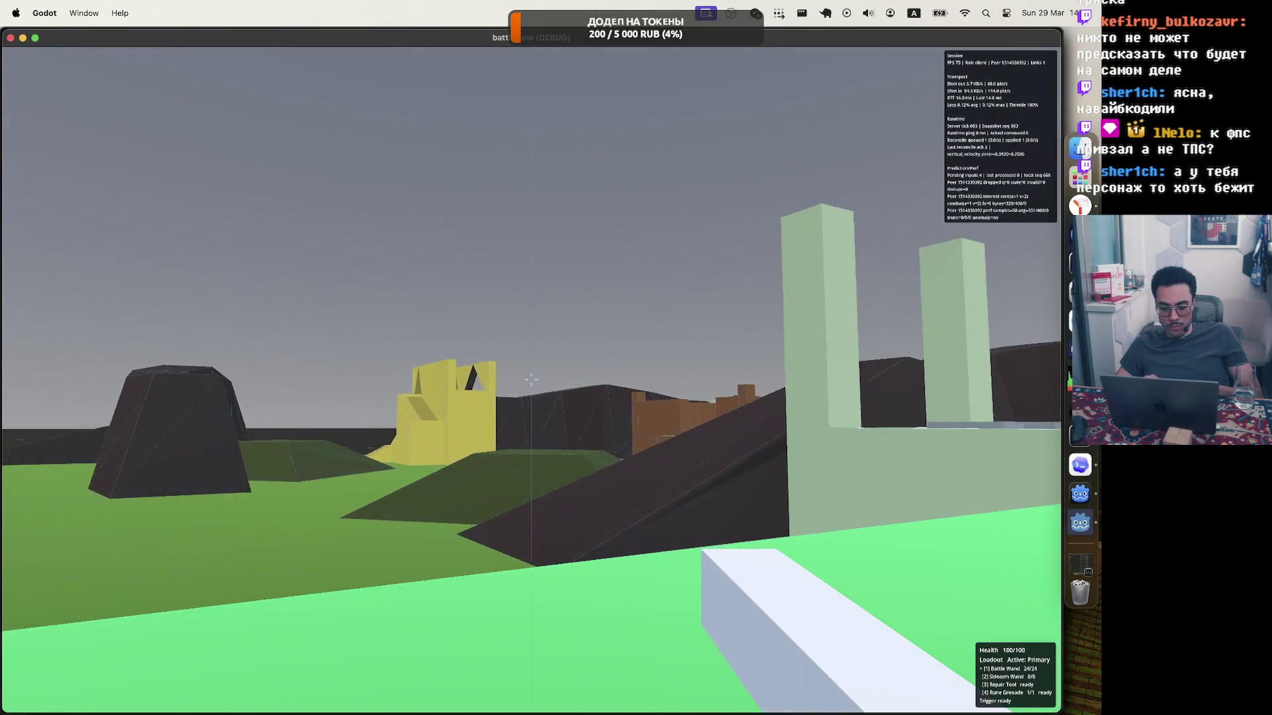
{"action": "key", "text": "w"}
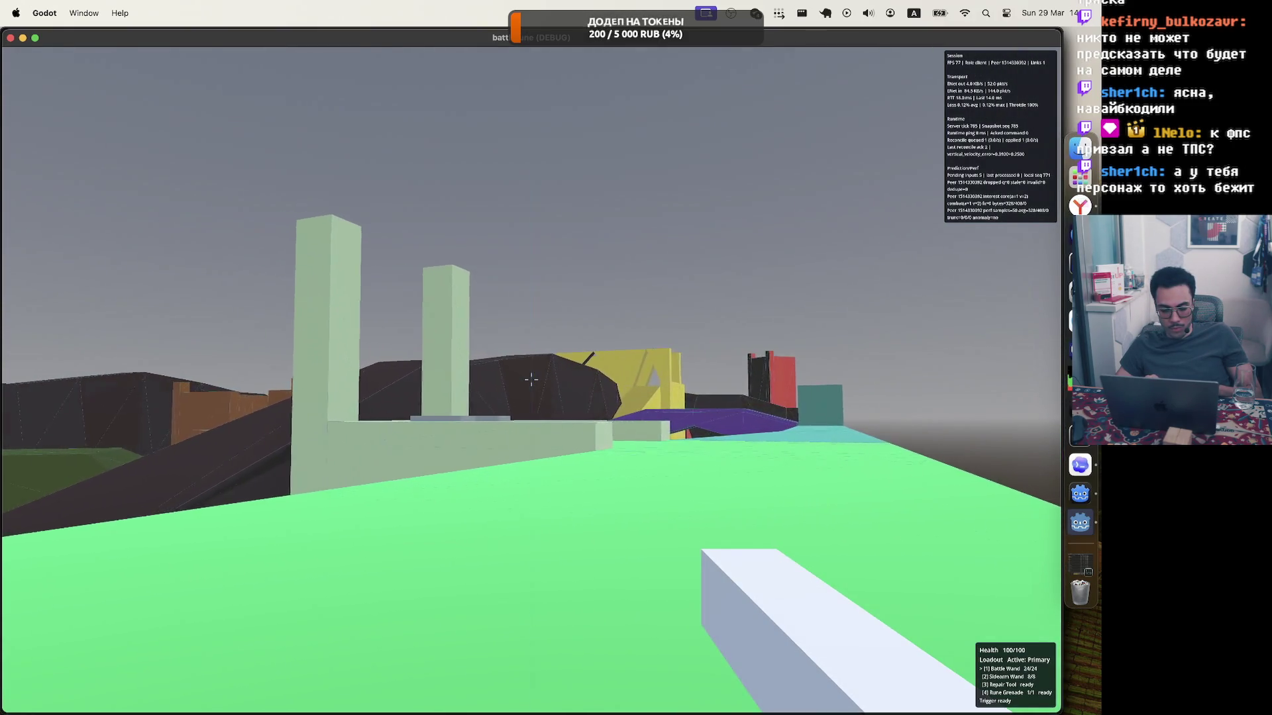
{"action": "key", "text": "w"}
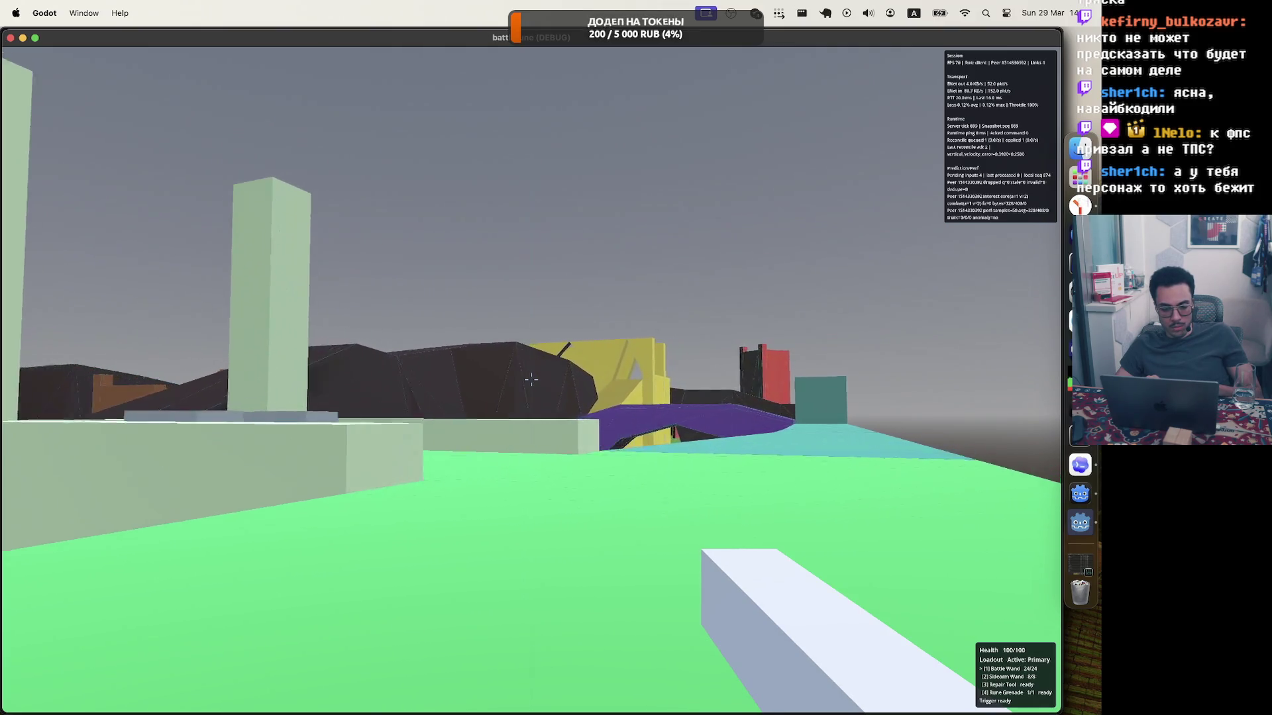
{"action": "key", "text": "w"}
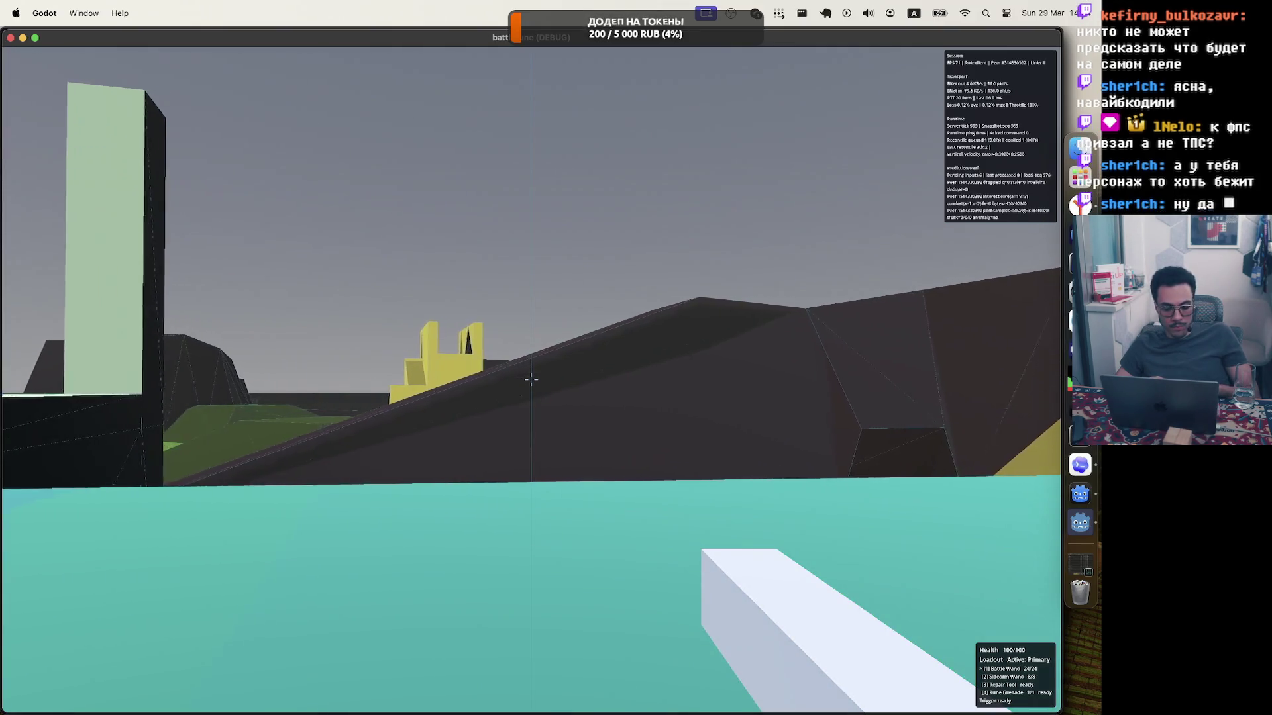
{"action": "key", "text": "Escape"}
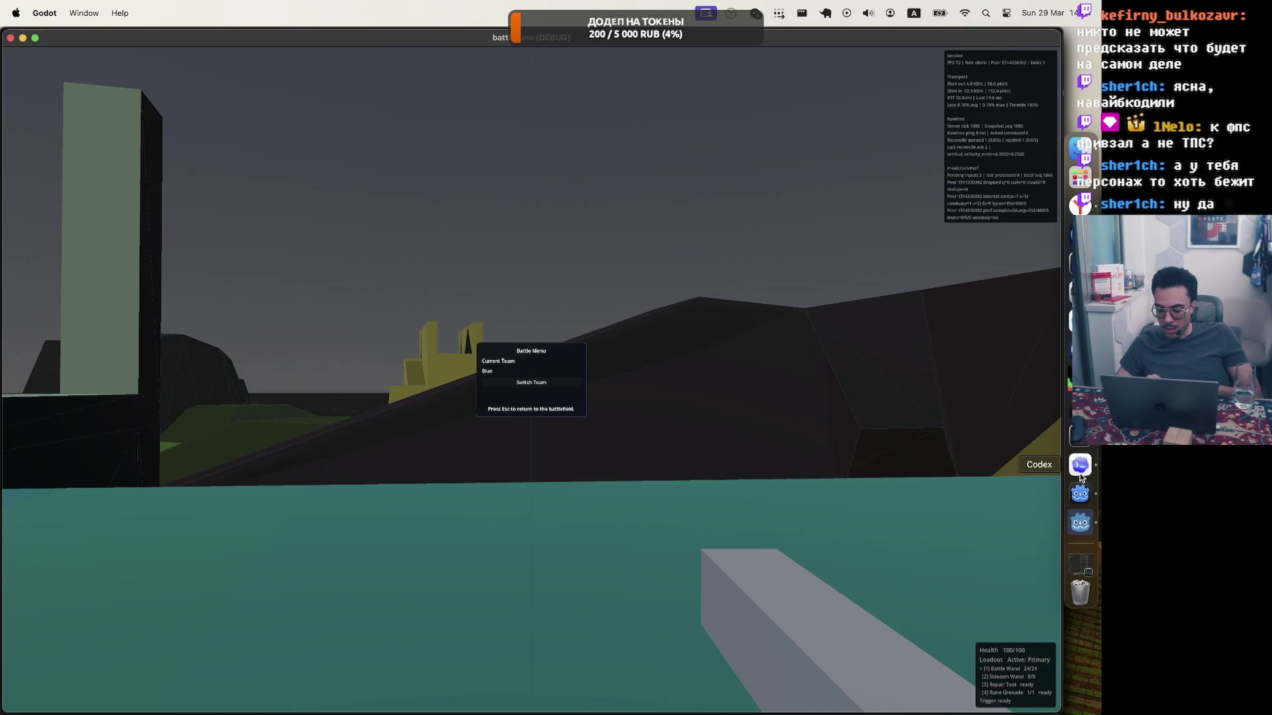
{"action": "left_click", "coordinate": [1080, 464]}
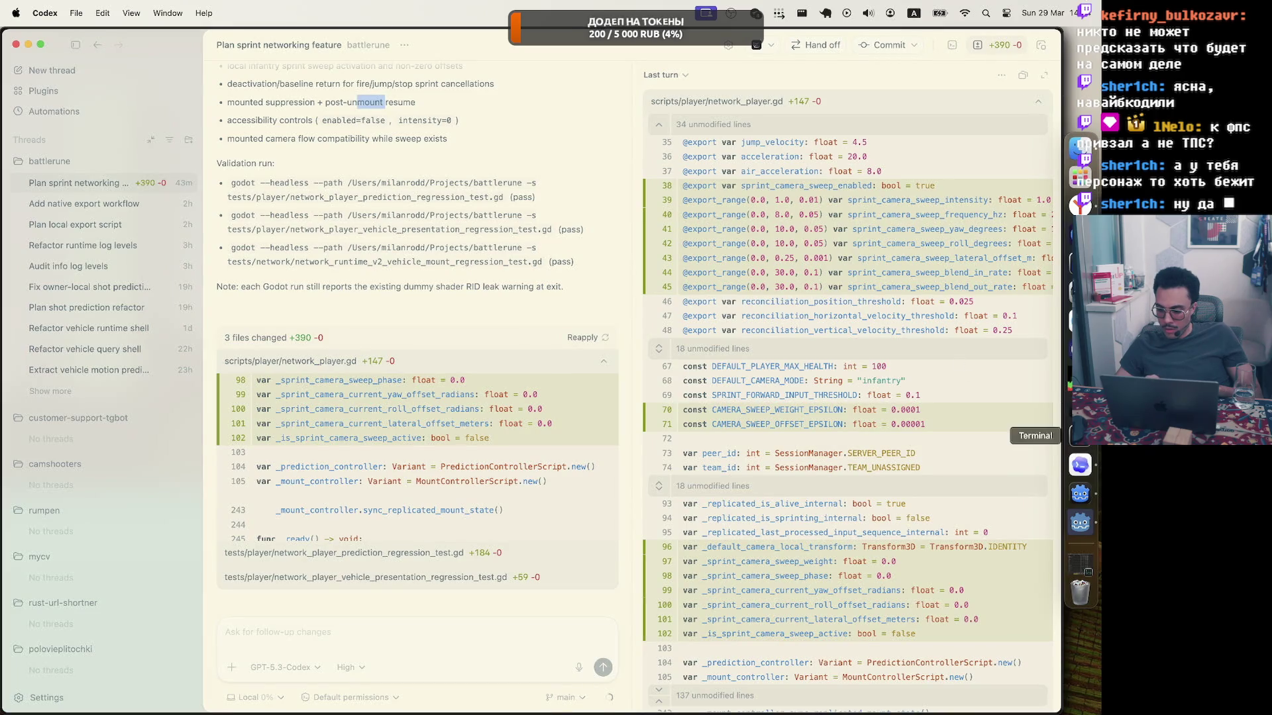
Try Sprint Speed Multiplier 1.7, stop the game, then set it to 2.0 and save.
{"action": "left_click", "coordinate": [1080, 494]}
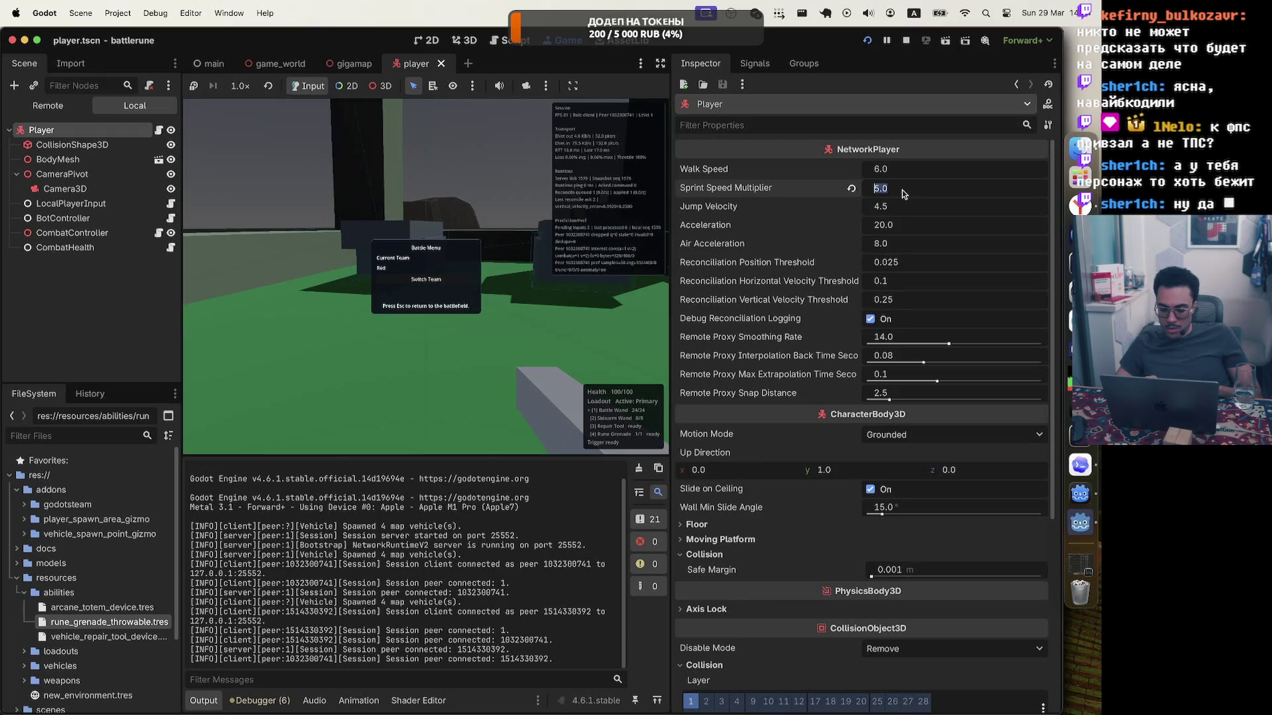
{"action": "type", "text": "1.7"}
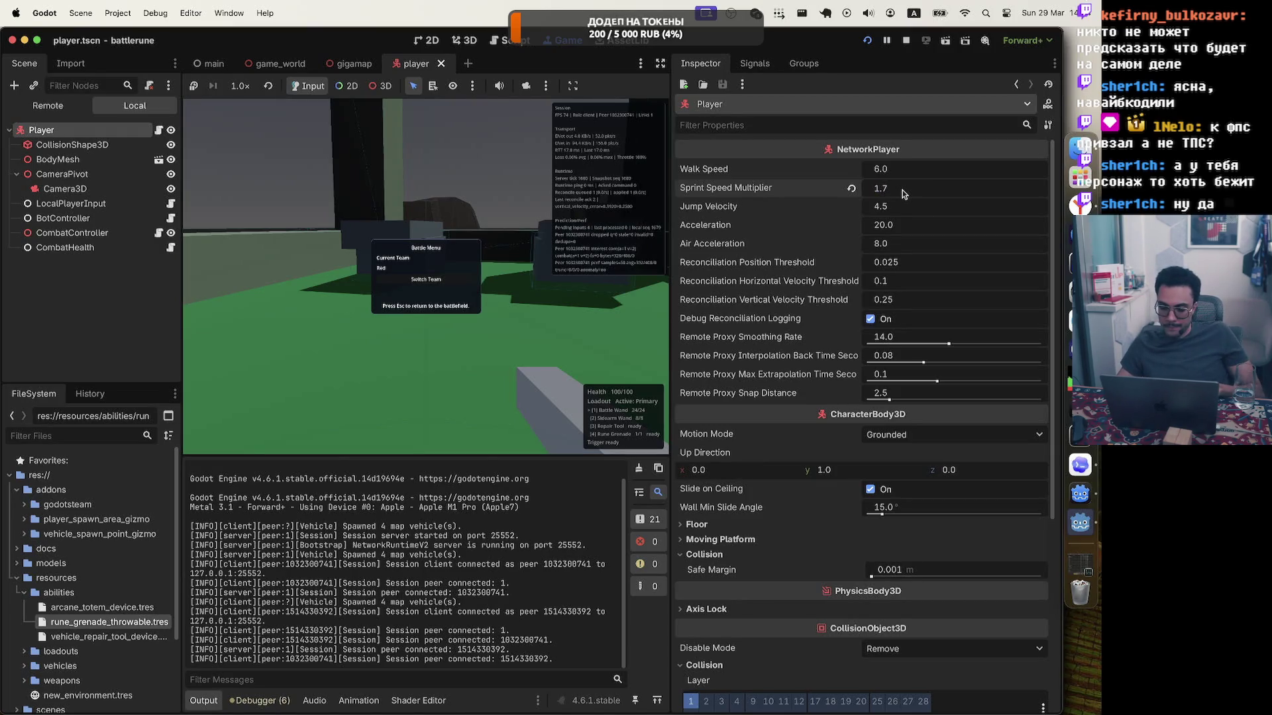
{"action": "key", "text": "Return"}
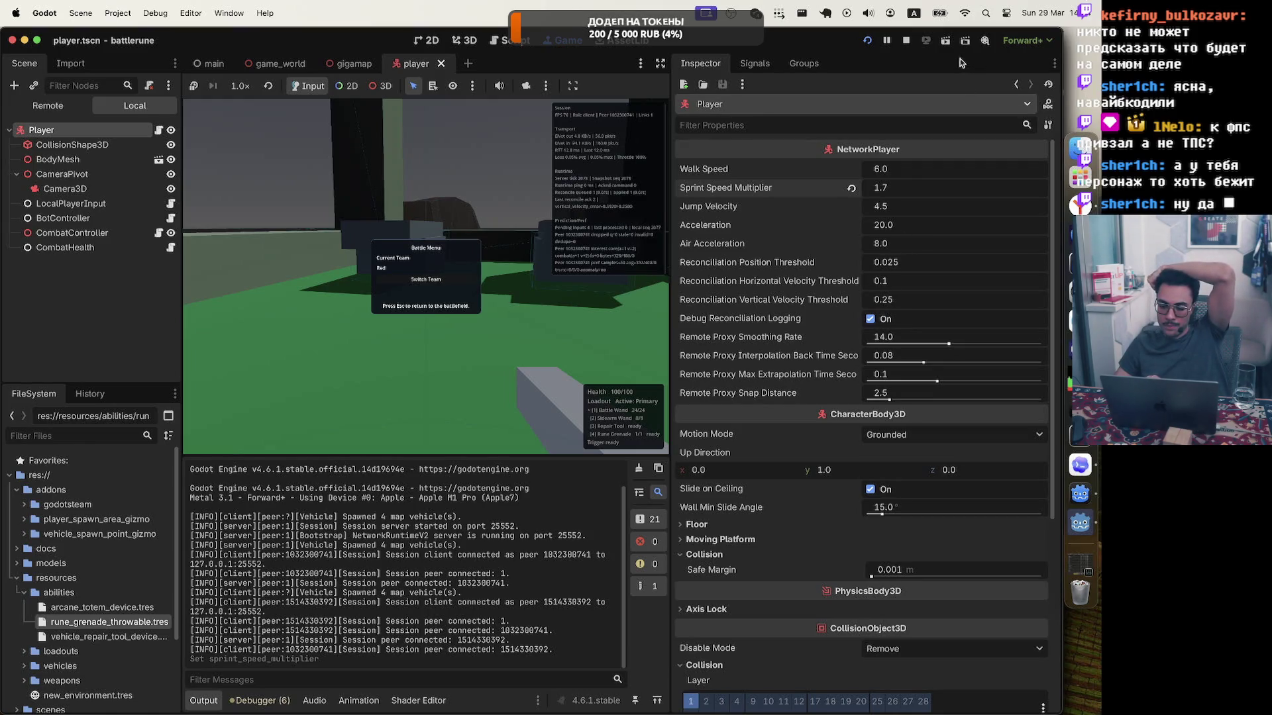
{"action": "left_click", "coordinate": [906, 40]}
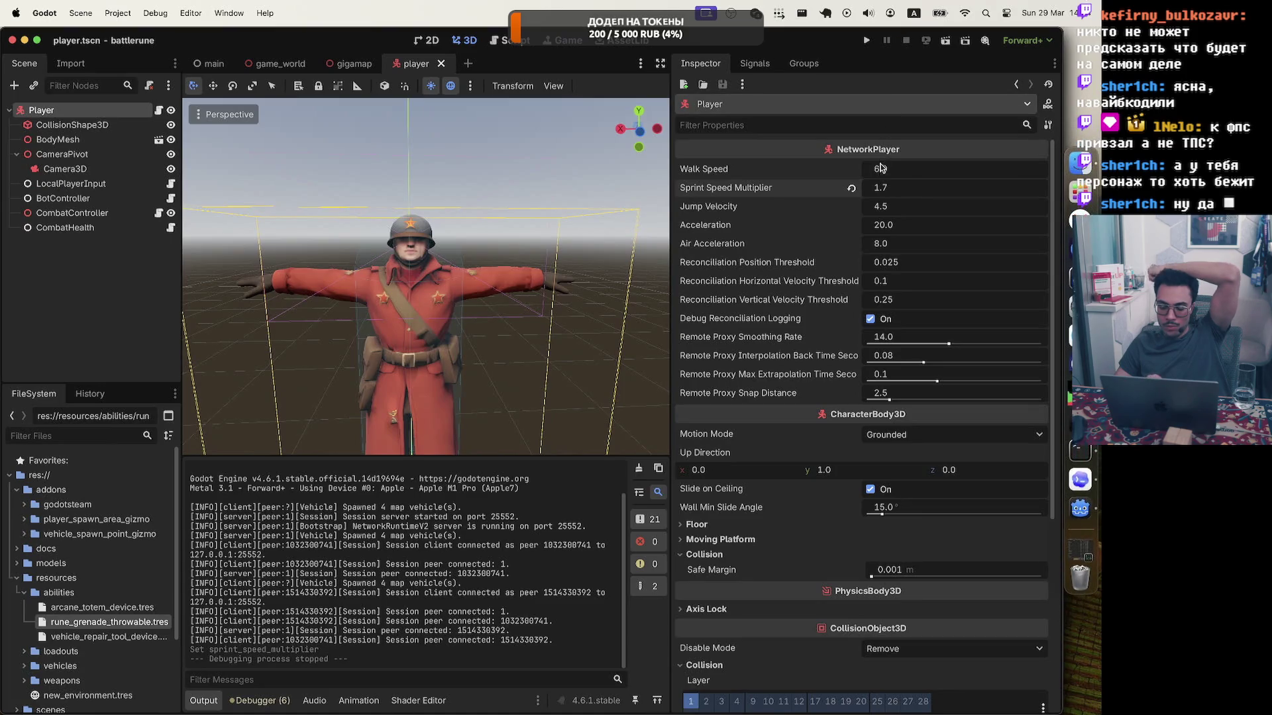
{"action": "left_click", "coordinate": [911, 191]}
{"action": "type", "text": "2"}
{"action": "key", "text": "super+s"}
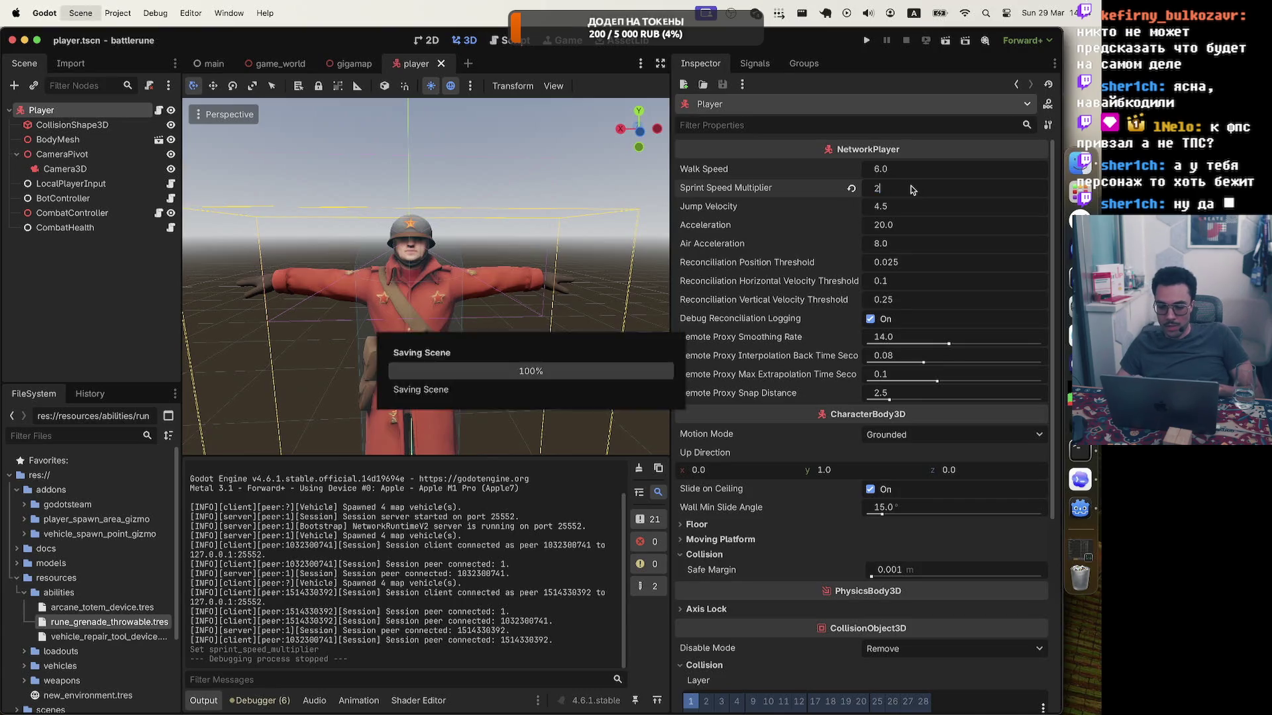
{"action": "key", "text": "Return"}
{"action": "key", "text": "super+s"}
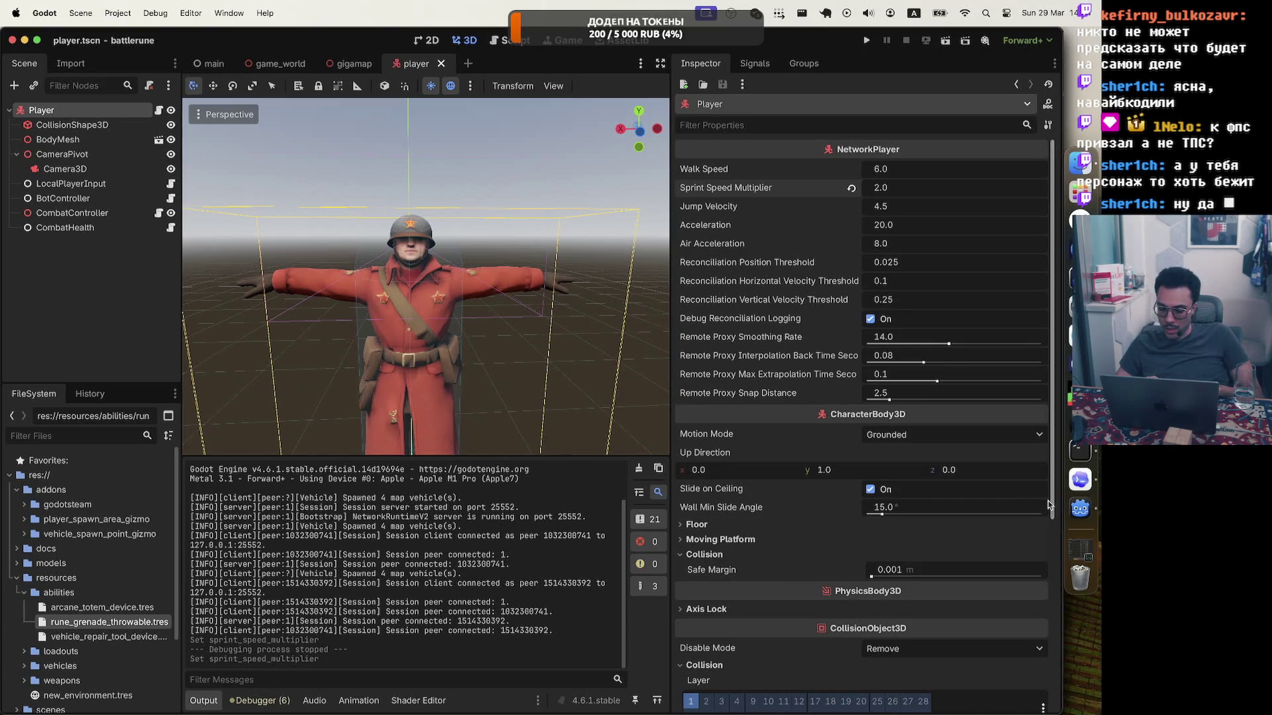
Quit the Terminal app from its dock menu and bring Zed to the front.
{"action": "left_click", "coordinate": [1081, 481]}
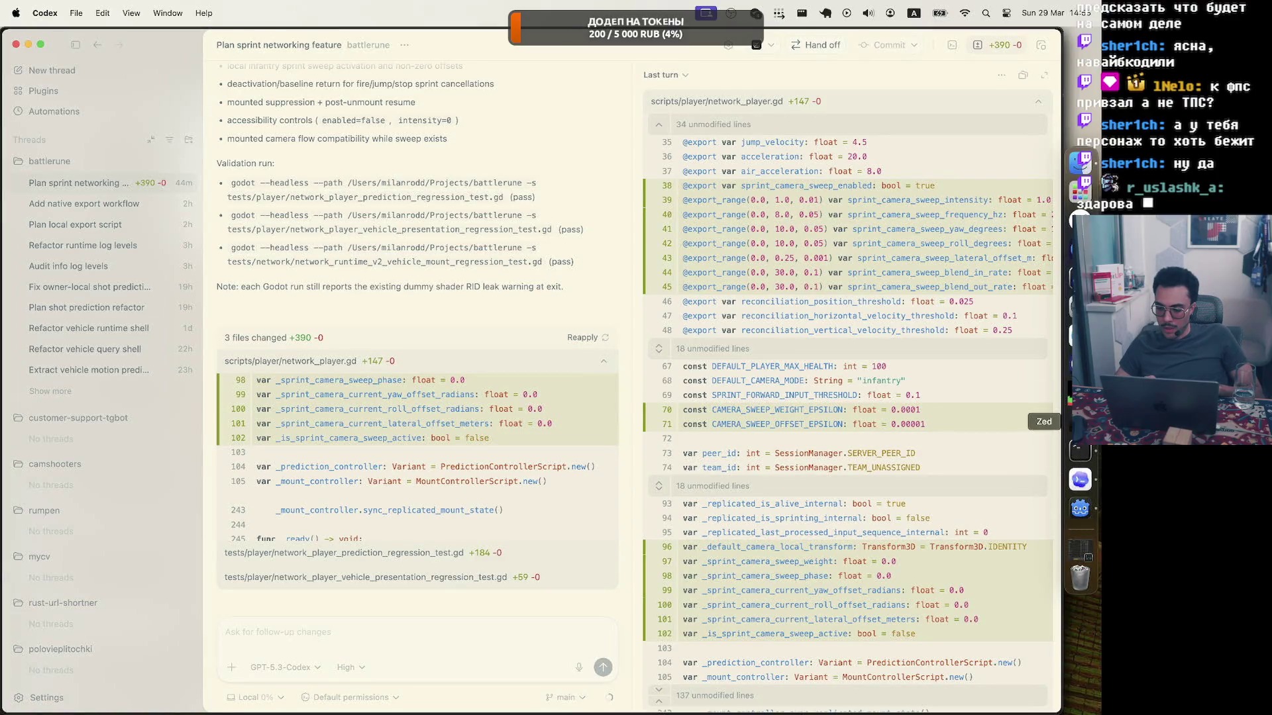
{"action": "right_click", "coordinate": [1078, 456]}
{"action": "left_click", "coordinate": [934, 552]}
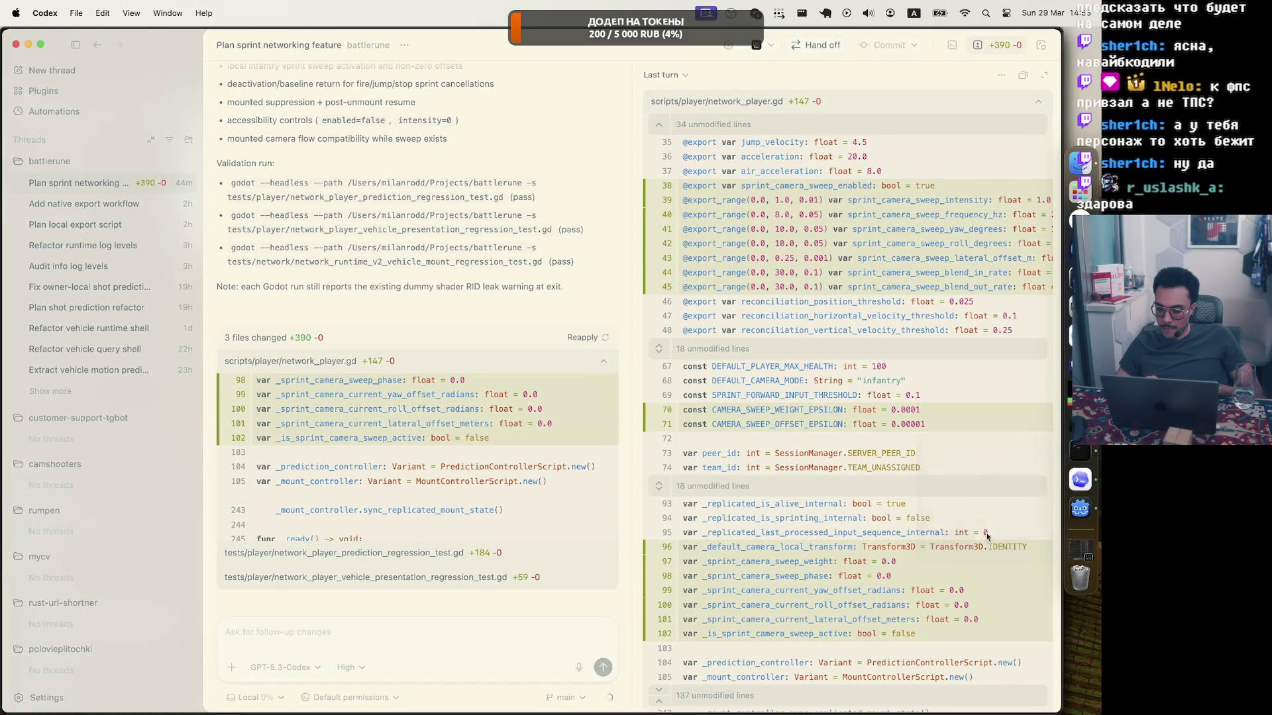
{"action": "left_click", "coordinate": [1077, 436]}
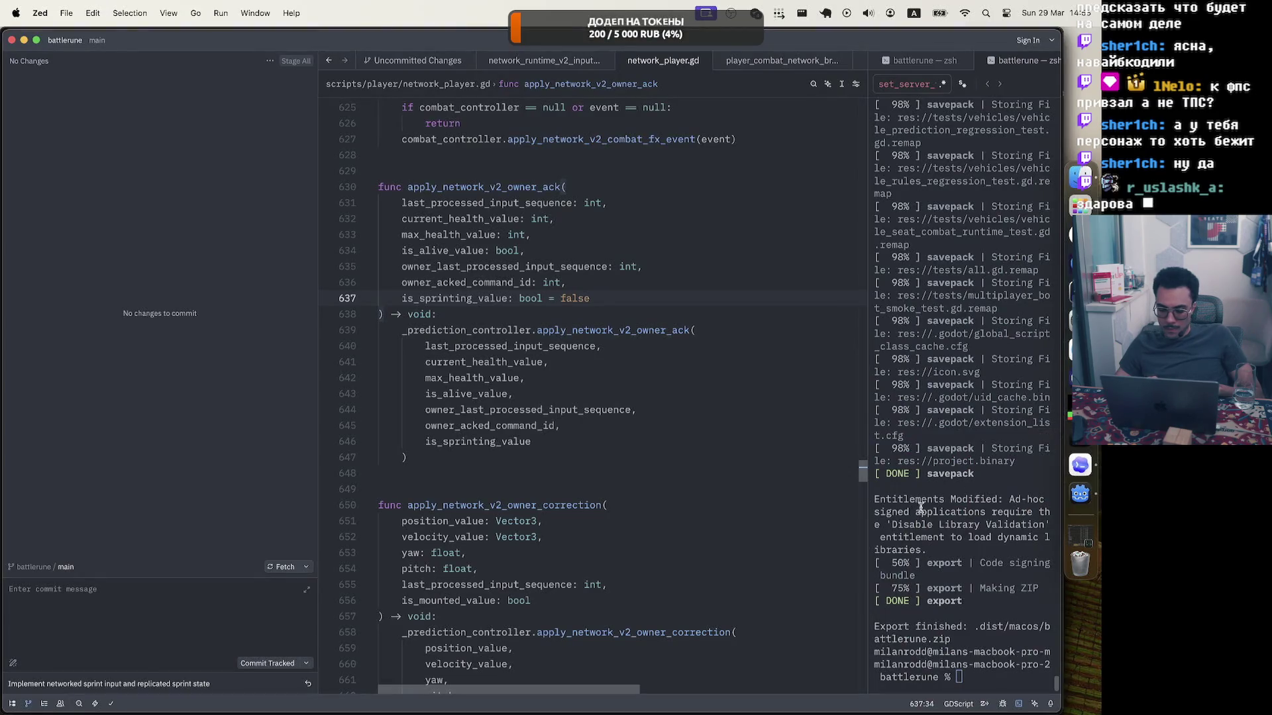
Widen Zed's terminal panel and list the project's tasks with task --list.
{"action": "left_click_drag", "start_coordinate": [867, 449], "coordinate": [589, 453]}
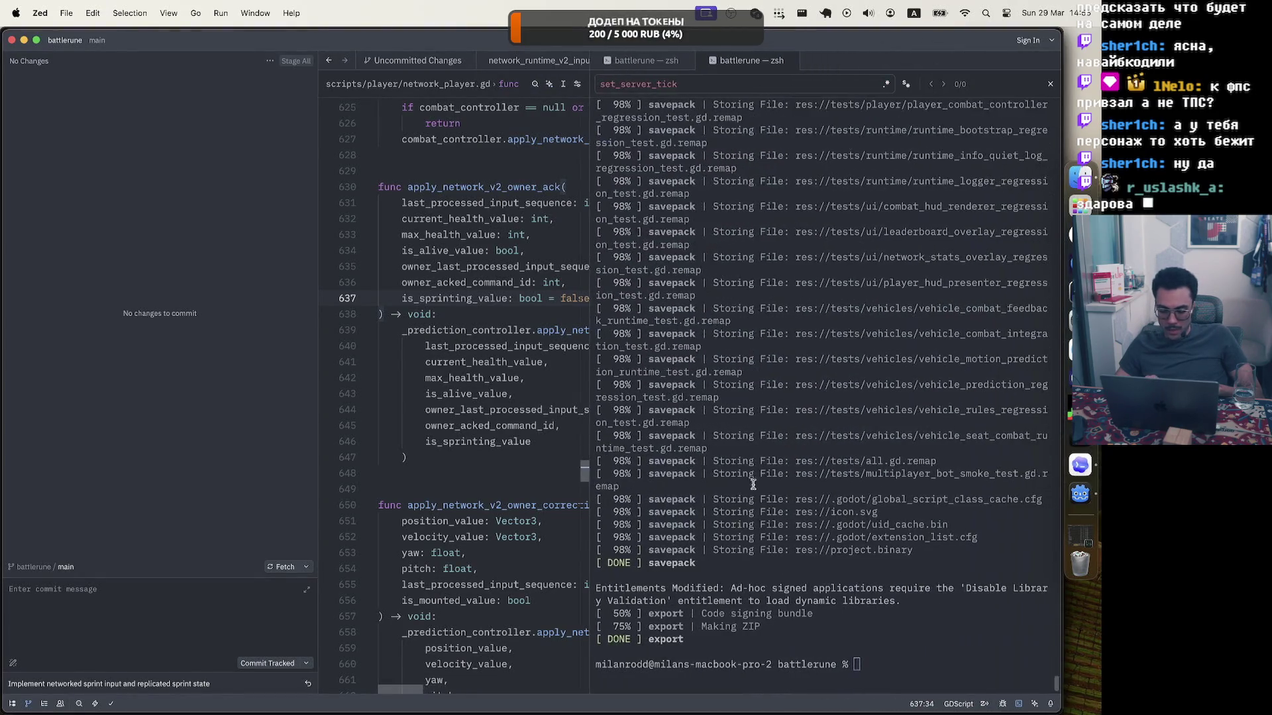
{"action": "type", "text": "task export-all"}
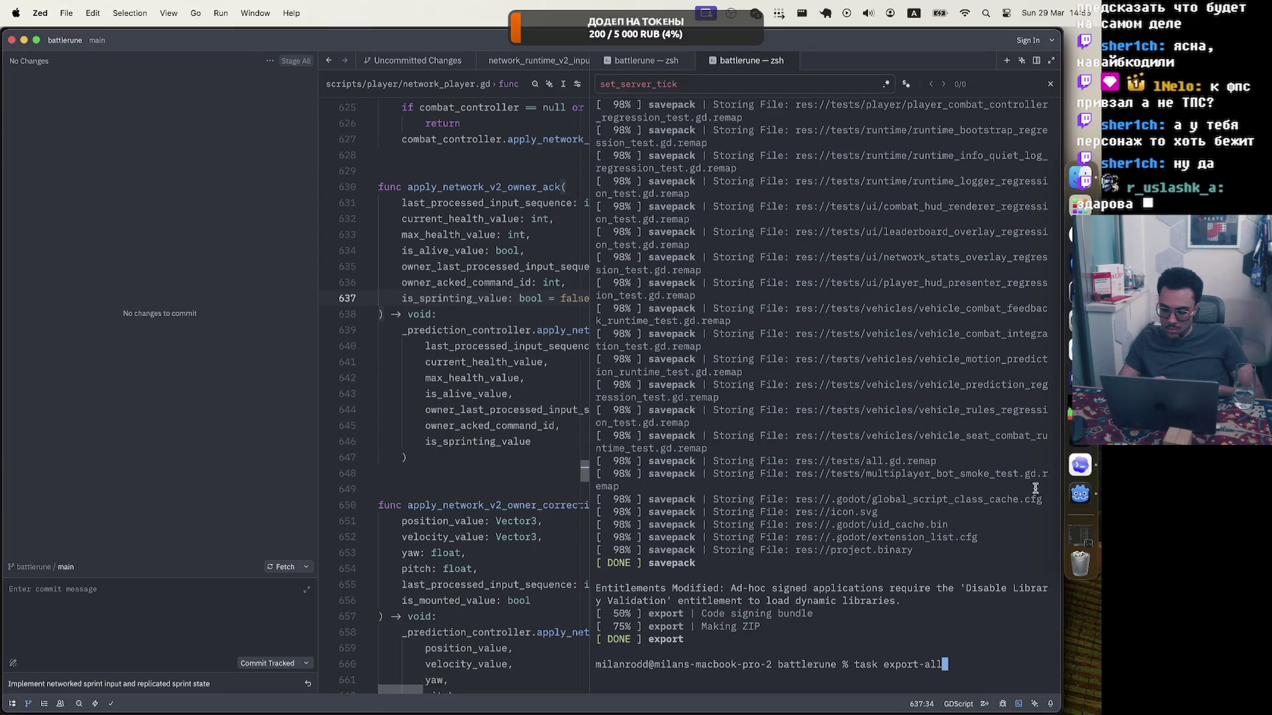
{"action": "key", "text": "BackSpace"}
{"action": "key", "text": "BackSpace"}
{"action": "key", "text": "BackSpace"}
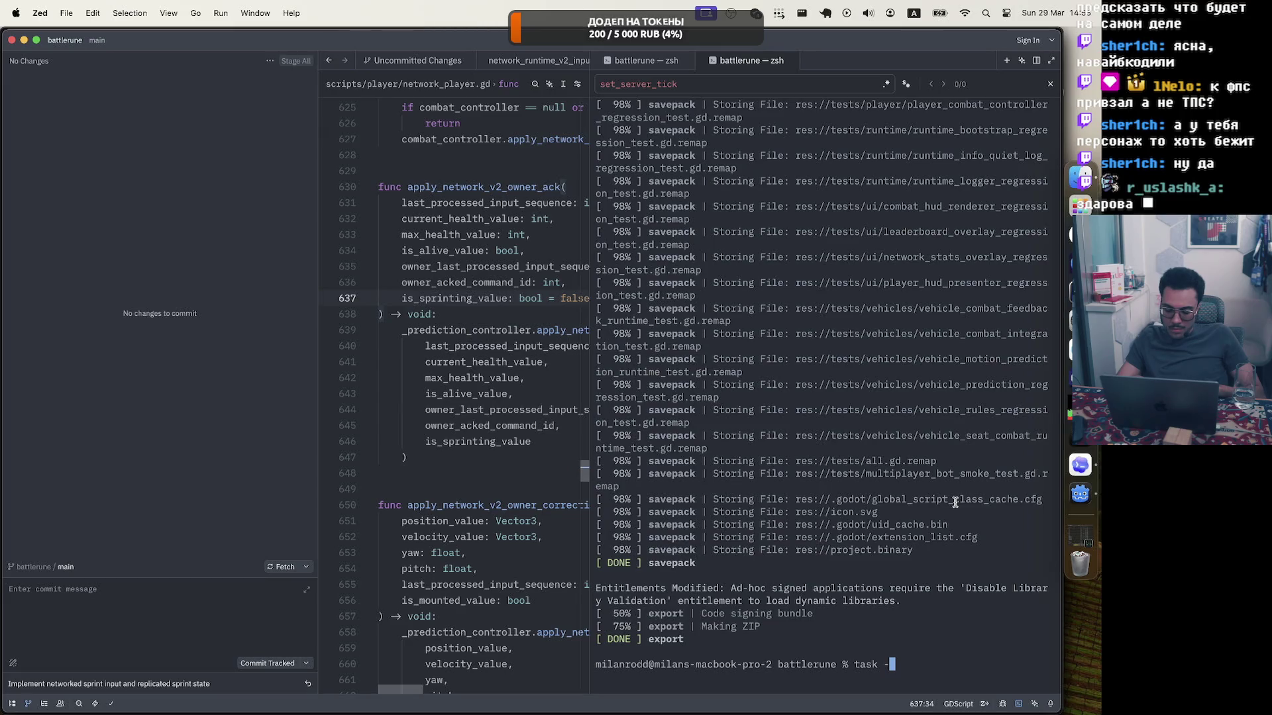
{"action": "type", "text": "list"}
{"action": "key", "text": "Return"}
{"action": "type", "text": "task -list"}
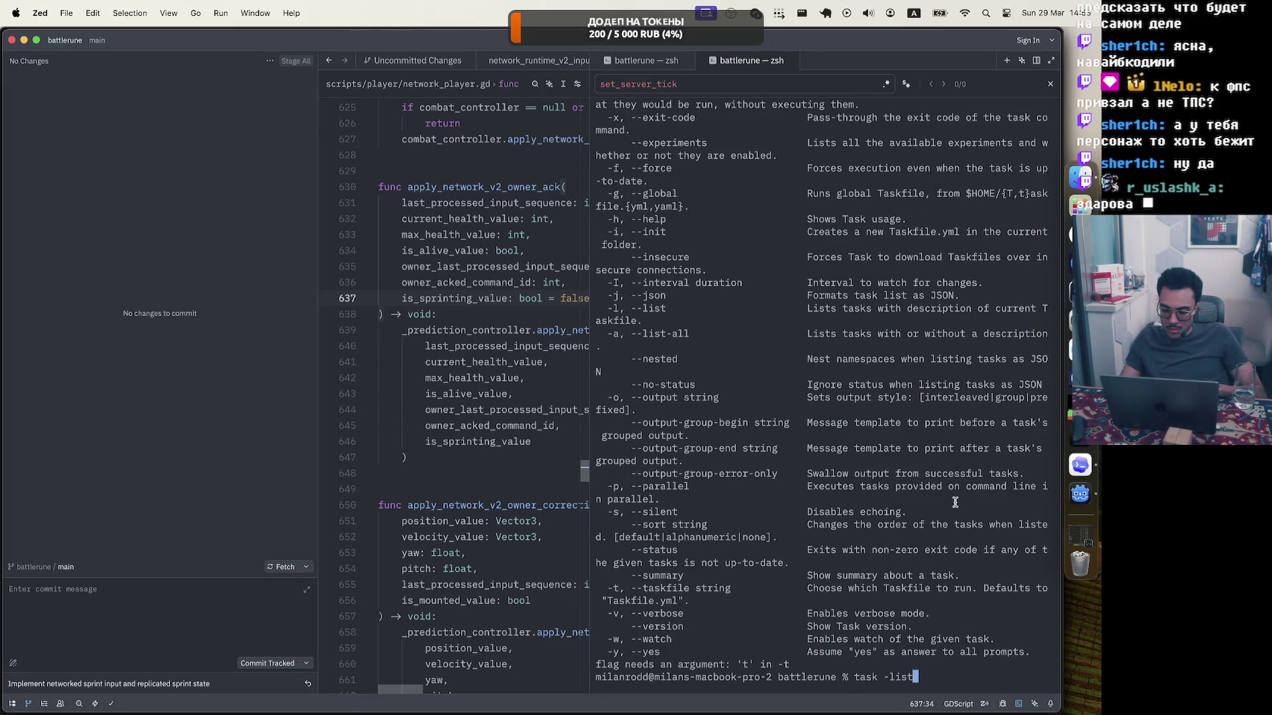
{"action": "key", "text": "Left"}
{"action": "key", "text": "Left"}
{"action": "key", "text": "Left"}
{"action": "type", "text": "-"}
{"action": "key", "text": "Return"}
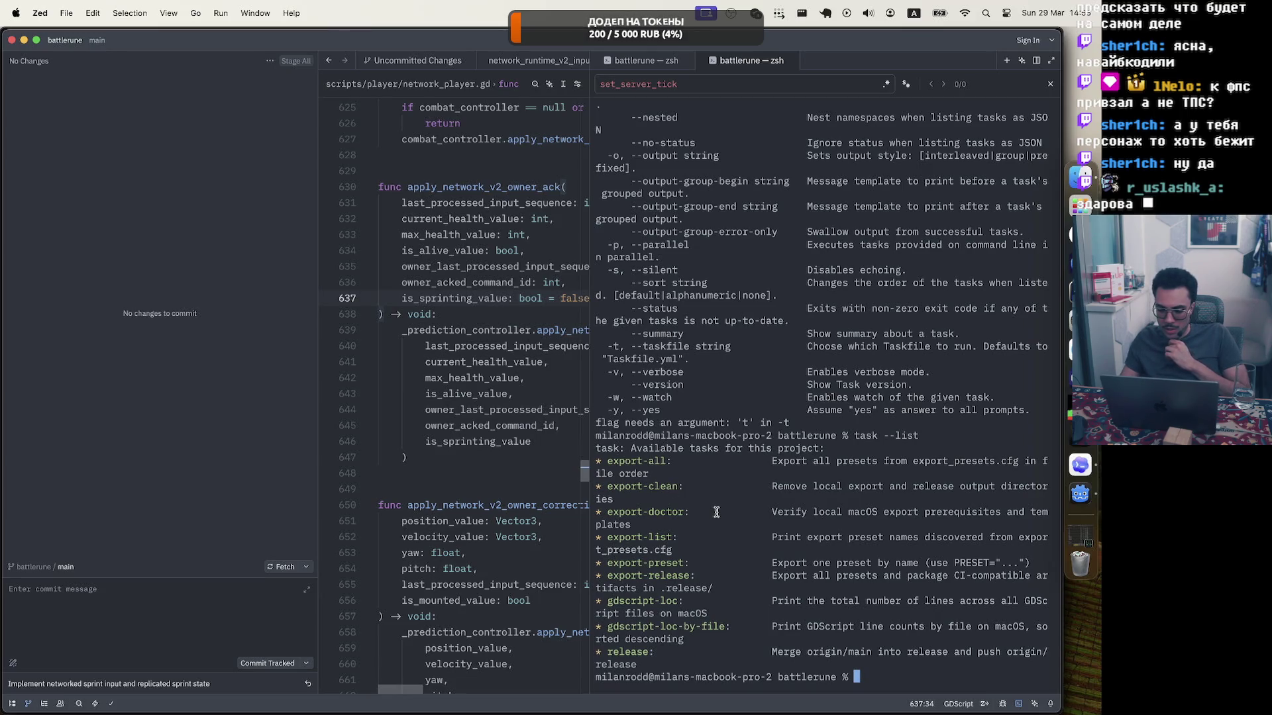
Run task export-clean, then task export-release to rebuild the game exports.
{"action": "key", "text": "Up"}
{"action": "key", "text": "BackSpace"}
{"action": "key", "text": "BackSpace"}
{"action": "key", "text": "BackSpace"}
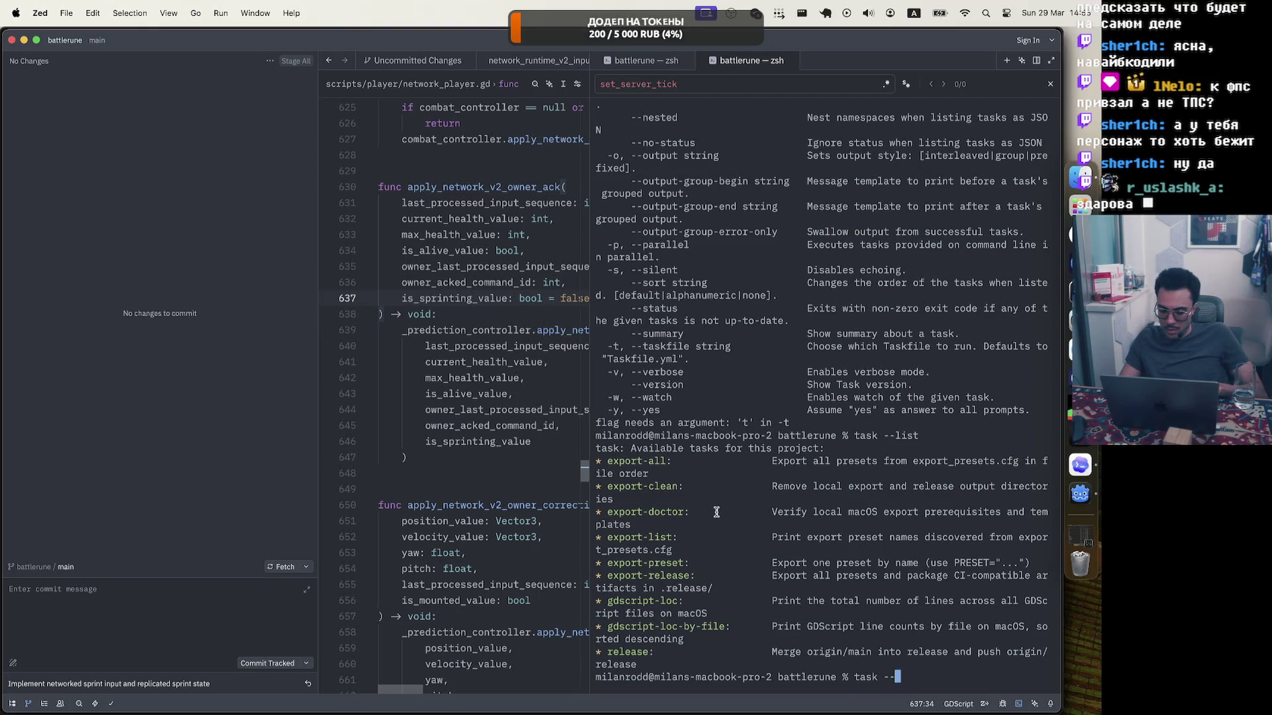
{"action": "key", "text": "BackSpace"}
{"action": "key", "text": "BackSpace"}
{"action": "type", "text": "export-cle"}
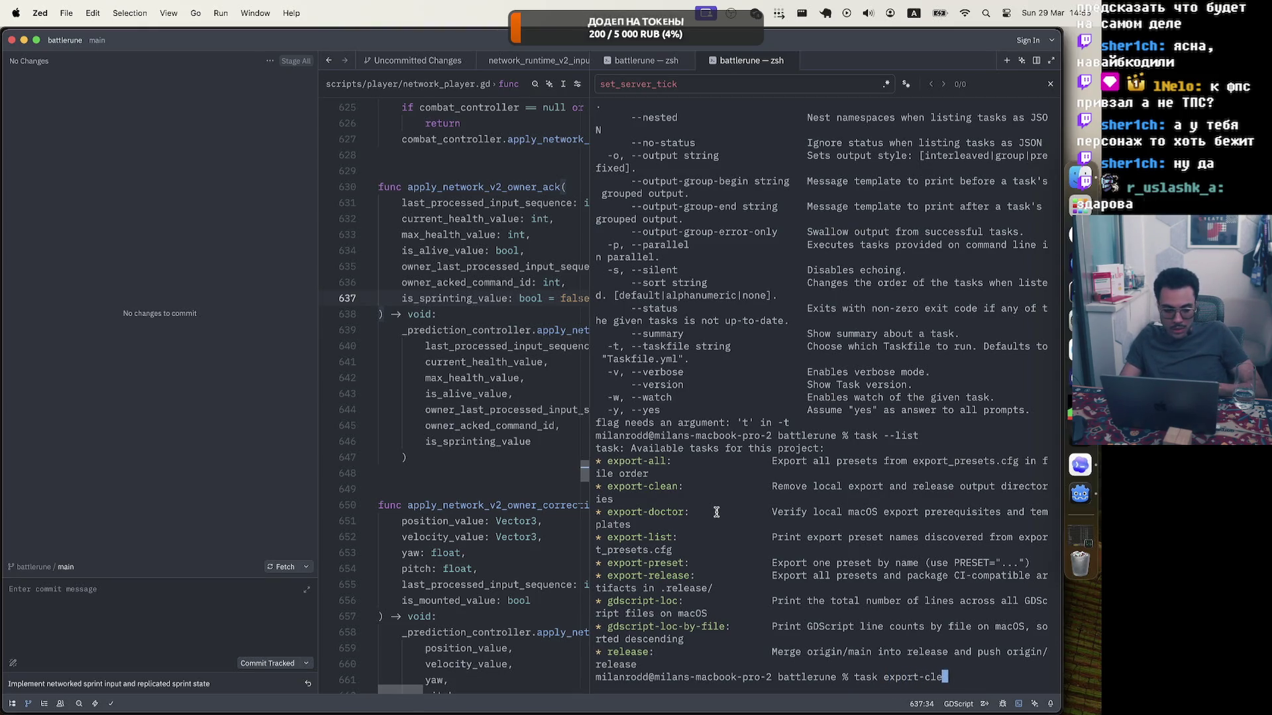
{"action": "type", "text": "an"}
{"action": "key", "text": "Return"}
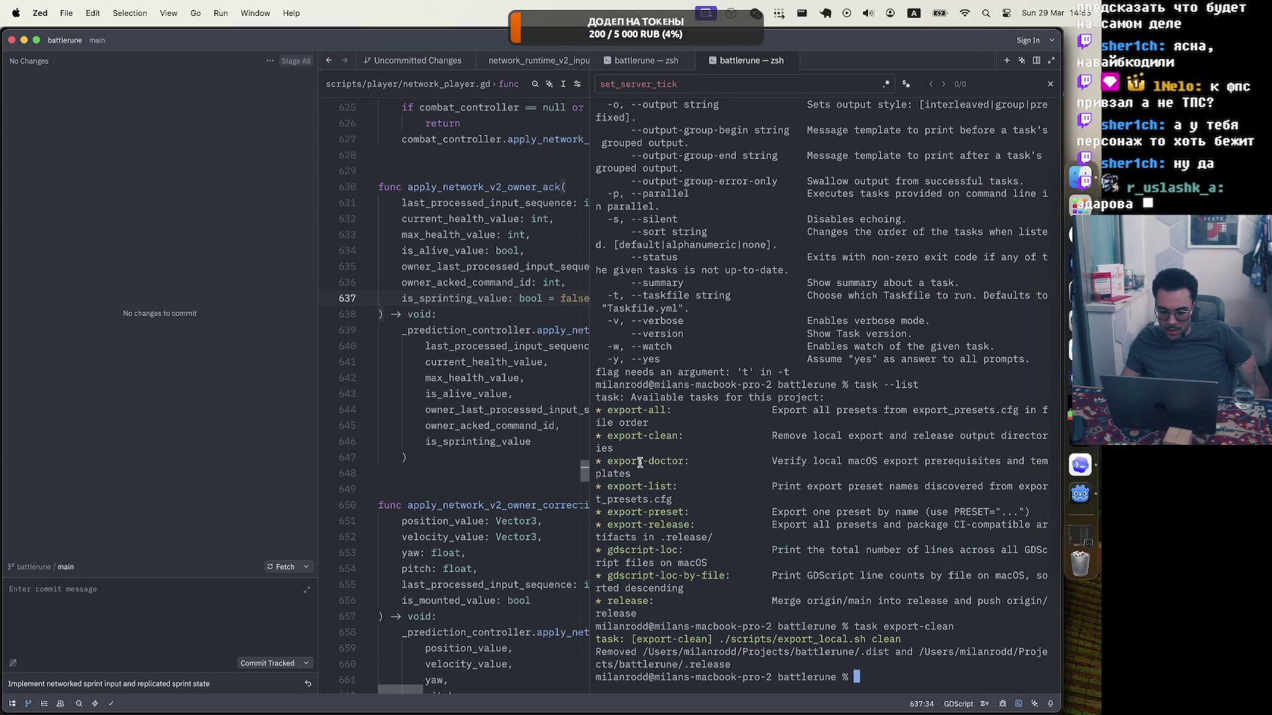
{"action": "type", "text": "task export-"}
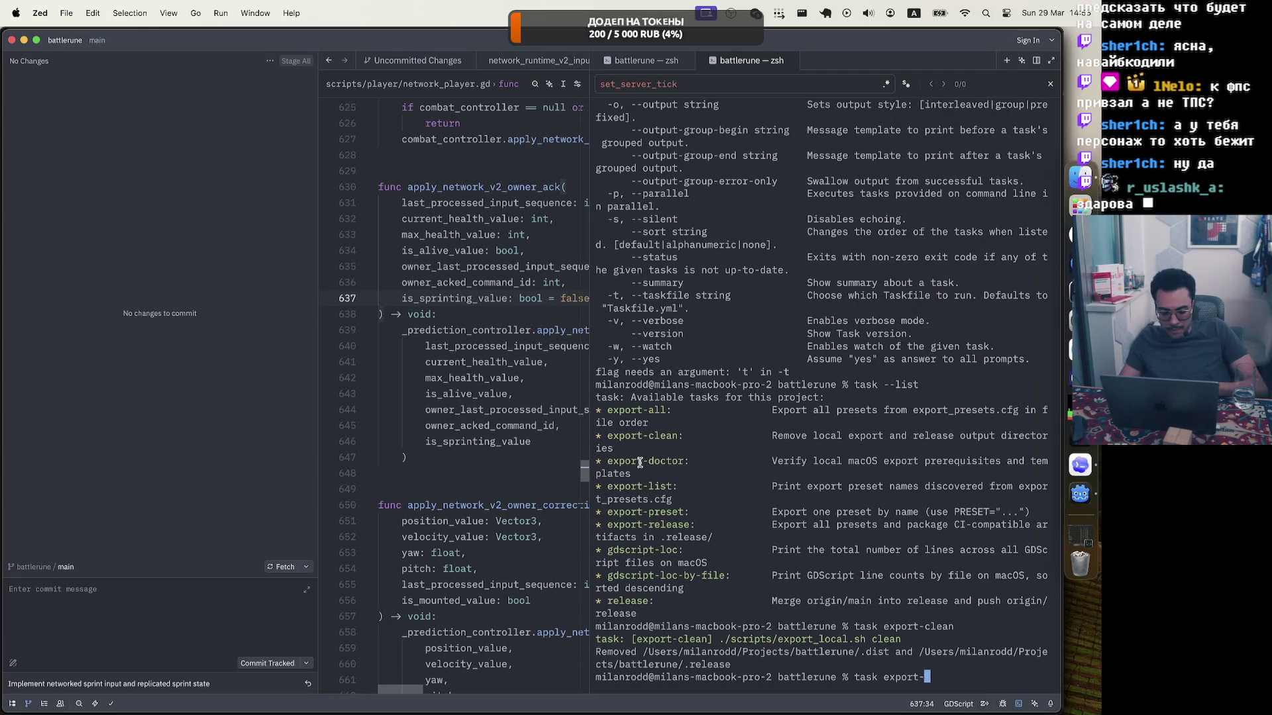
{"action": "type", "text": "release"}
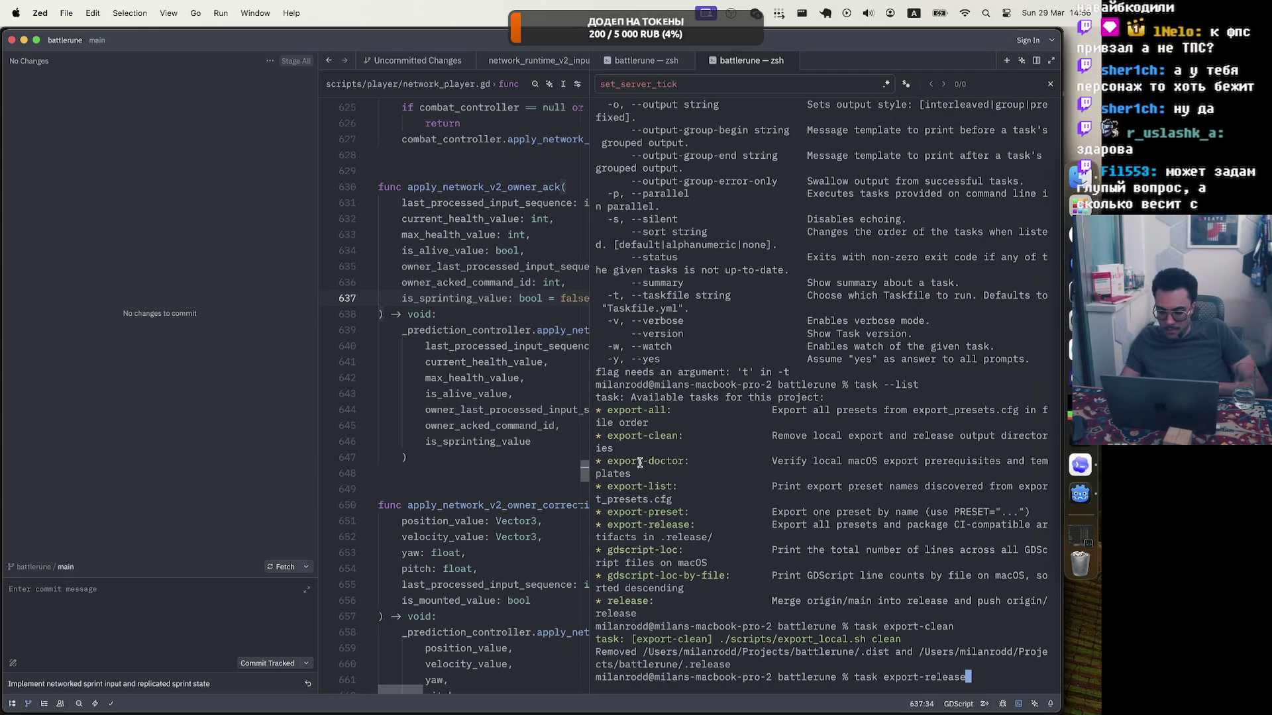
{"action": "key", "text": "Return"}
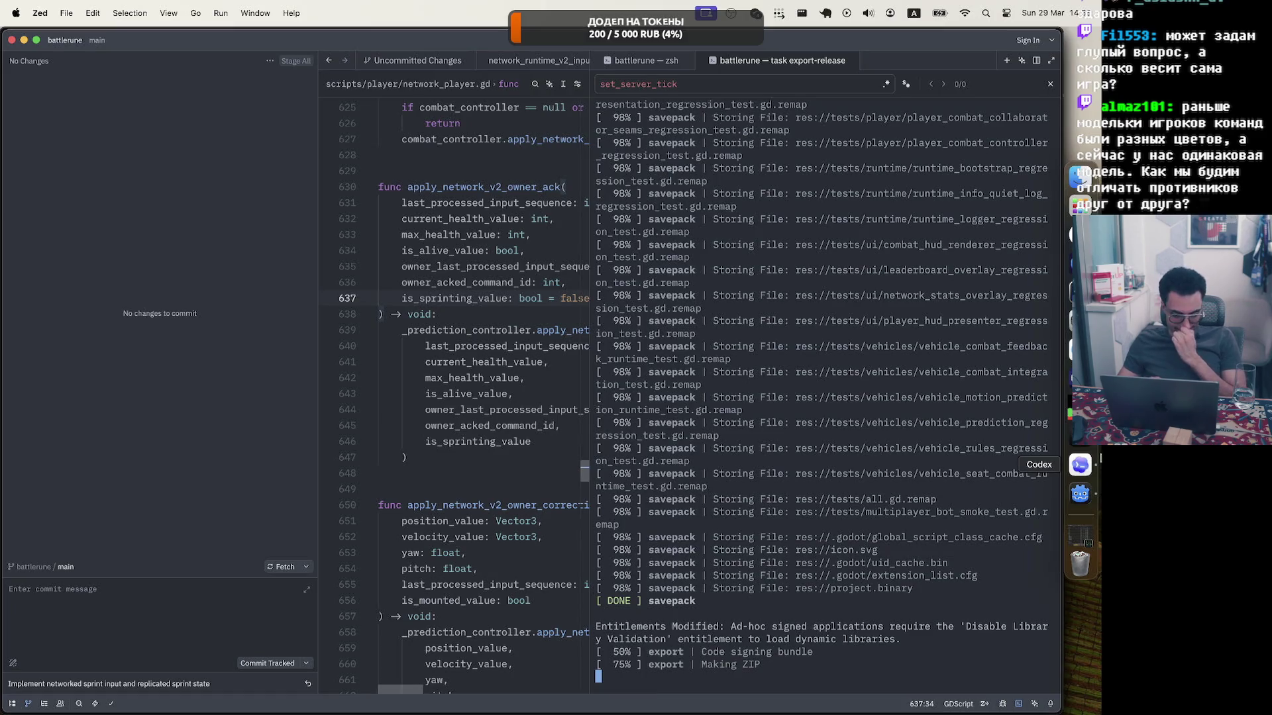
In the Godot player scene, inspect the Camera3D, BodyMesh transform and Player root properties.
{"action": "left_click", "coordinate": [1080, 494]}
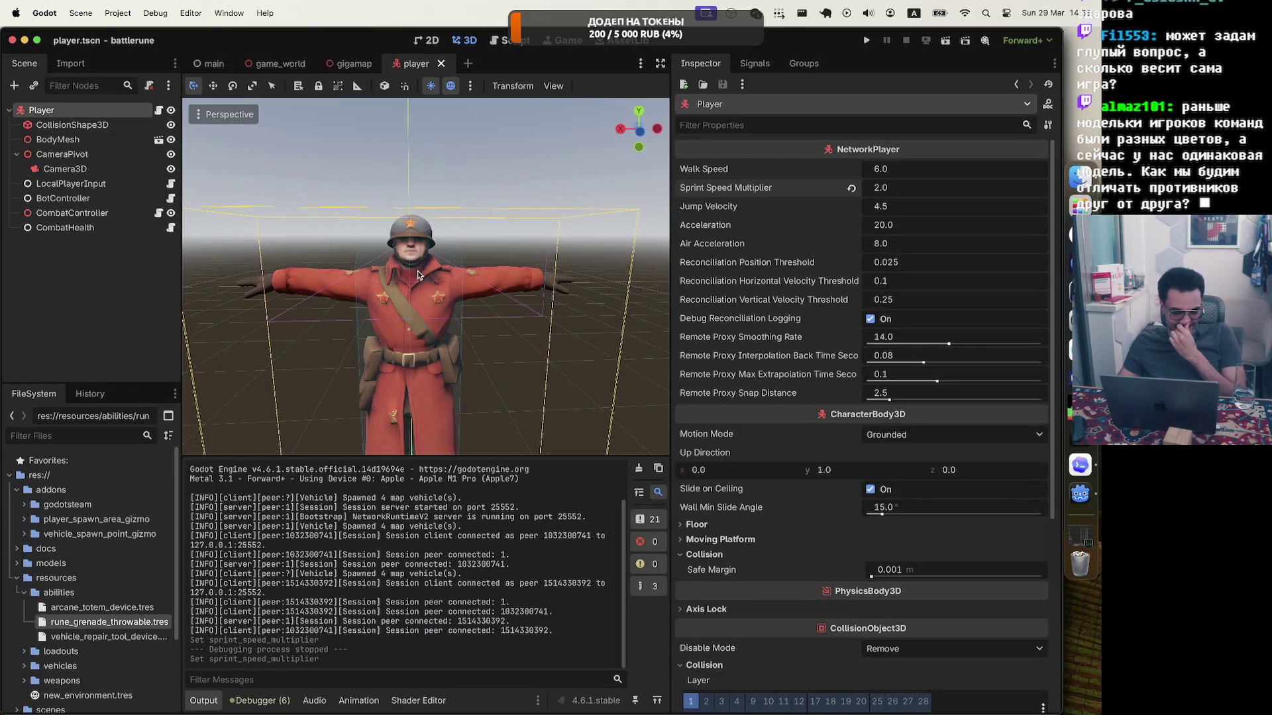
{"action": "left_click", "coordinate": [412, 239]}
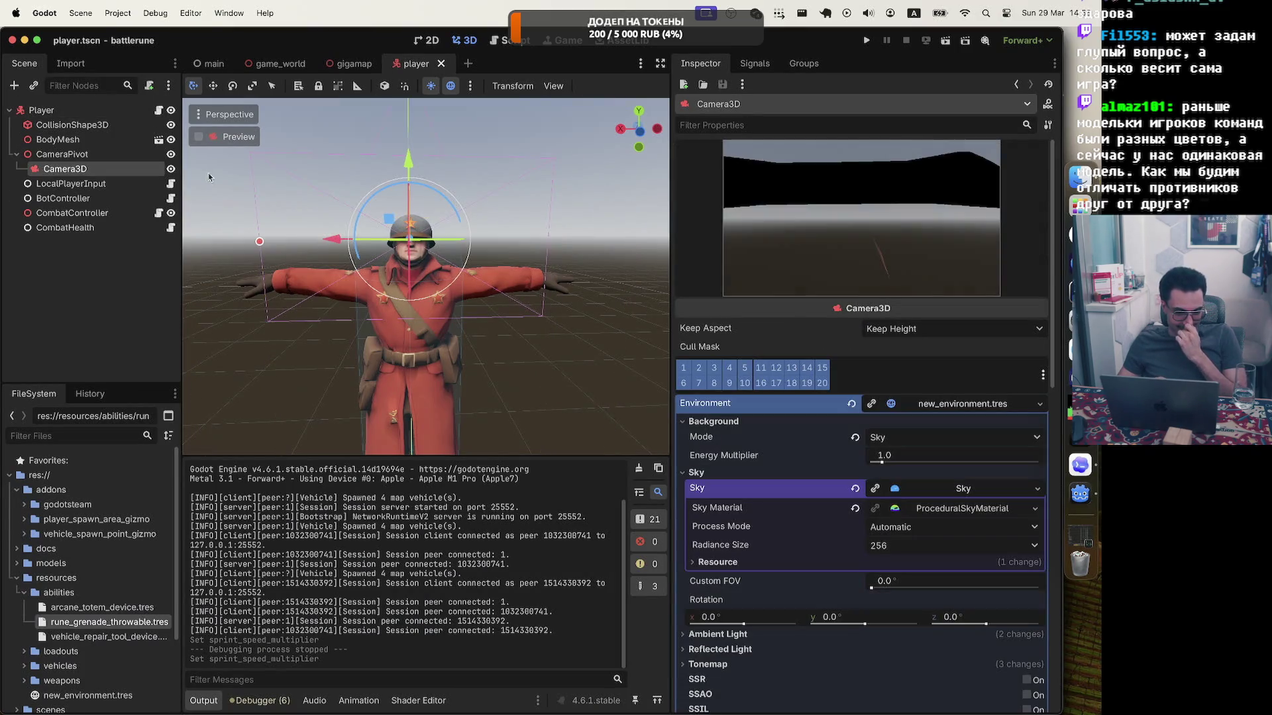
{"action": "left_click", "coordinate": [40, 112]}
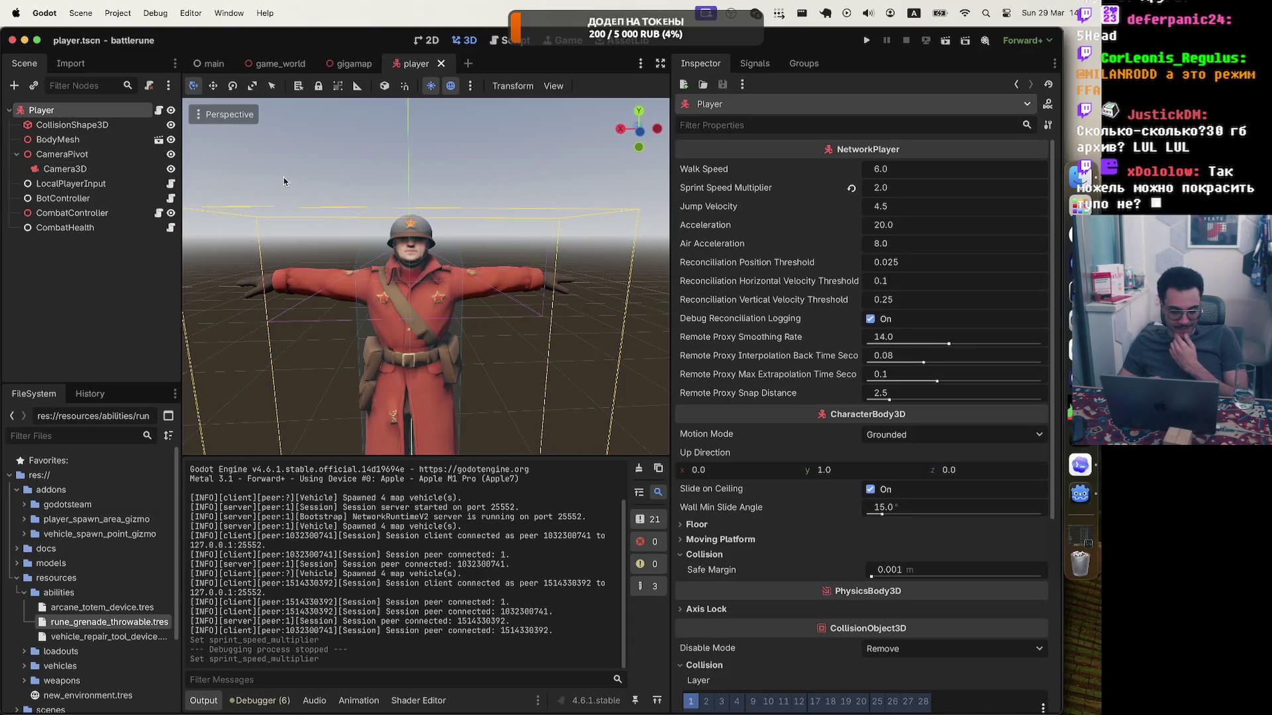
{"action": "left_click", "coordinate": [74, 140]}
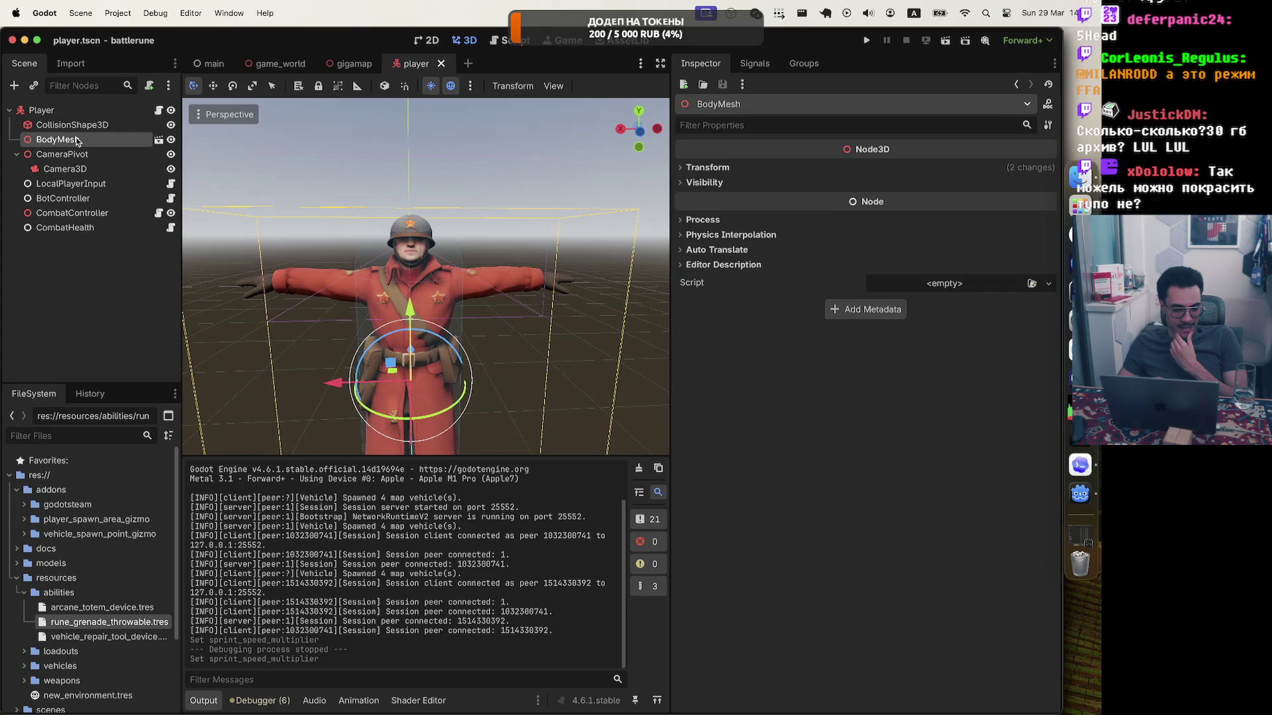
{"action": "left_click", "coordinate": [707, 166]}
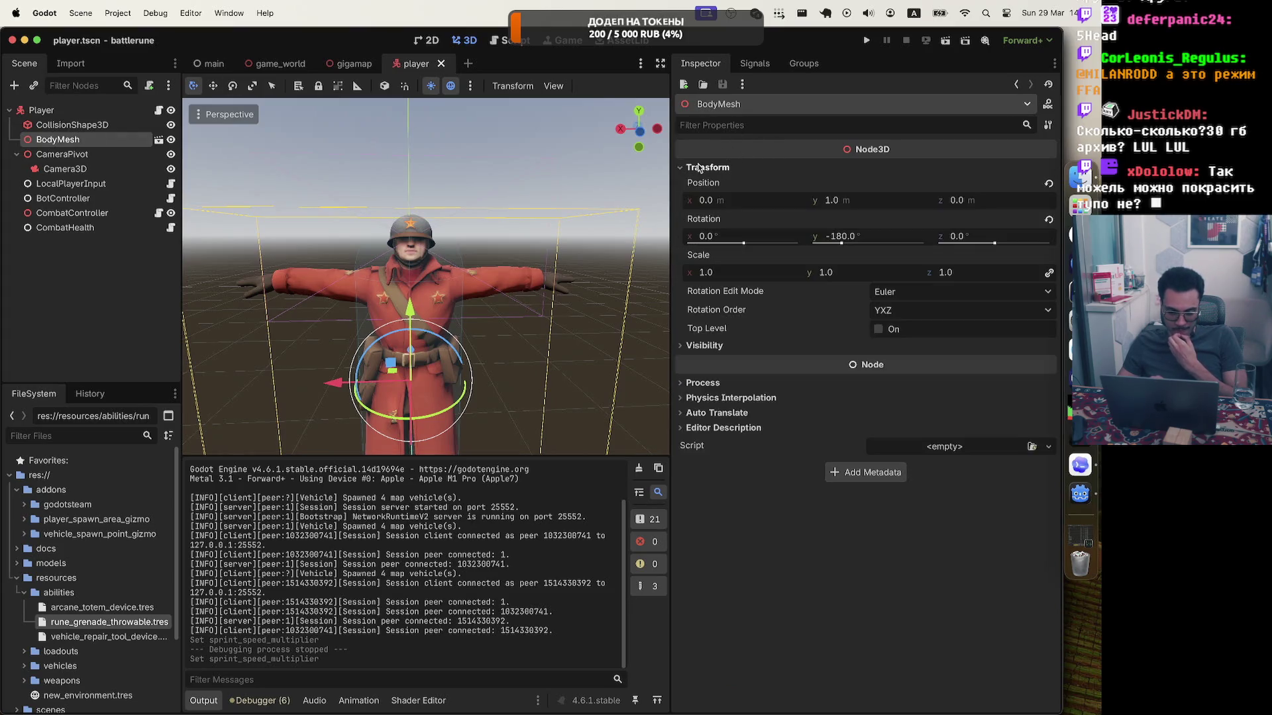
{"action": "left_click", "coordinate": [708, 167]}
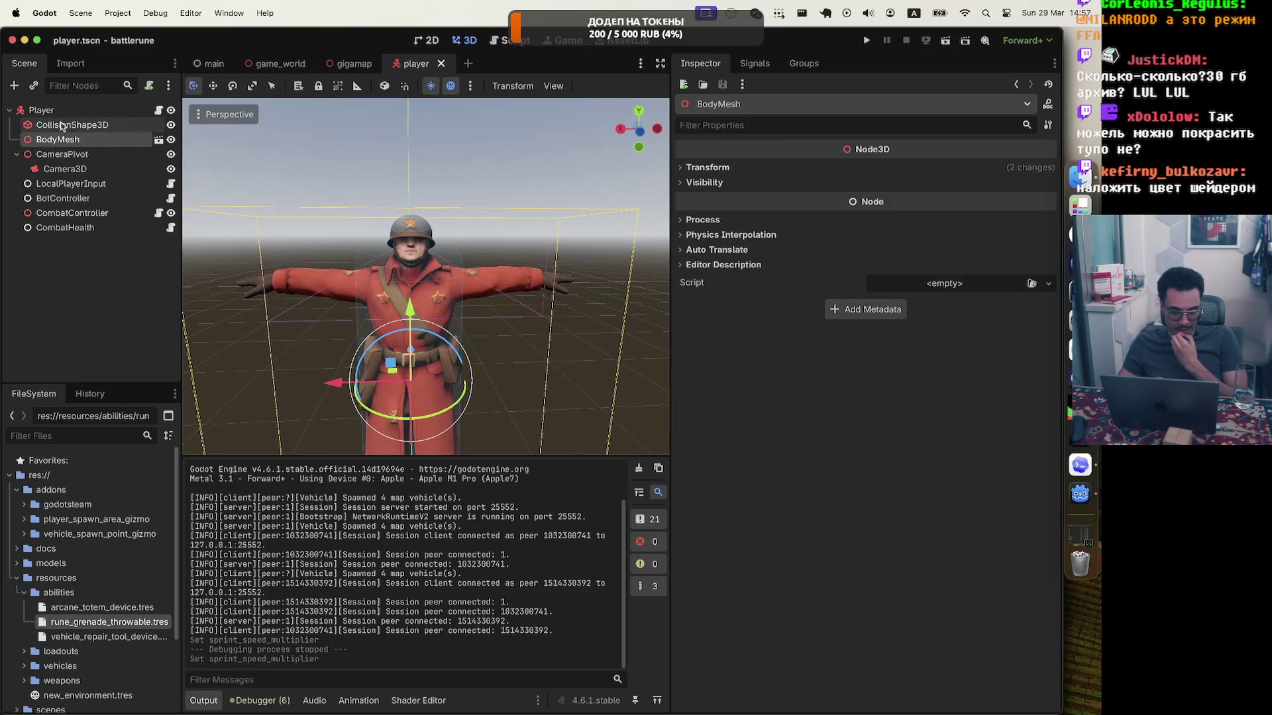
{"action": "left_click", "coordinate": [61, 110]}
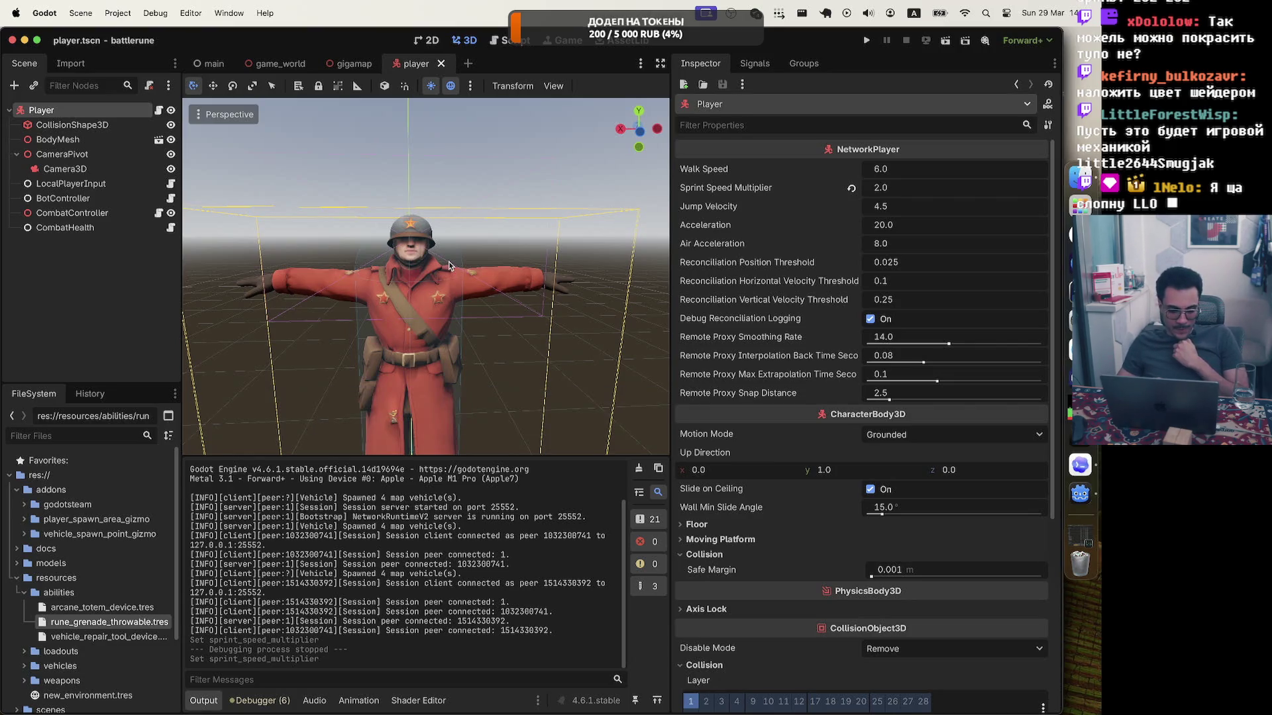
Try opening BodyMesh's imported model scene, cancel the confirmation, and return to Codex.
{"action": "scroll", "coordinate": [449, 265], "scroll_direction": "up", "scroll_amount": 1}
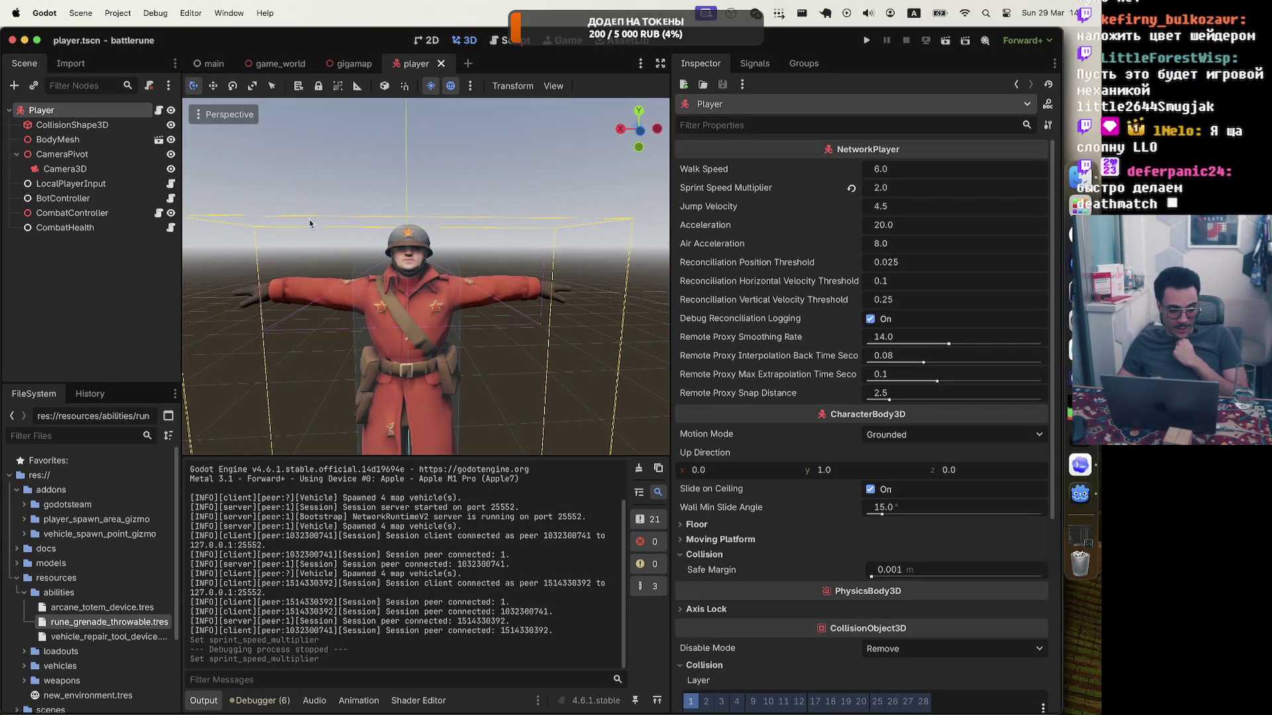
{"action": "left_click", "coordinate": [73, 139]}
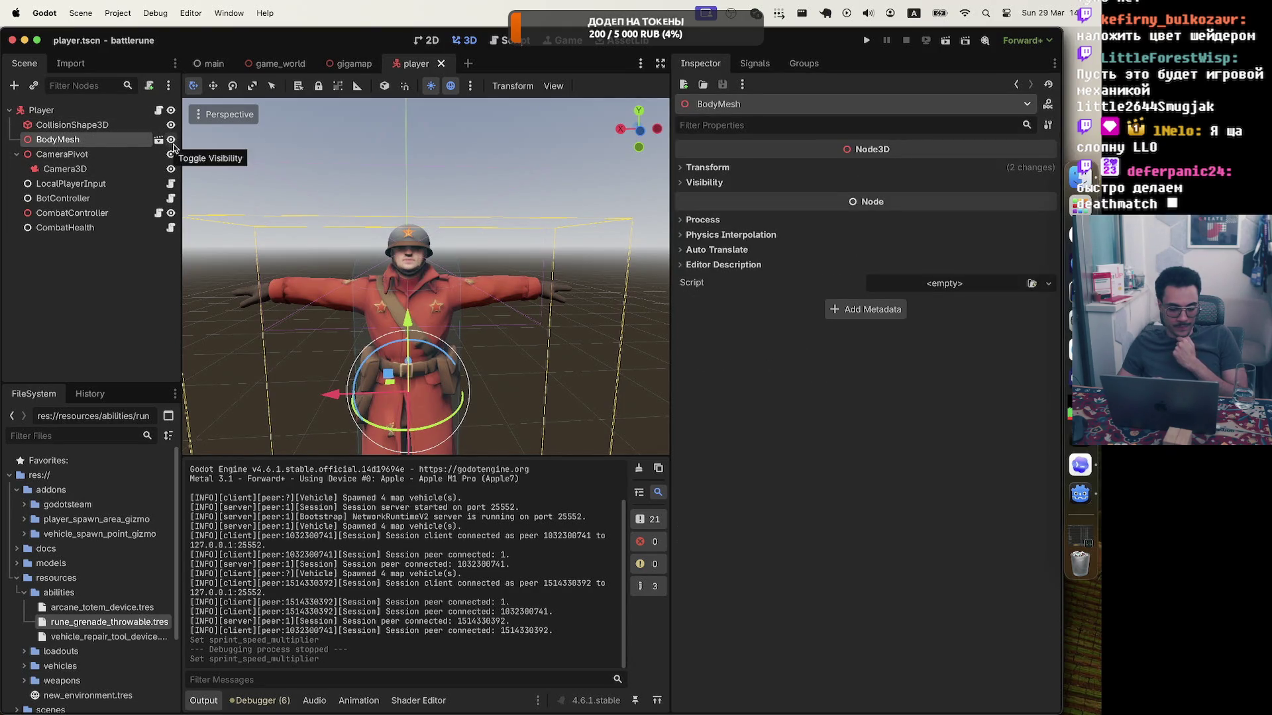
{"action": "left_click", "coordinate": [159, 140]}
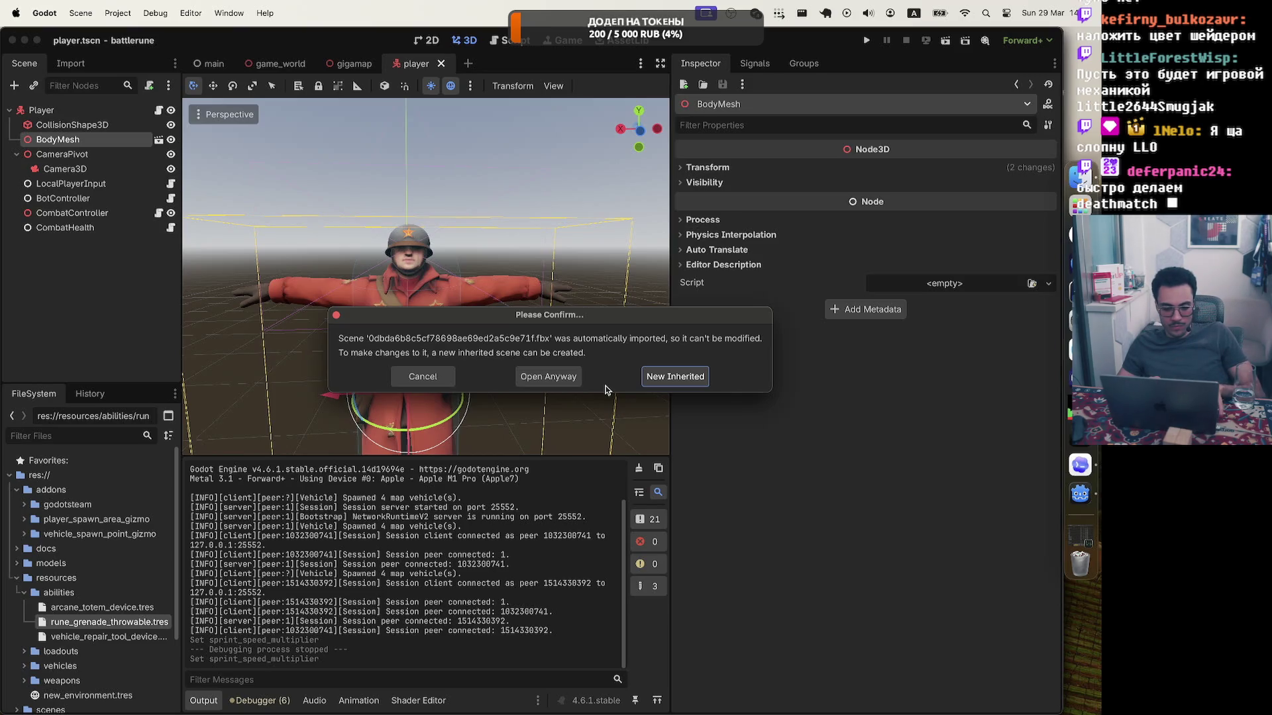
{"action": "key", "text": "Escape"}
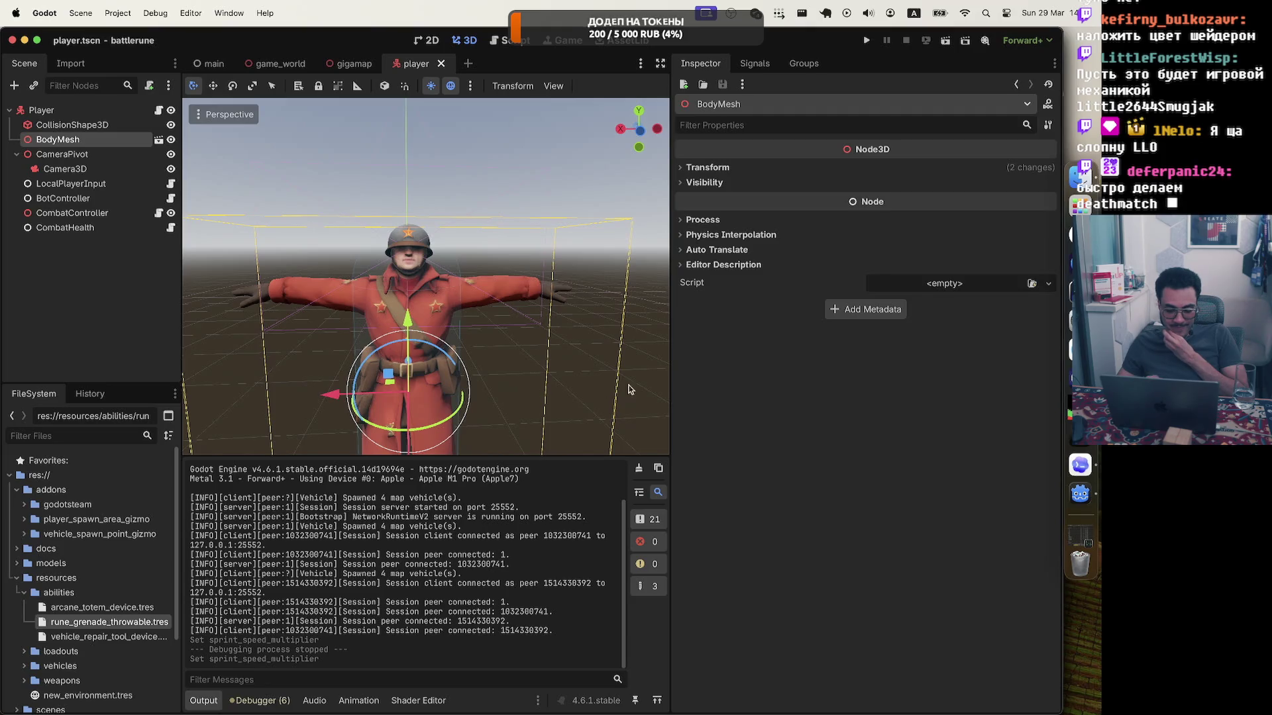
{"action": "left_click", "coordinate": [1085, 467]}
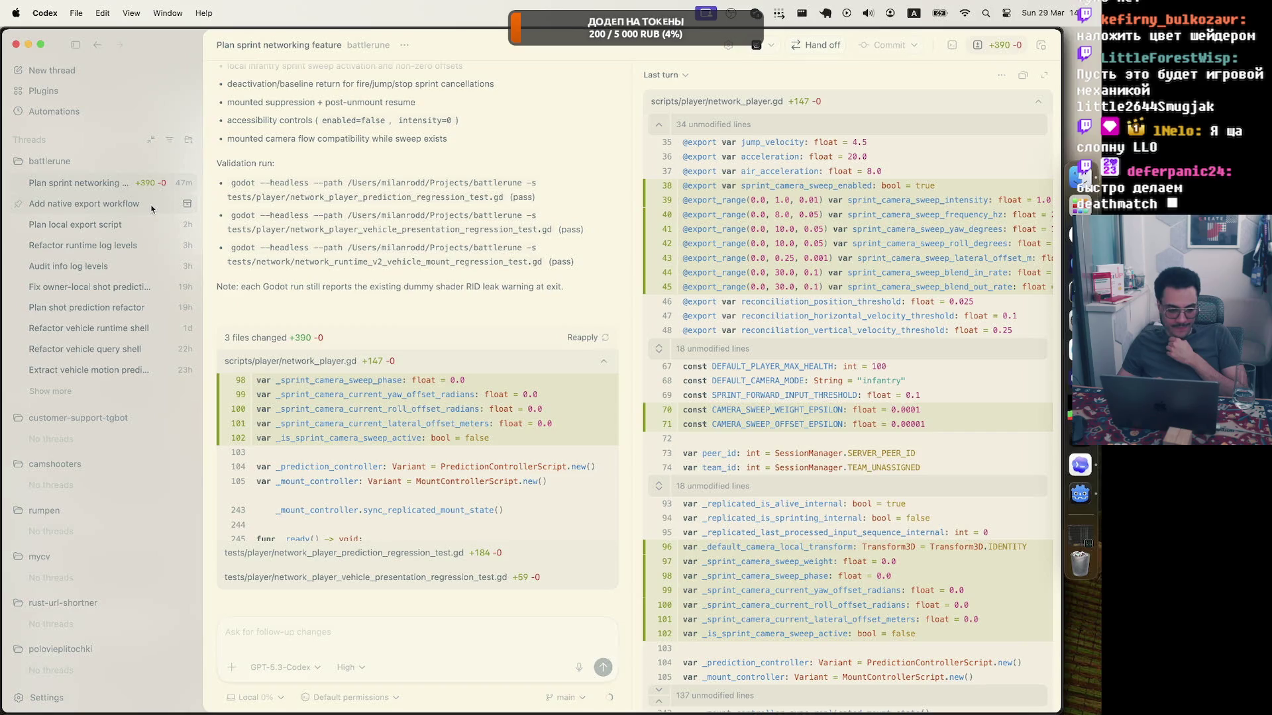
Start a fresh battlerune thread in Codex with voice dictation recording, then return to Godot.
{"action": "left_click", "coordinate": [187, 161]}
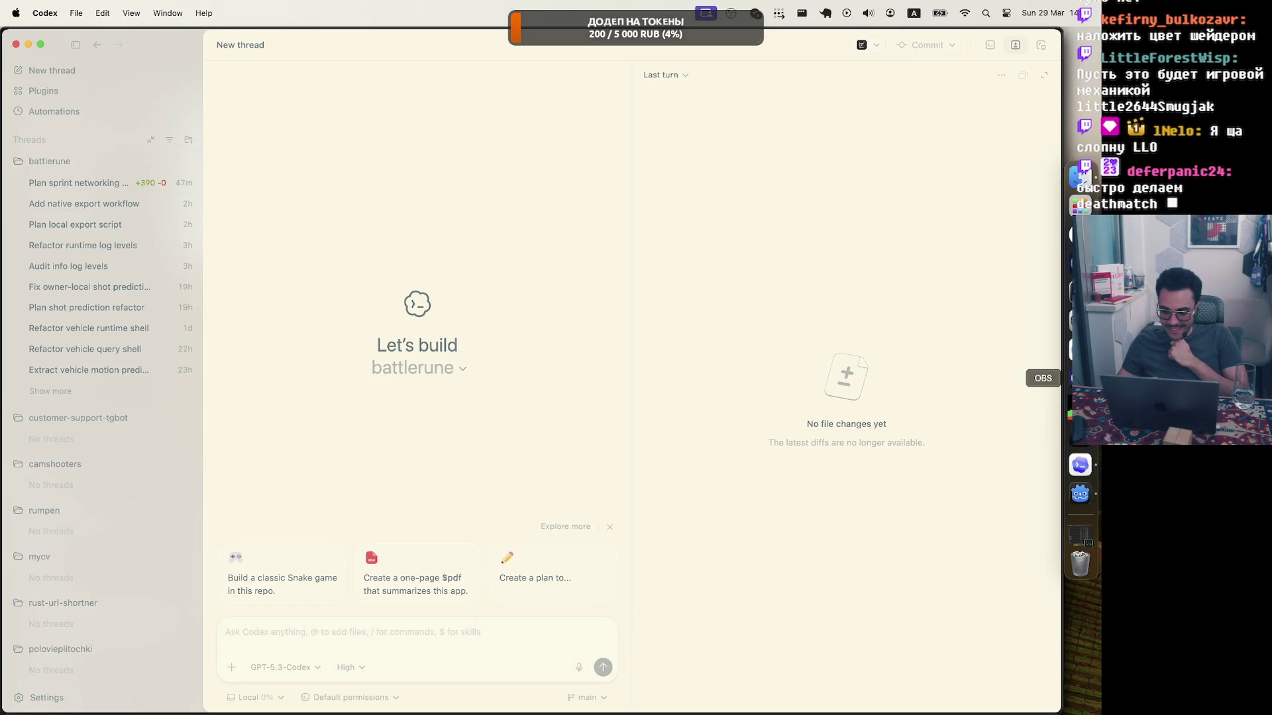
{"action": "left_click", "coordinate": [1080, 349]}
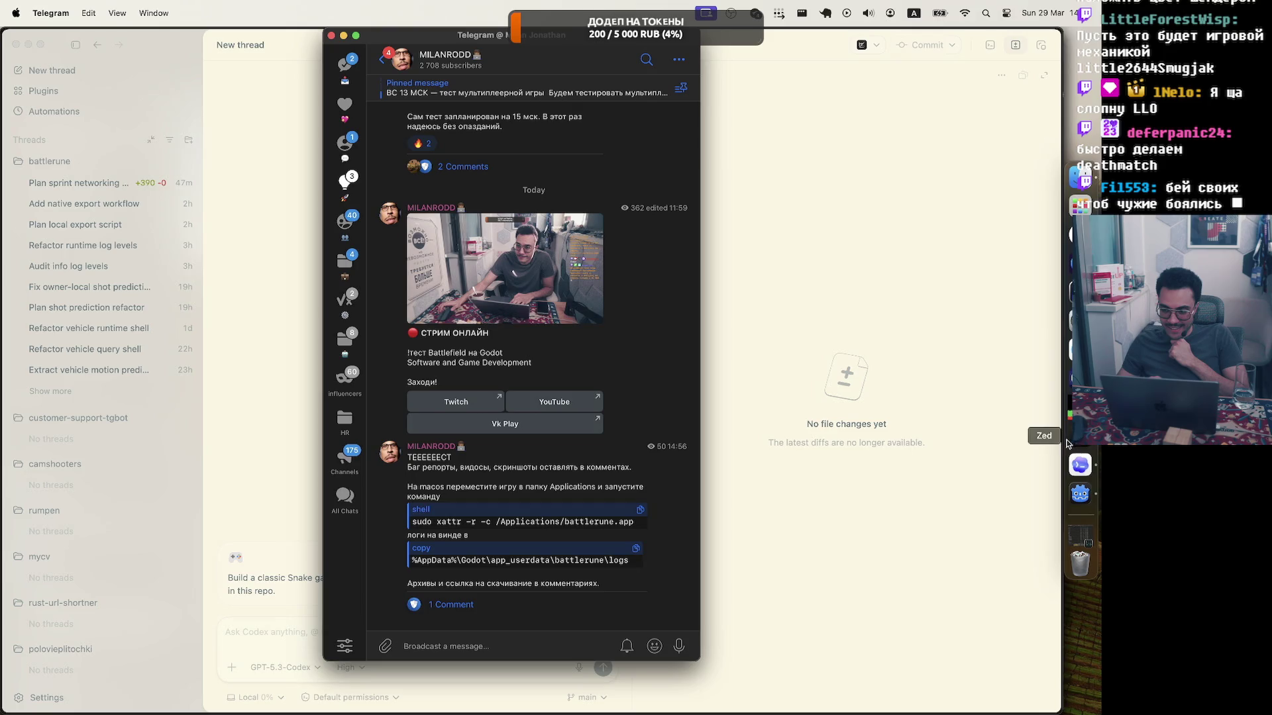
{"action": "left_click", "coordinate": [789, 505]}
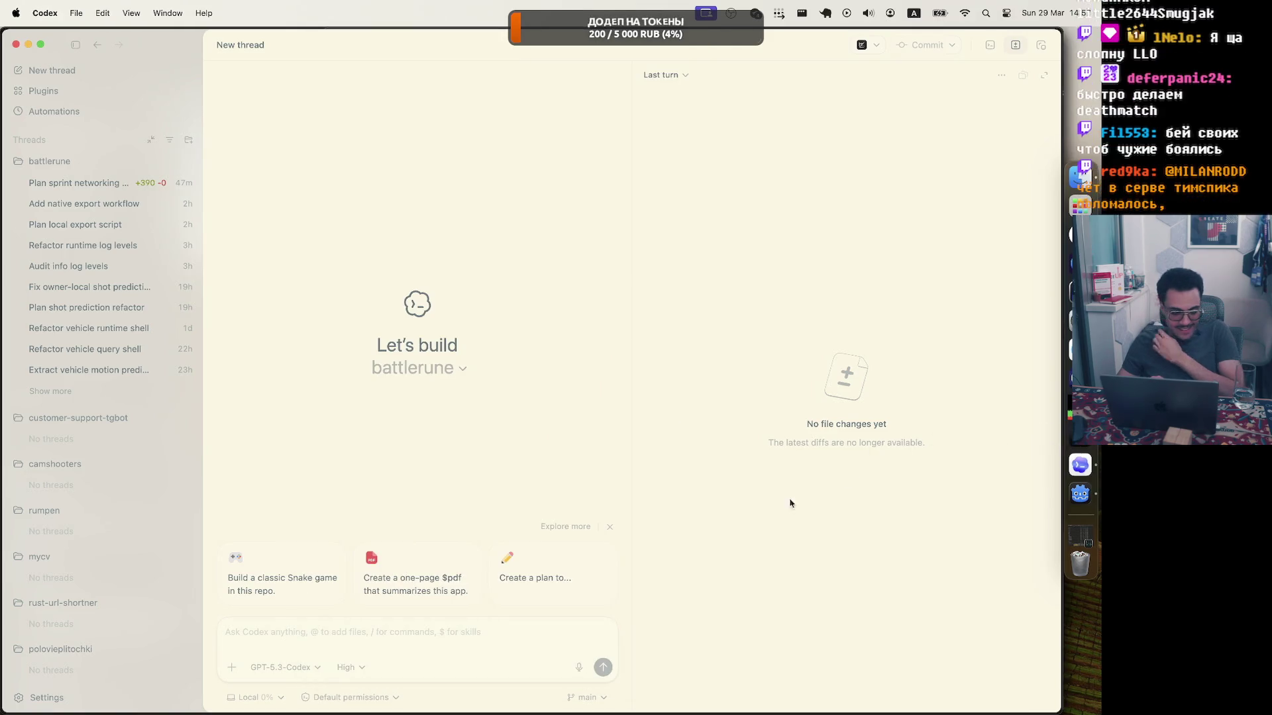
{"action": "left_click", "coordinate": [578, 665]}
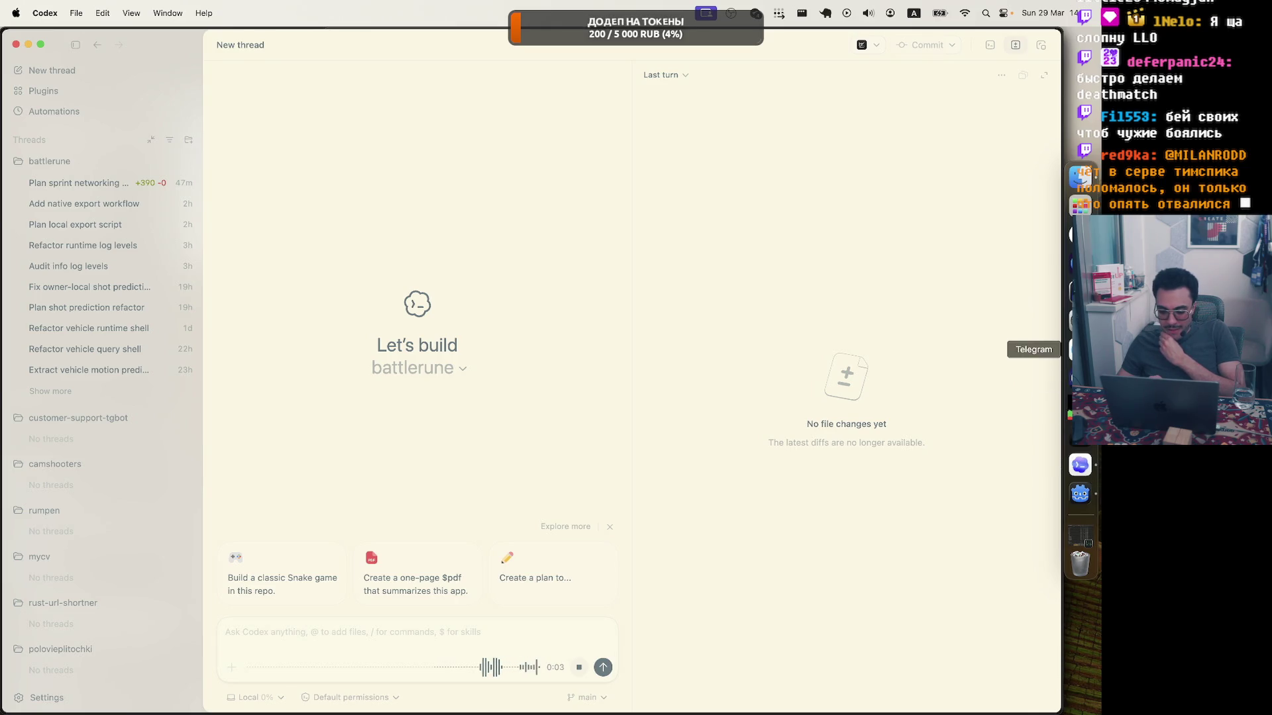
{"action": "left_click", "coordinate": [1079, 504]}
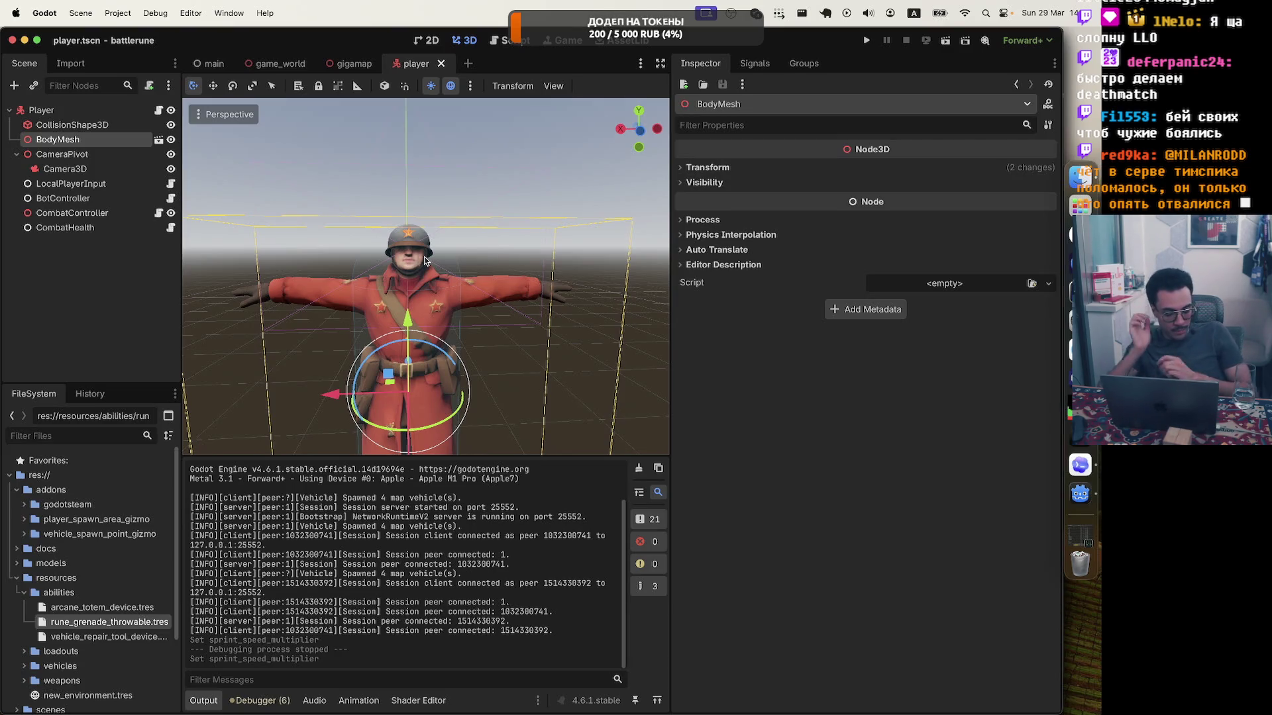
Deselect everything and screenshot the red-uniformed player character in the 3D viewport.
{"action": "scroll", "coordinate": [504, 211], "scroll_direction": "up", "scroll_amount": 5}
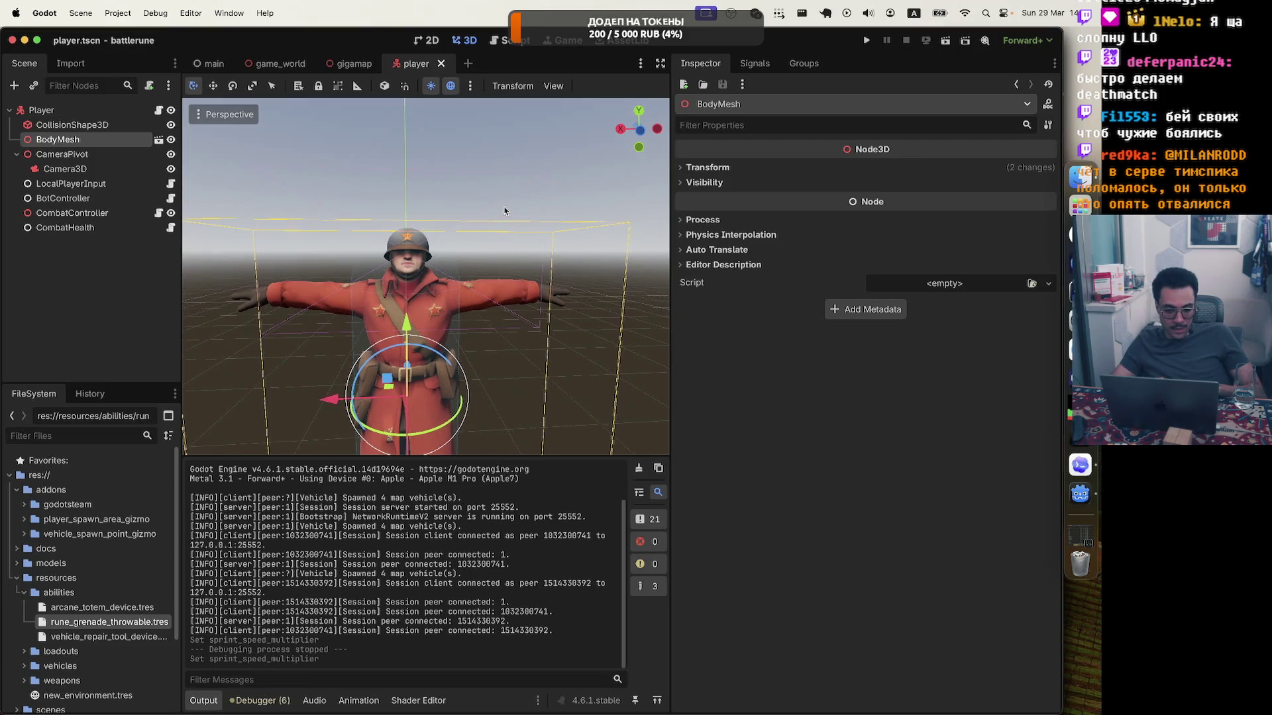
{"action": "scroll", "coordinate": [504, 211], "scroll_direction": "down", "scroll_amount": 5}
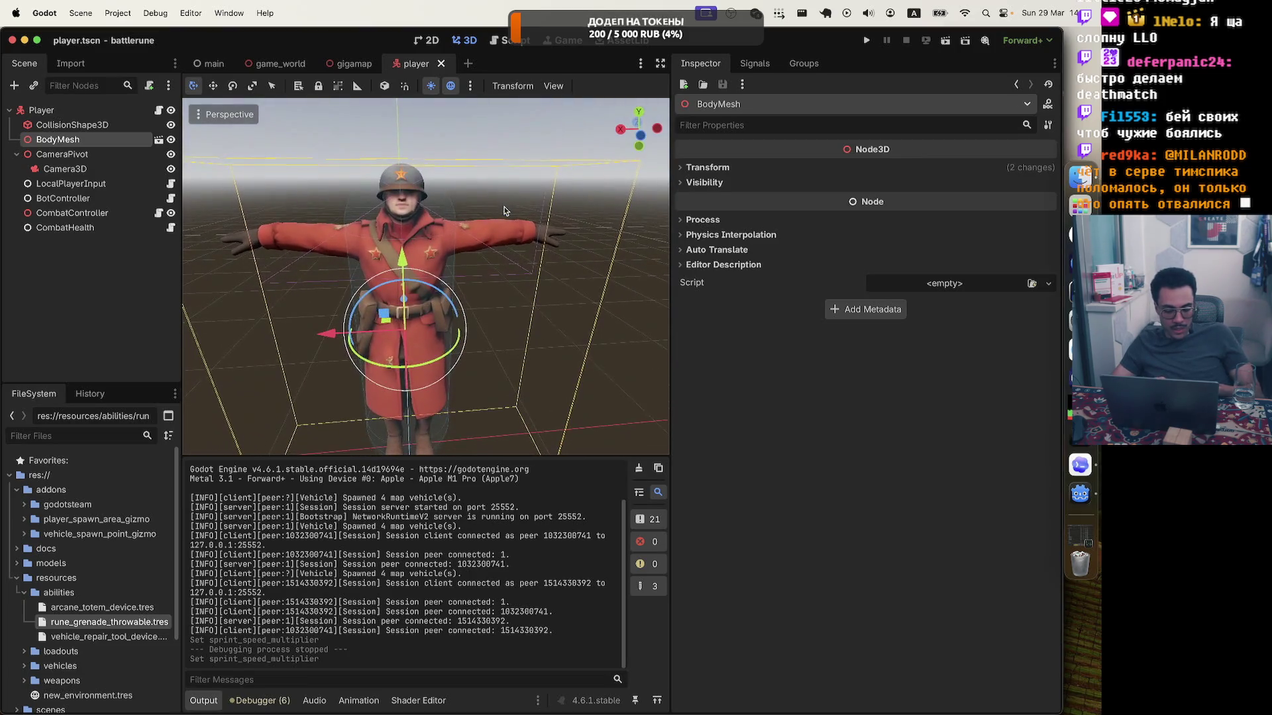
{"action": "left_click", "coordinate": [474, 169]}
{"action": "key", "text": "super+shift+4"}
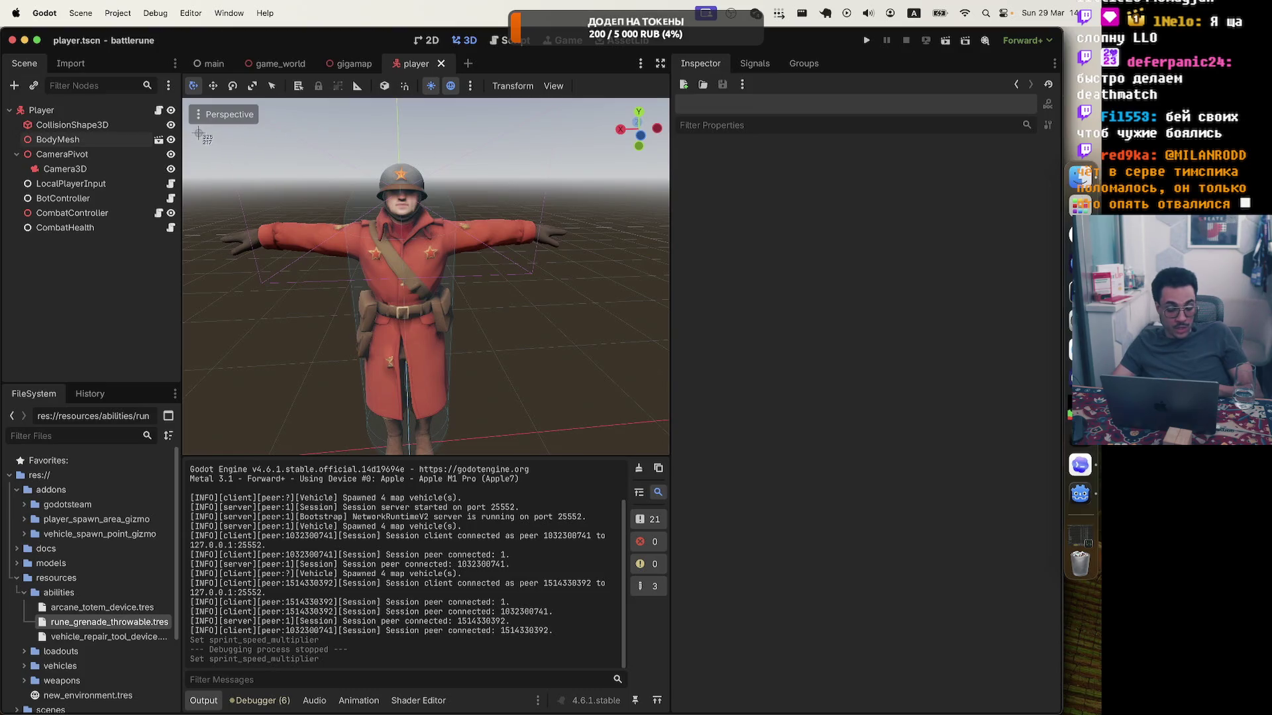
{"action": "mouse_move", "coordinate": [197, 133]}
{"action": "left_mouse_down"}
{"action": "mouse_move", "coordinate": [558, 490]}
{"action": "mouse_move", "coordinate": [657, 496]}
{"action": "mouse_move", "coordinate": [641, 493]}
{"action": "left_mouse_up"}
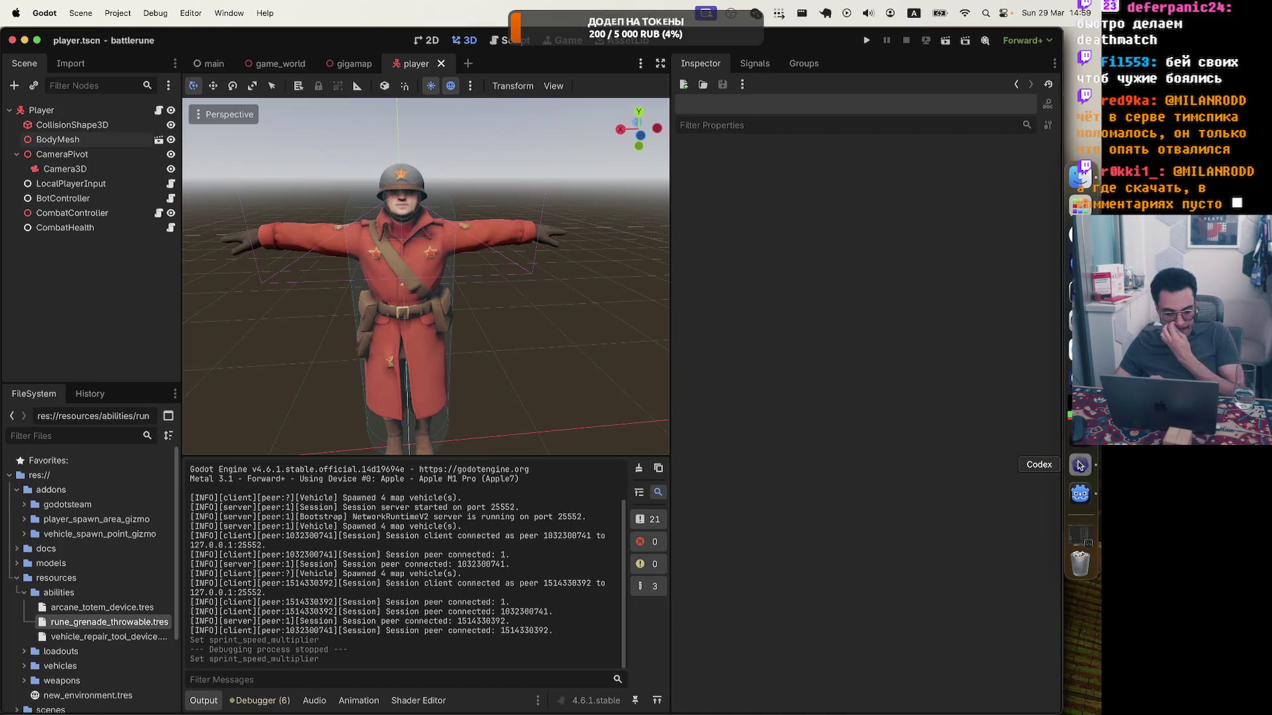
Transcribe the dictated team-colour shader request and send it in plan mode with the screenshot.
{"action": "left_click", "coordinate": [1080, 466]}
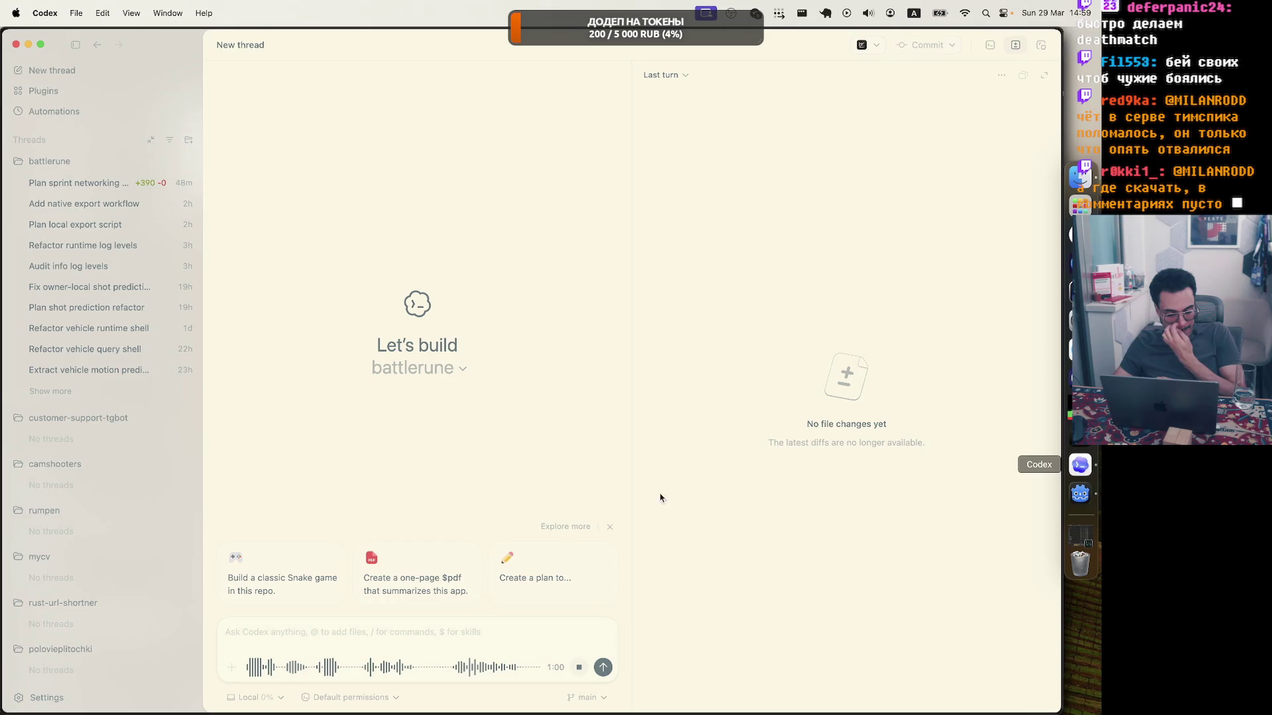
{"action": "left_click", "coordinate": [579, 666]}
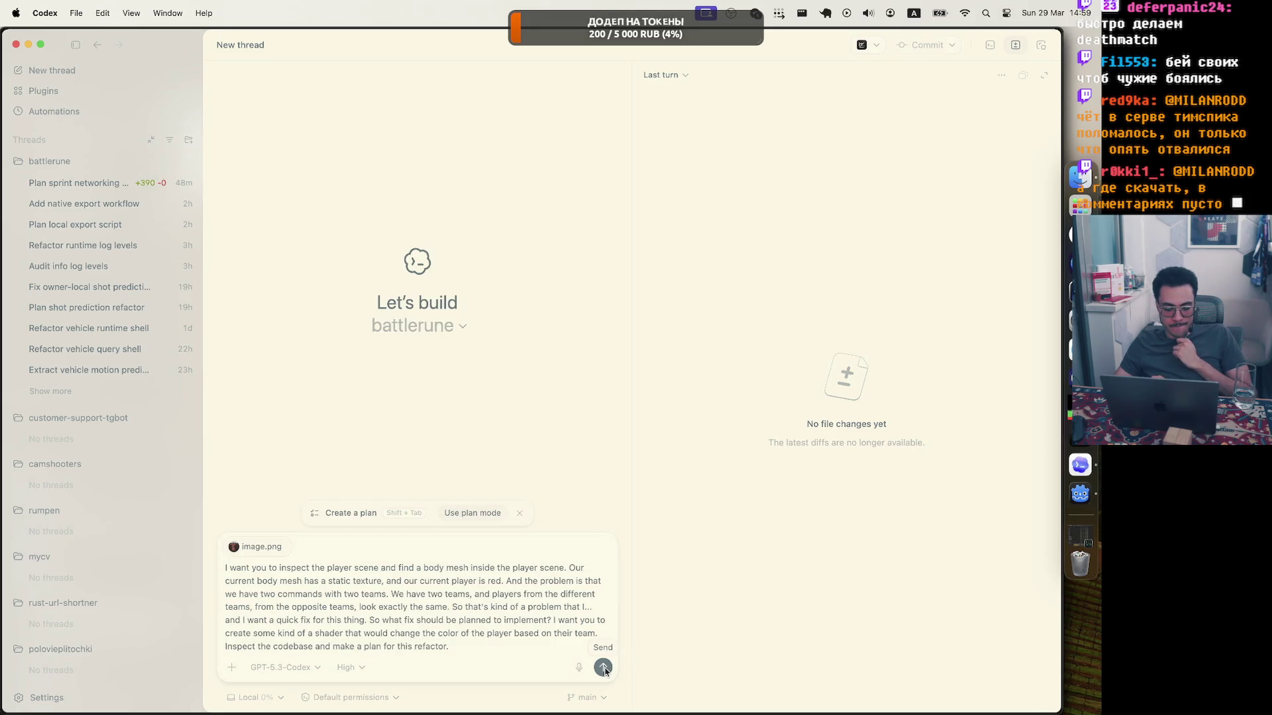
{"action": "key", "text": "shift+Tab"}
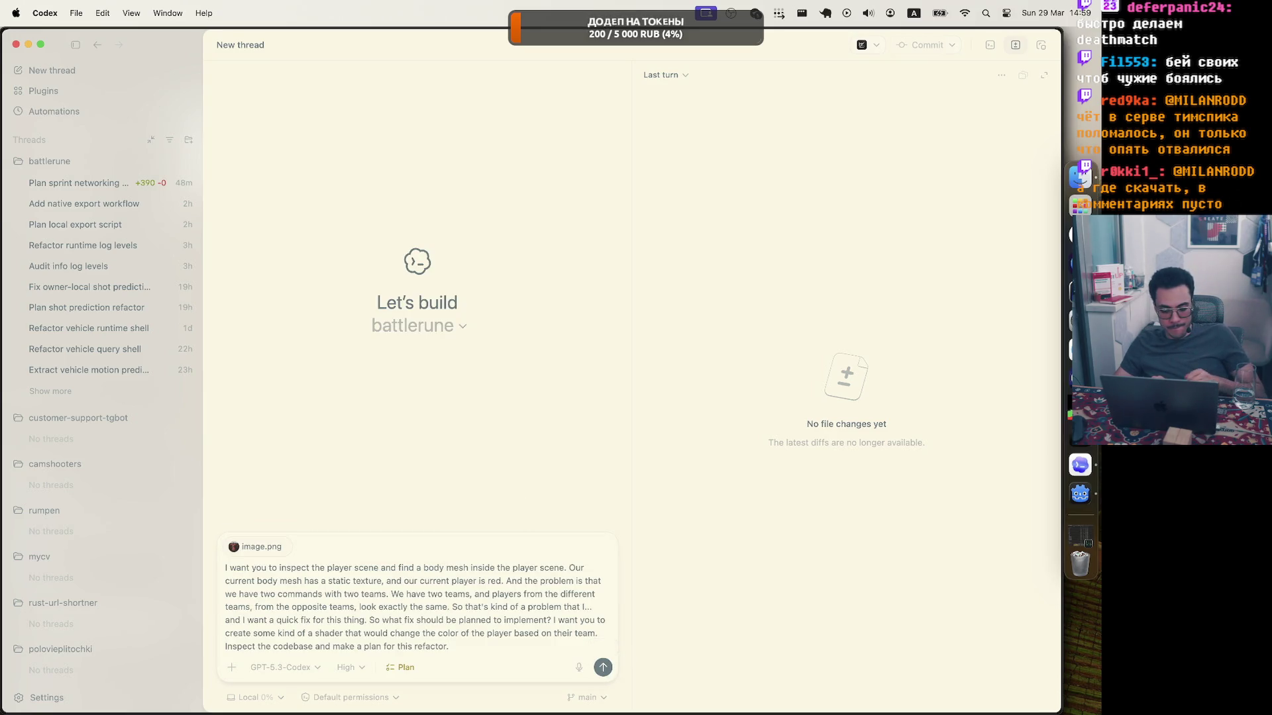
{"action": "left_click", "coordinate": [604, 667]}
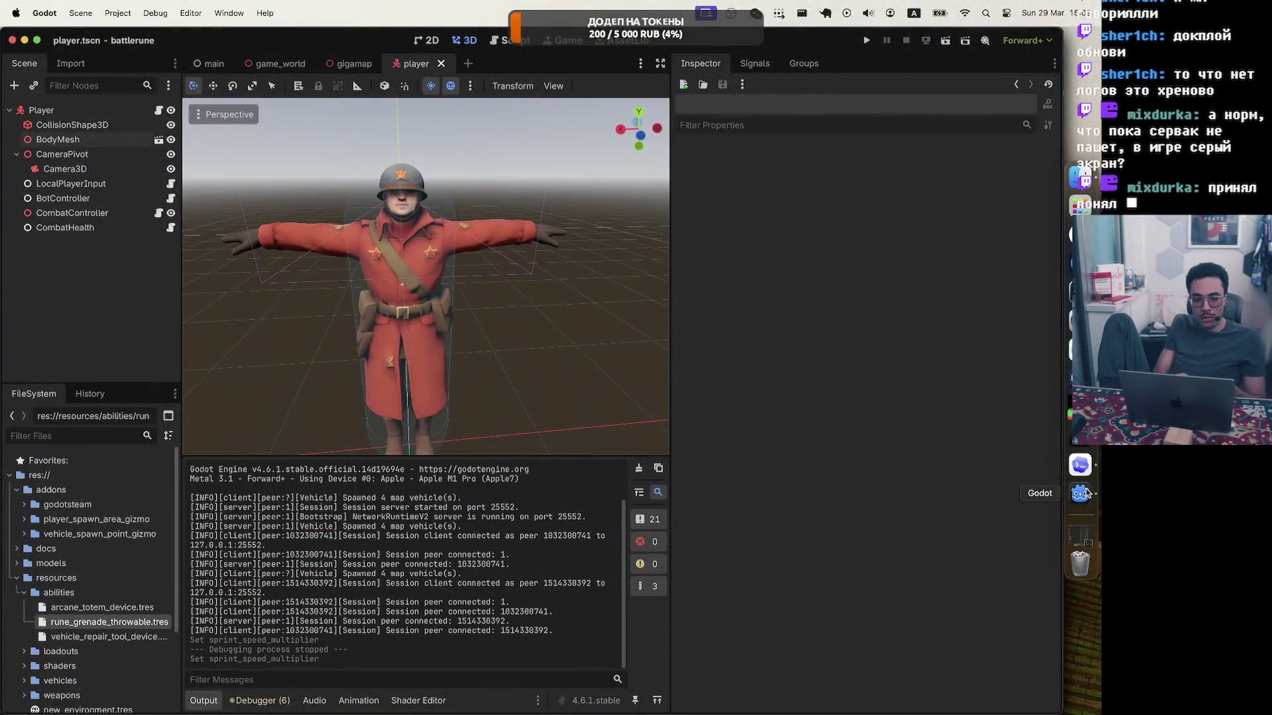
Run the multiplayer test, walk the character forward, then close one game window.
{"action": "left_click", "coordinate": [866, 40]}
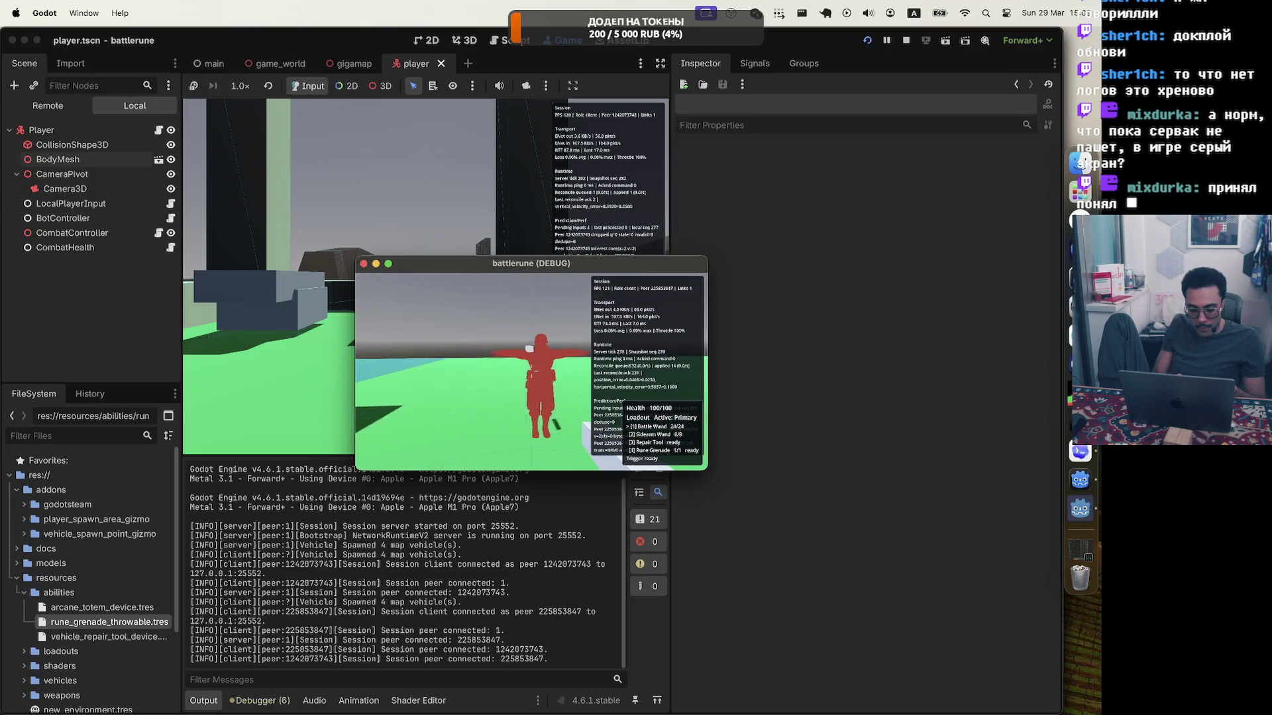
{"action": "key", "text": "w"}
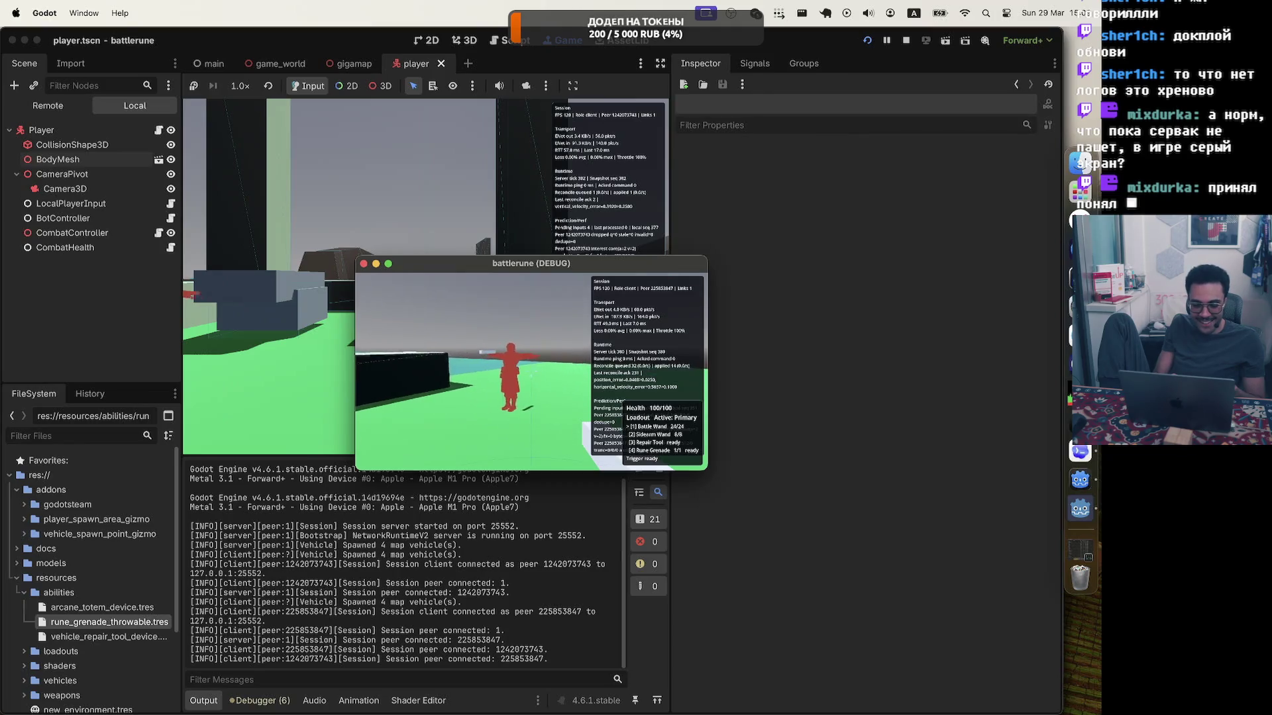
{"action": "key", "text": "w"}
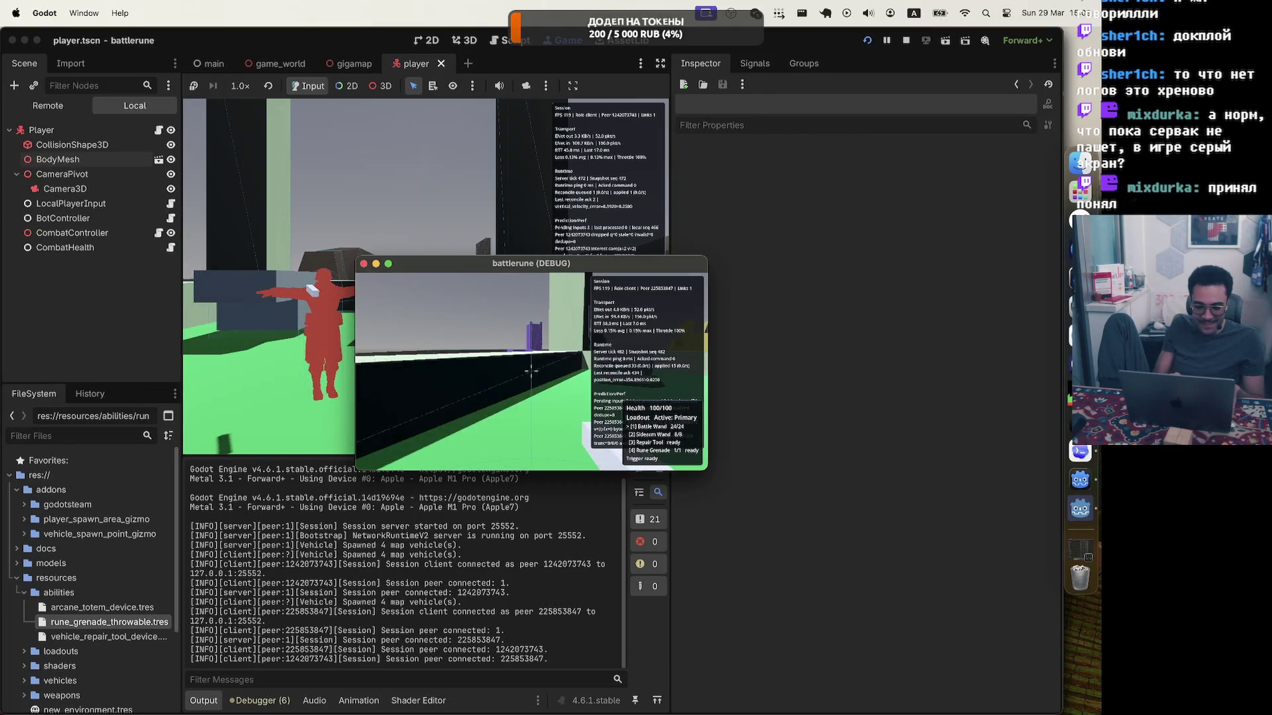
{"action": "key", "text": "Escape"}
{"action": "key", "text": "super+q"}
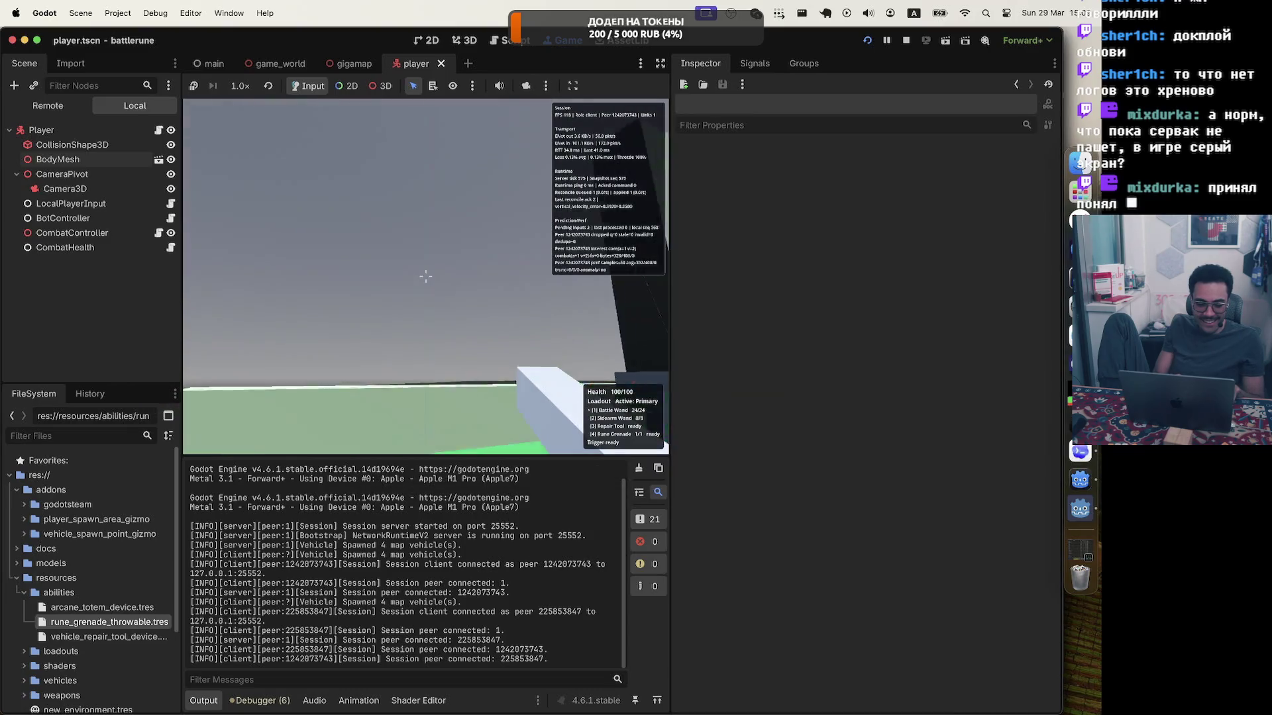
In the first client, switch to the blue team, fire the wand, and switch teams twice more.
{"action": "key", "text": "Escape"}
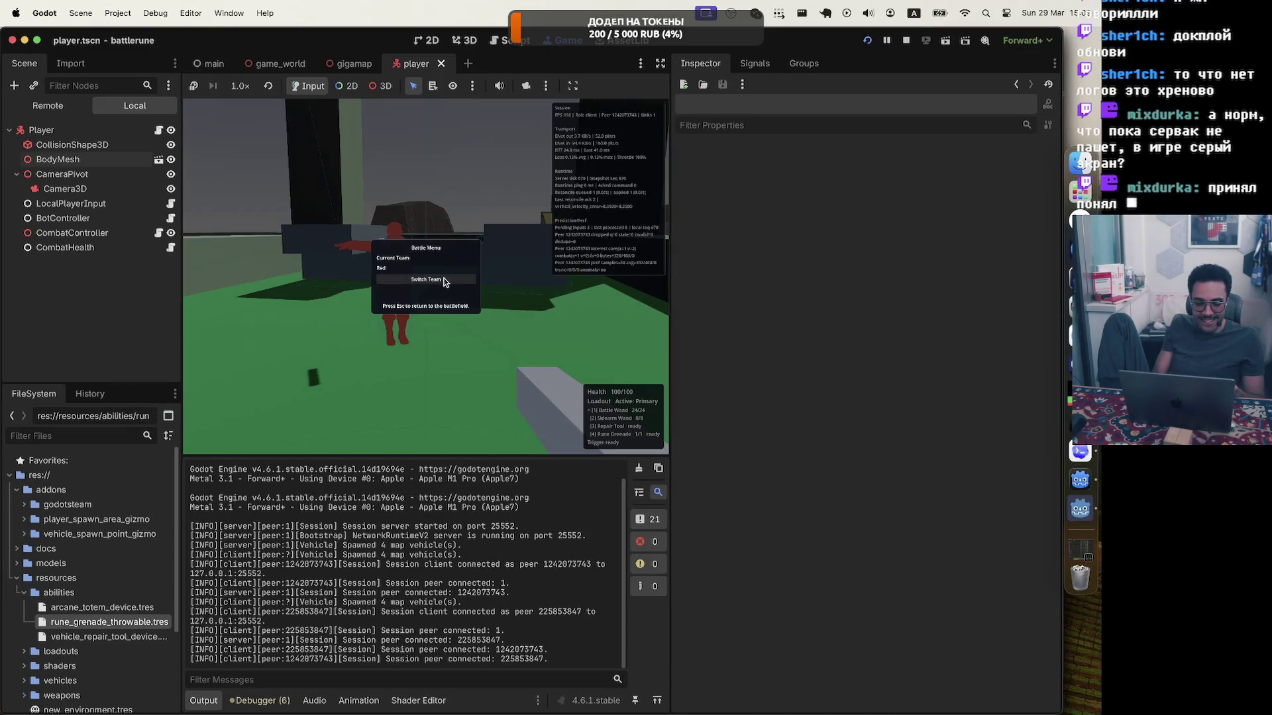
{"action": "left_click", "coordinate": [457, 281]}
{"action": "left_click", "coordinate": [425, 276]}
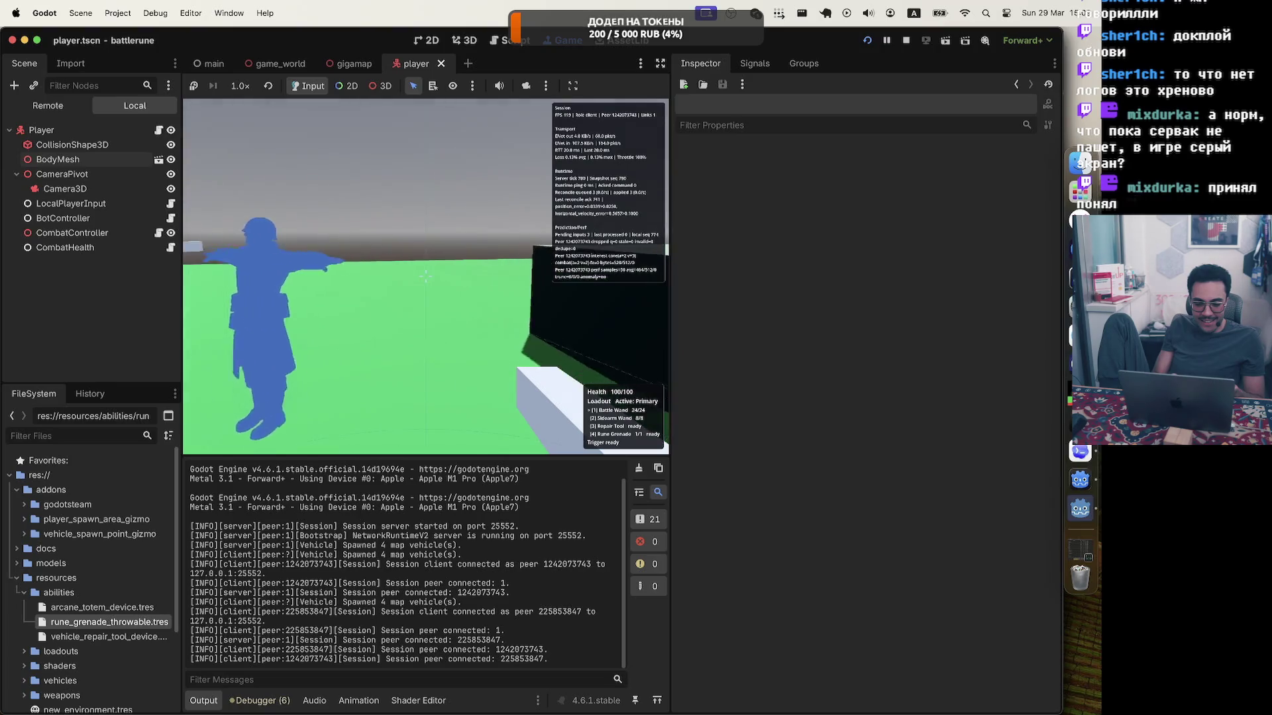
{"action": "key", "text": "Escape"}
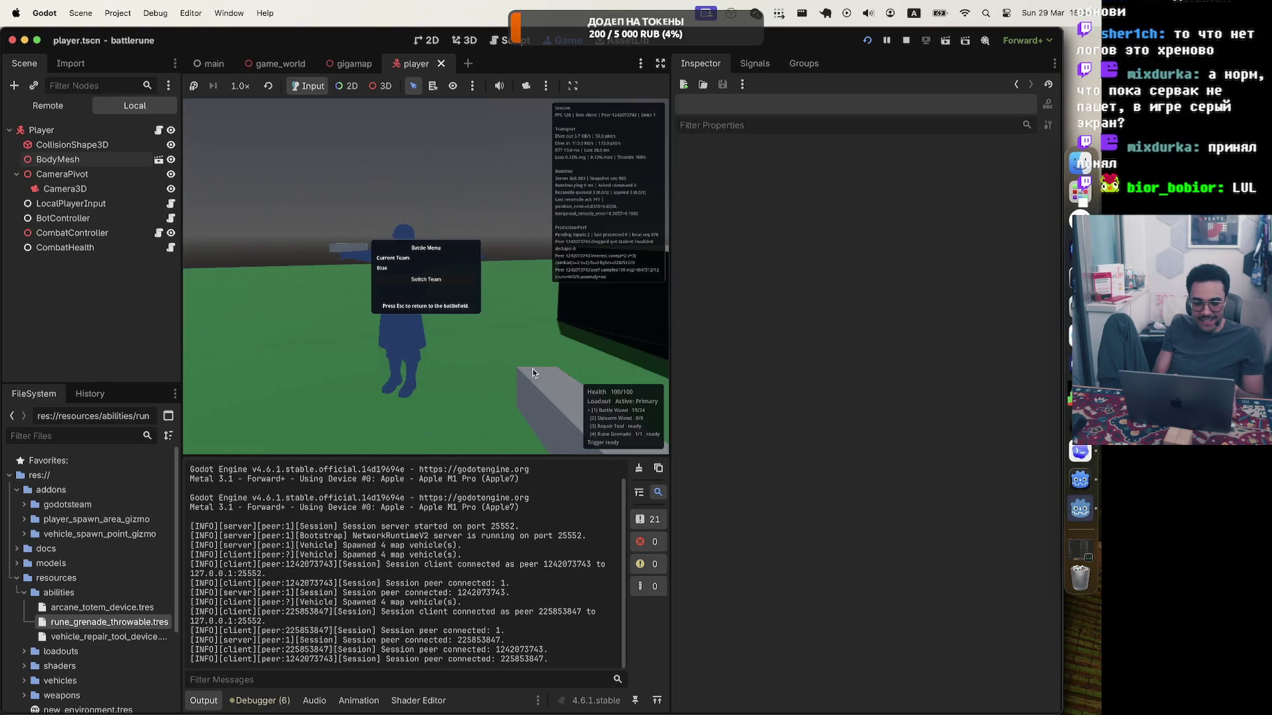
{"action": "left_click", "coordinate": [446, 278]}
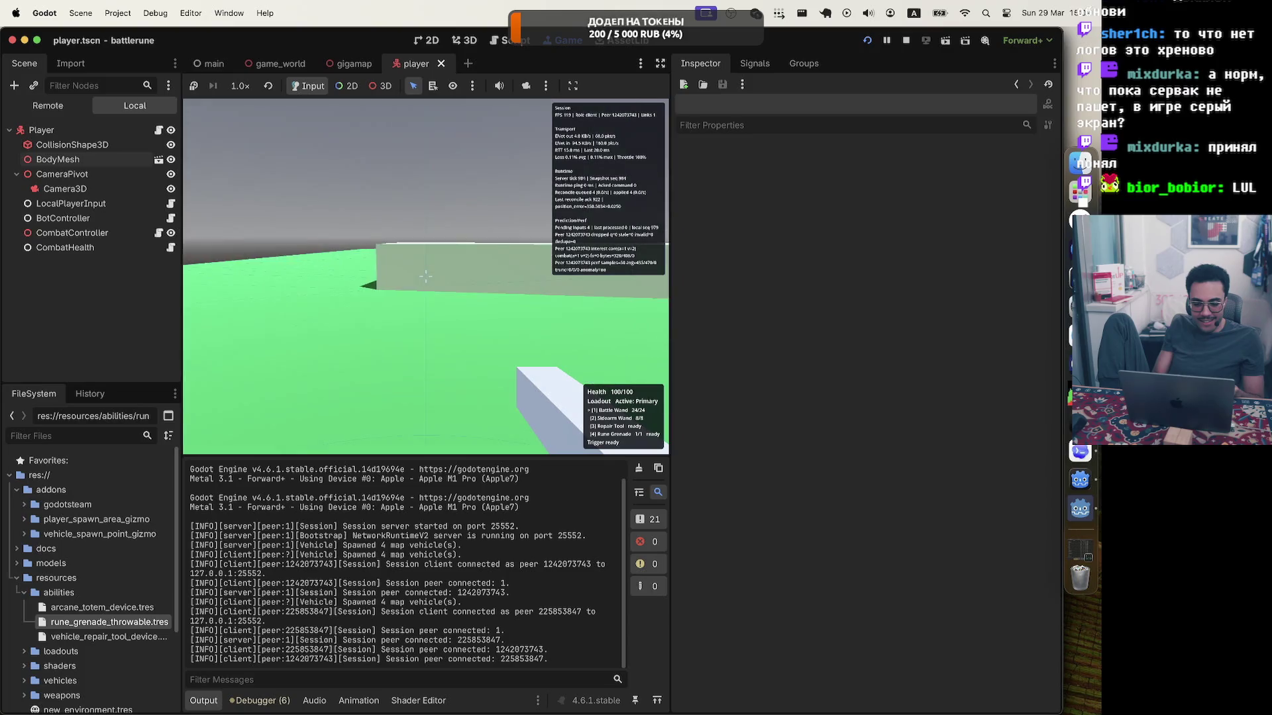
{"action": "key", "text": "Escape"}
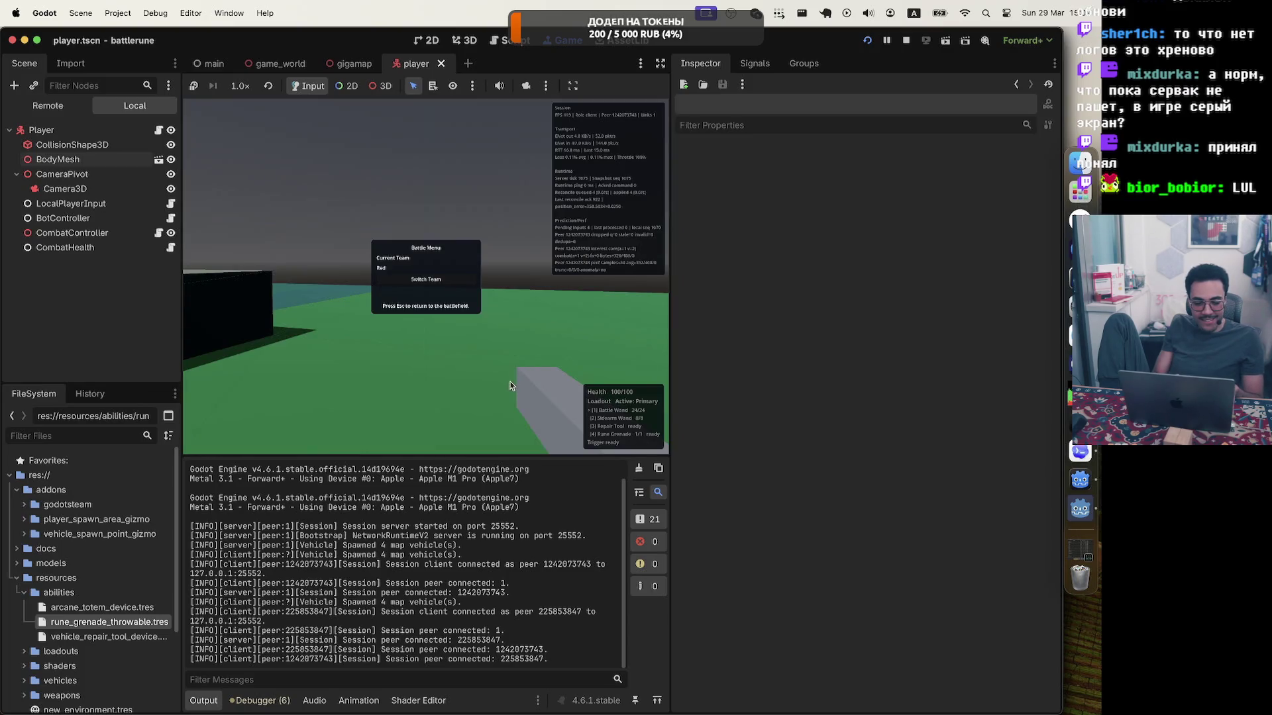
{"action": "left_click", "coordinate": [429, 278]}
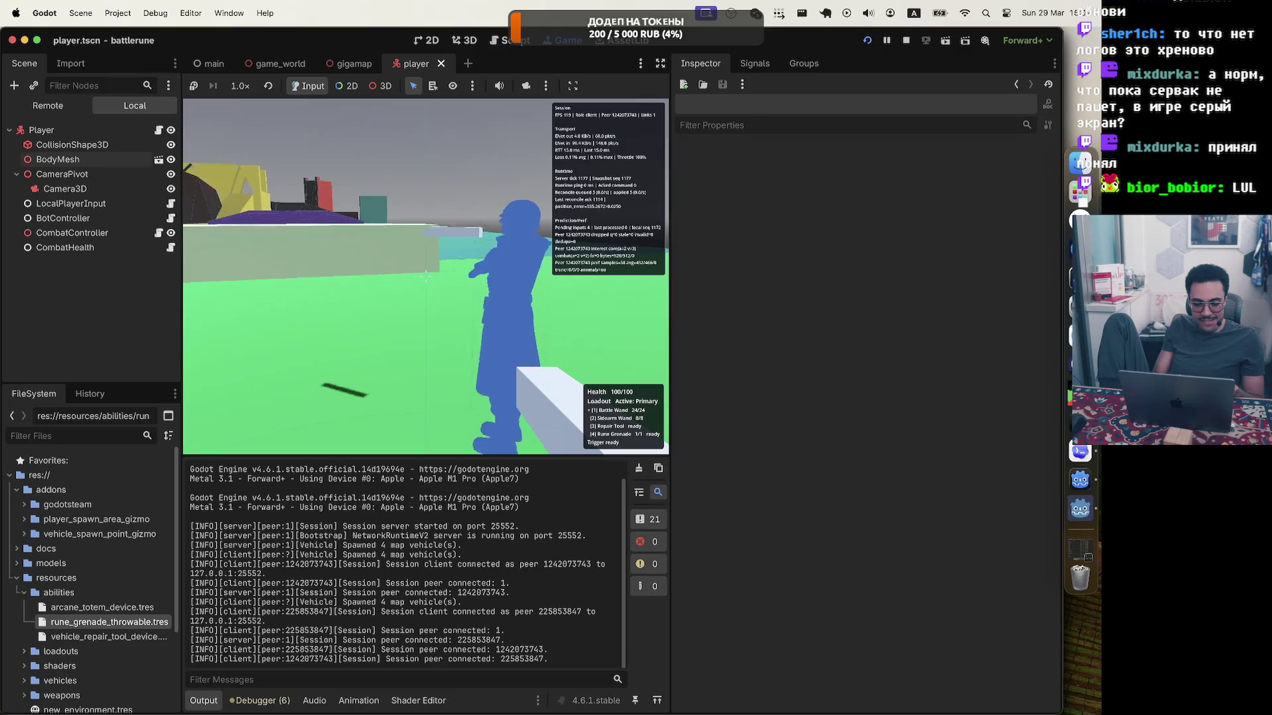
{"action": "key", "text": "Escape"}
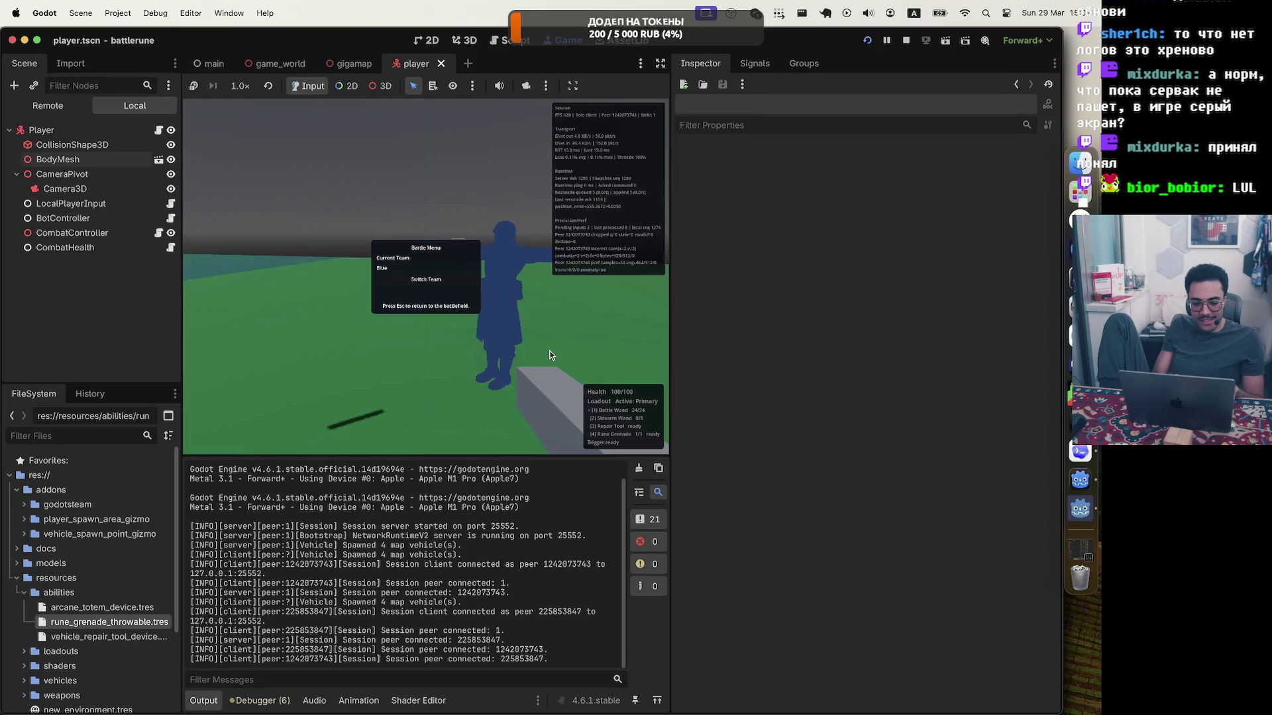
Switch the second client from Blue to Red, then fire at the blue player until the wand empties.
{"action": "key", "text": "super+Tab"}
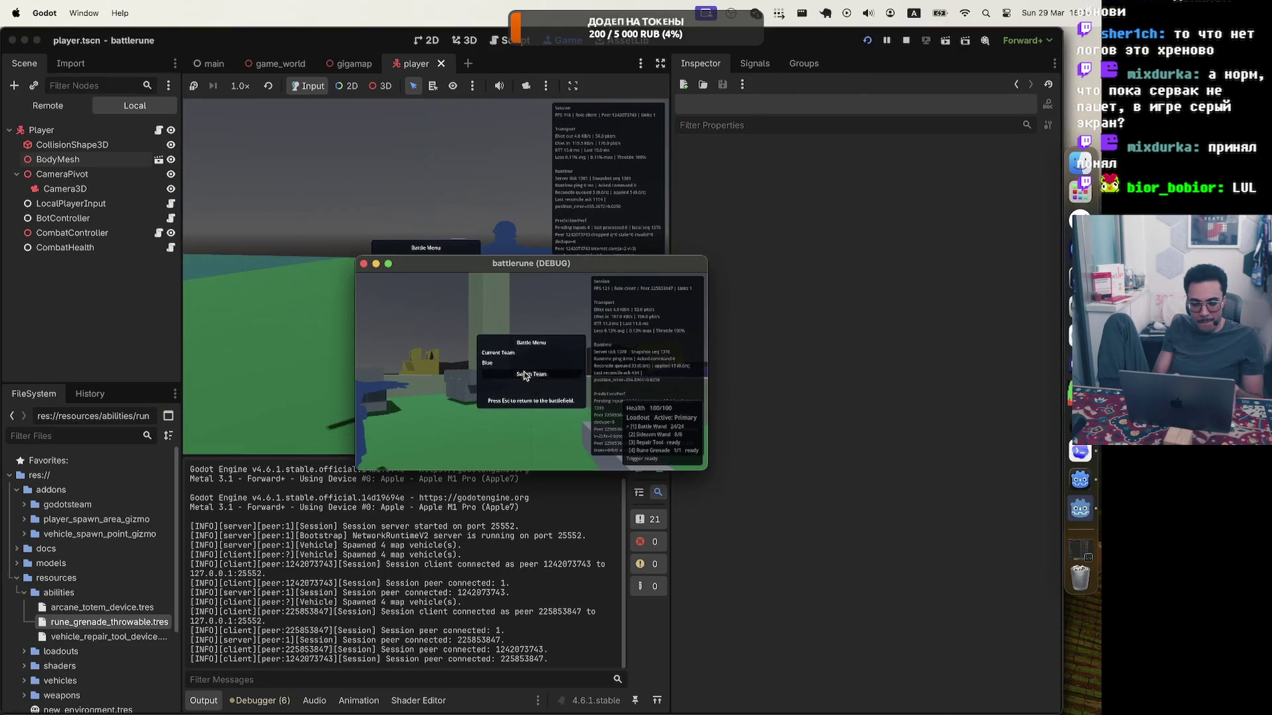
{"action": "left_click", "coordinate": [524, 375]}
{"action": "key", "text": "Escape"}
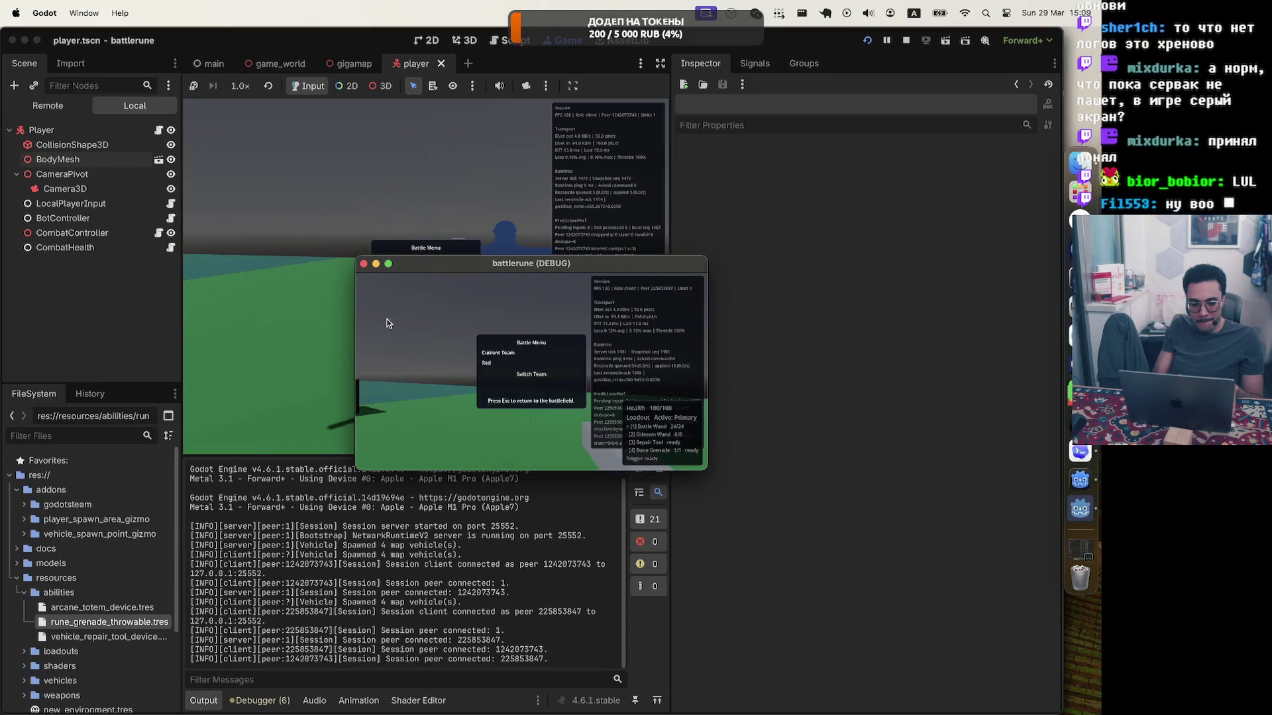
{"action": "left_click", "coordinate": [329, 301]}
{"action": "key", "text": "Escape"}
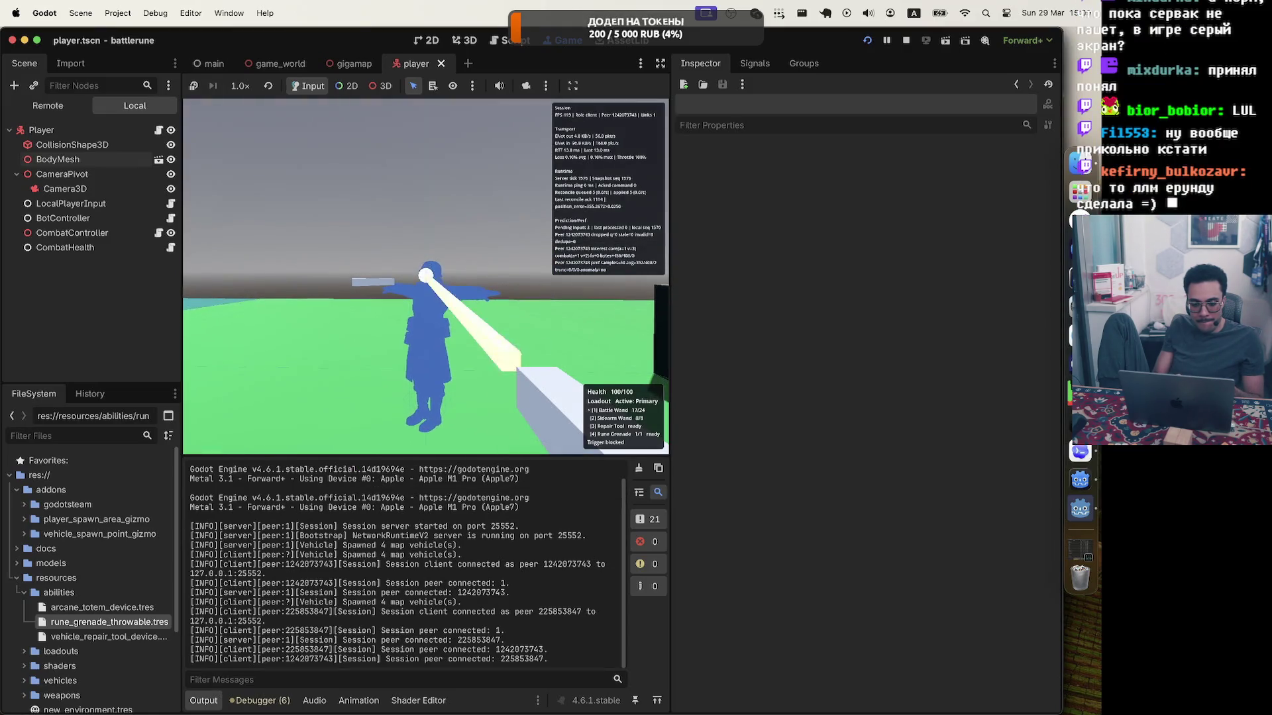
{"action": "left_click", "coordinate": [426, 277]}
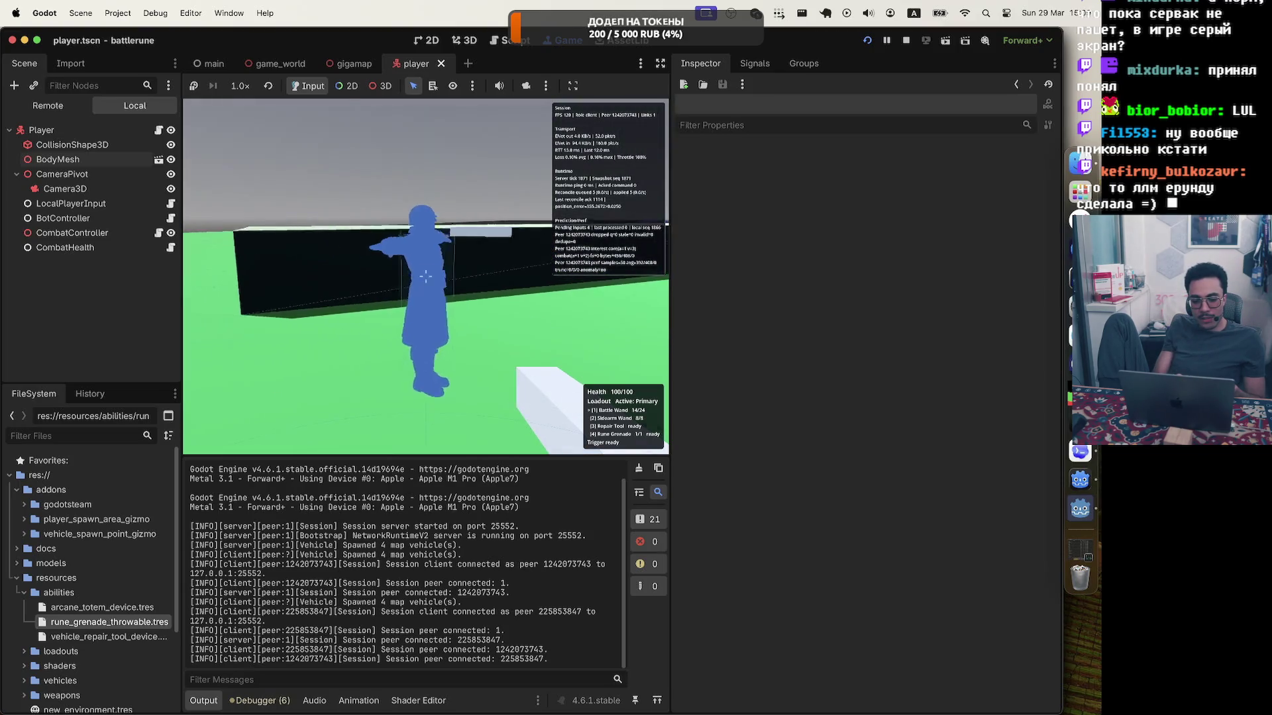
{"action": "left_click", "coordinate": [426, 277]}
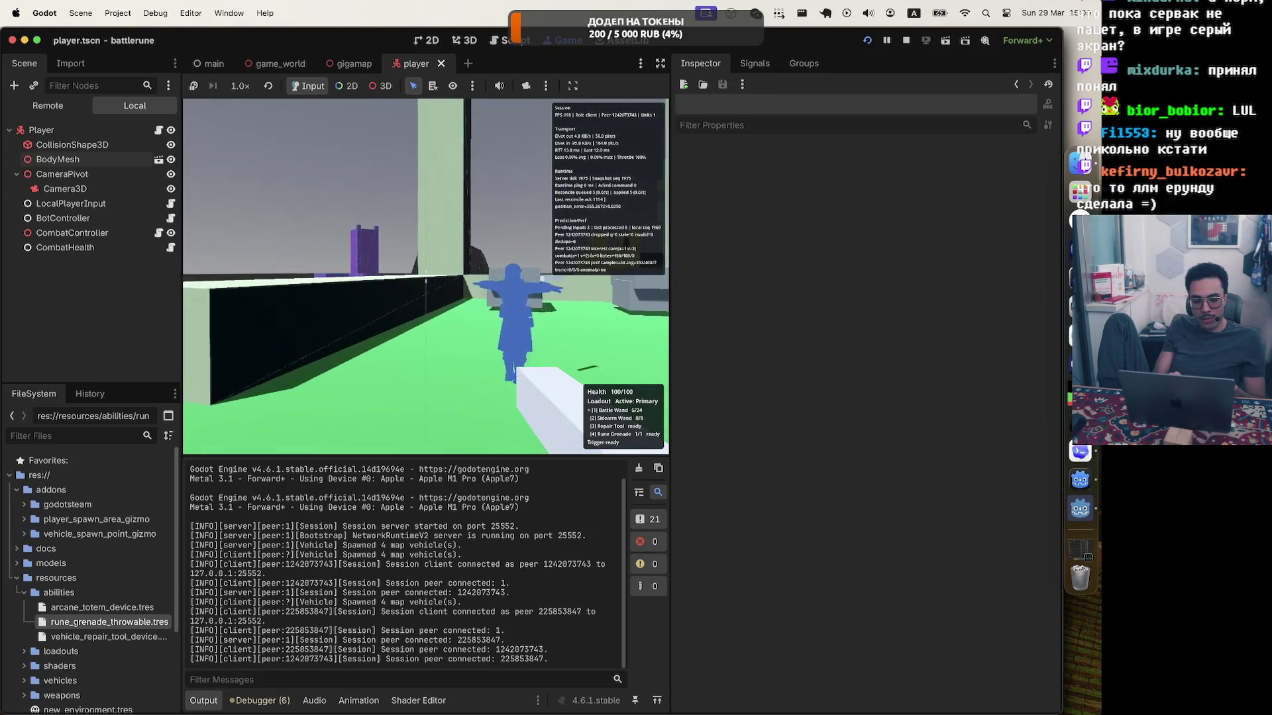
{"action": "left_click", "coordinate": [426, 277]}
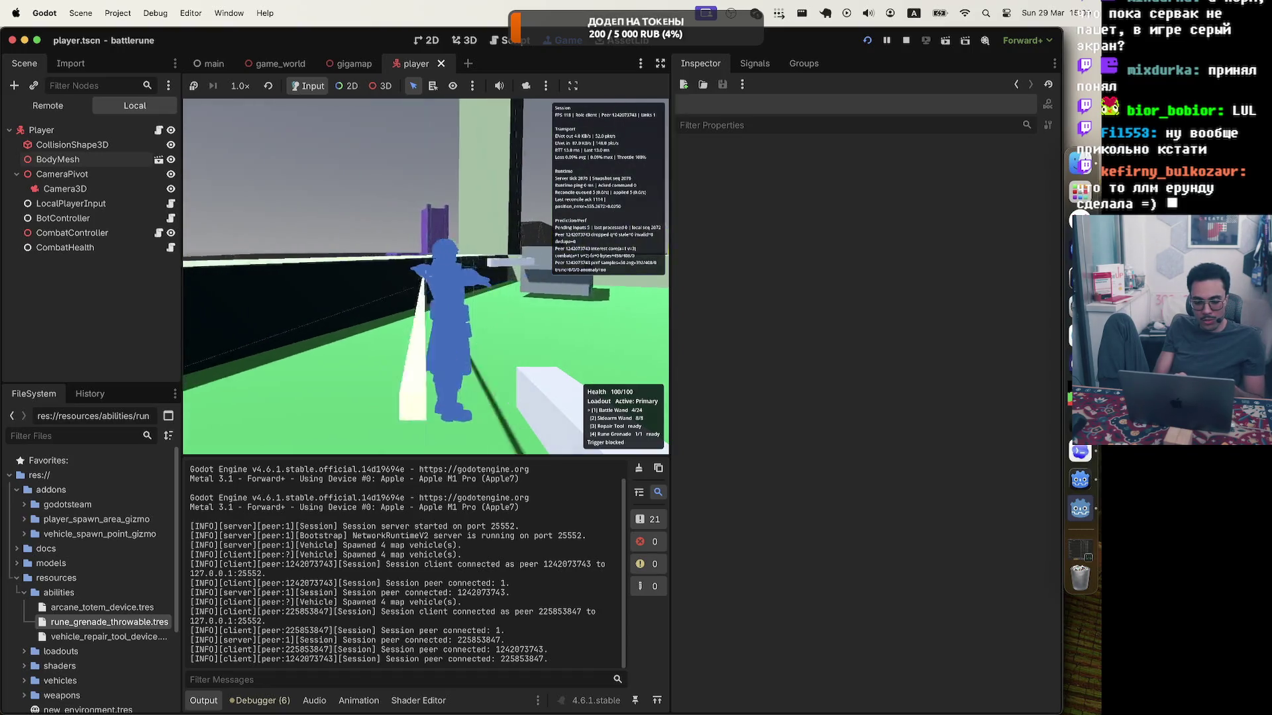
{"action": "left_click", "coordinate": [426, 277]}
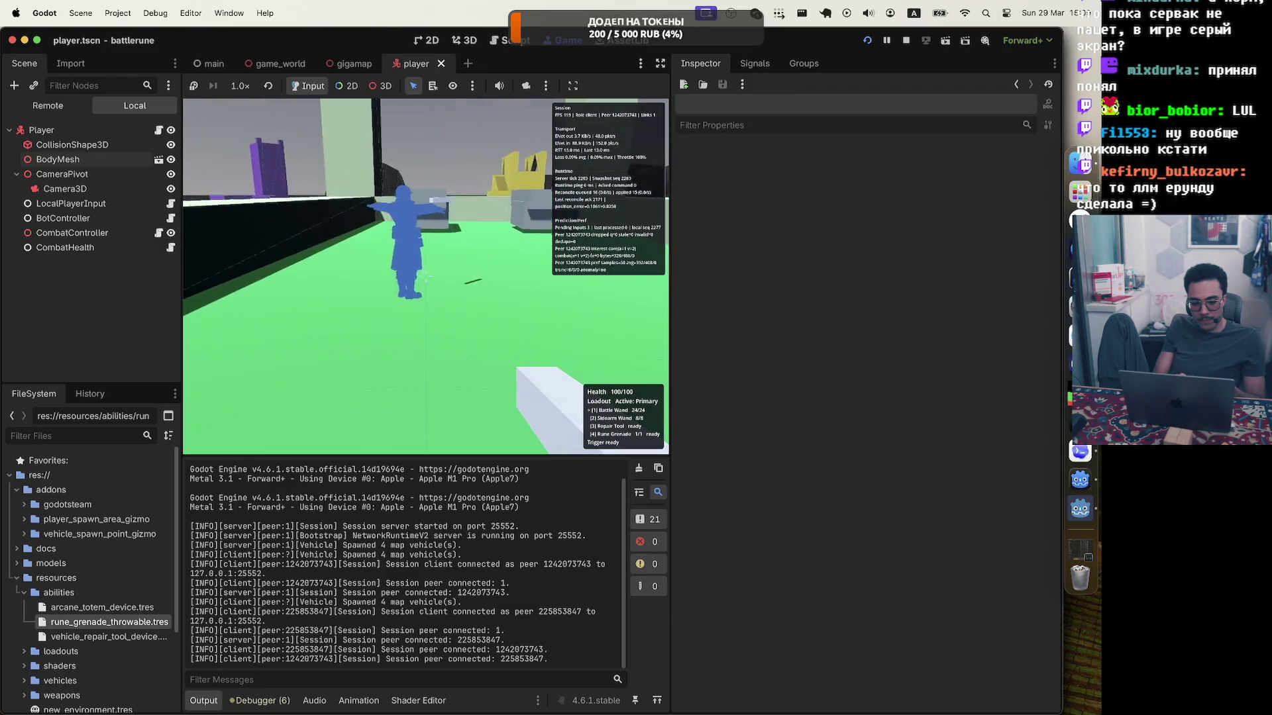
{"action": "key", "text": "w"}
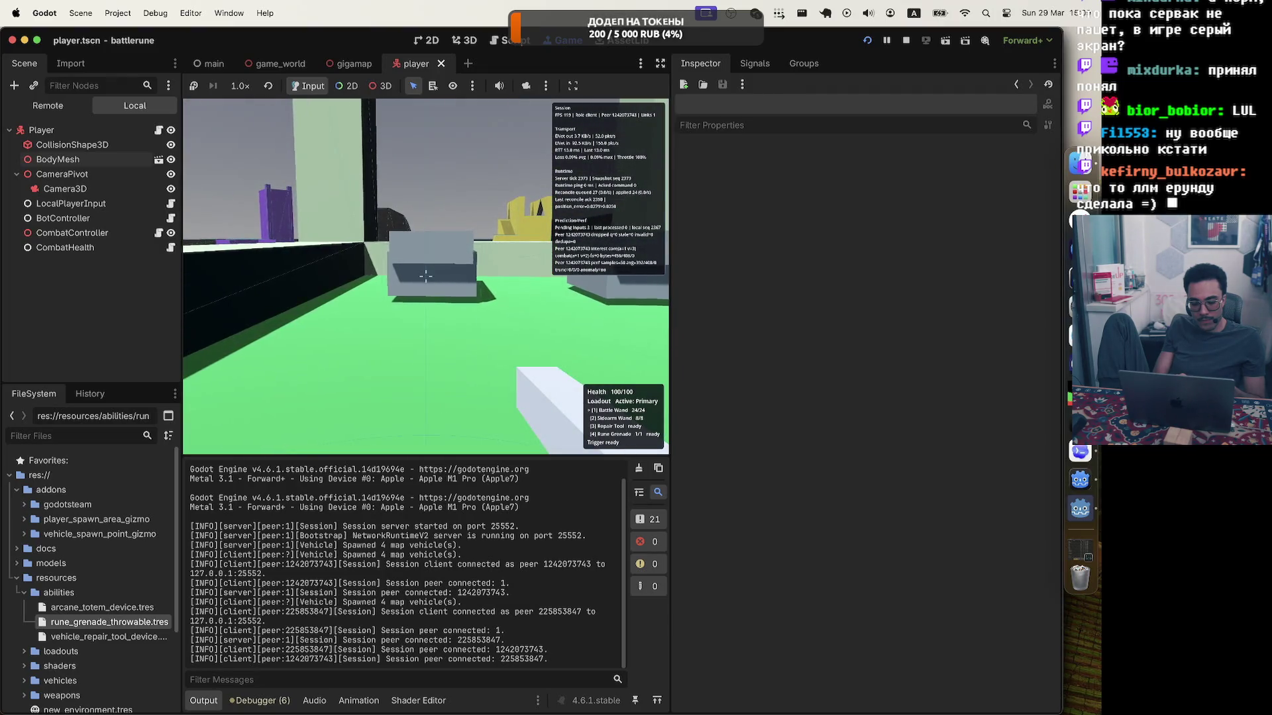
{"action": "key", "text": "Escape"}
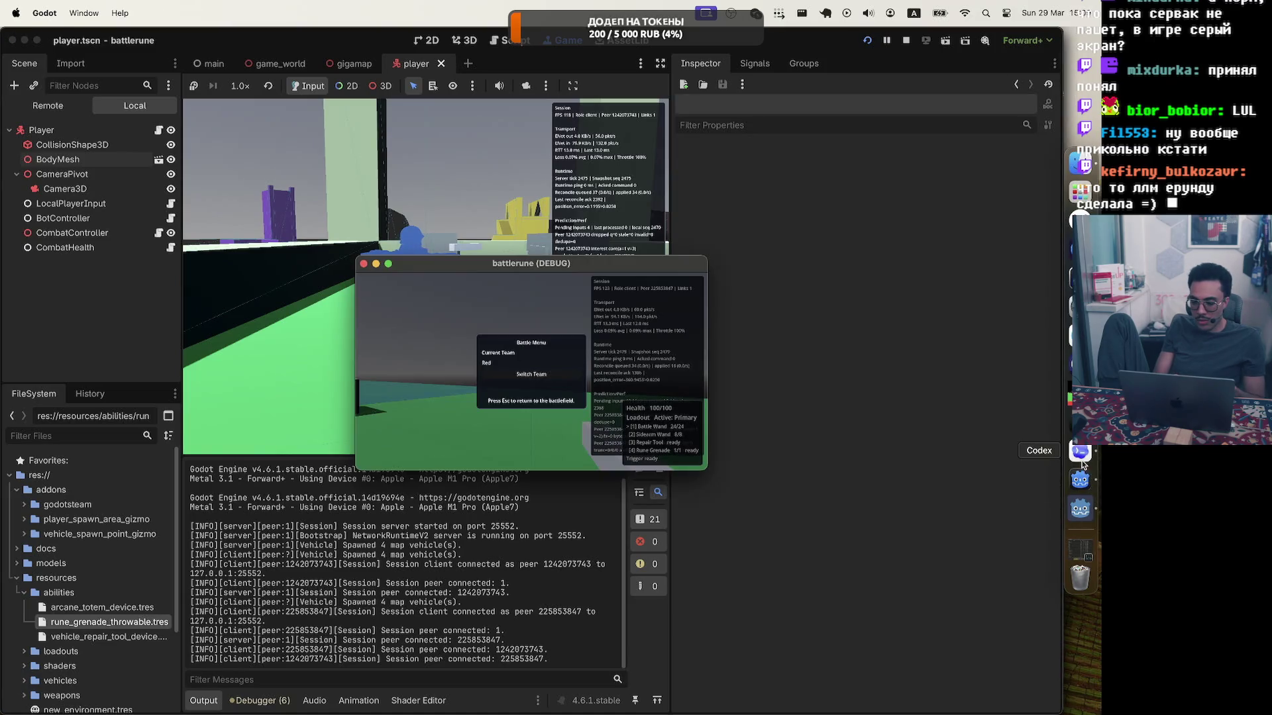
Check the Godot debugger's Errors list for the two GDScript reload warnings, then return to Codex.
{"action": "left_click", "coordinate": [255, 697]}
{"action": "left_click", "coordinate": [260, 700]}
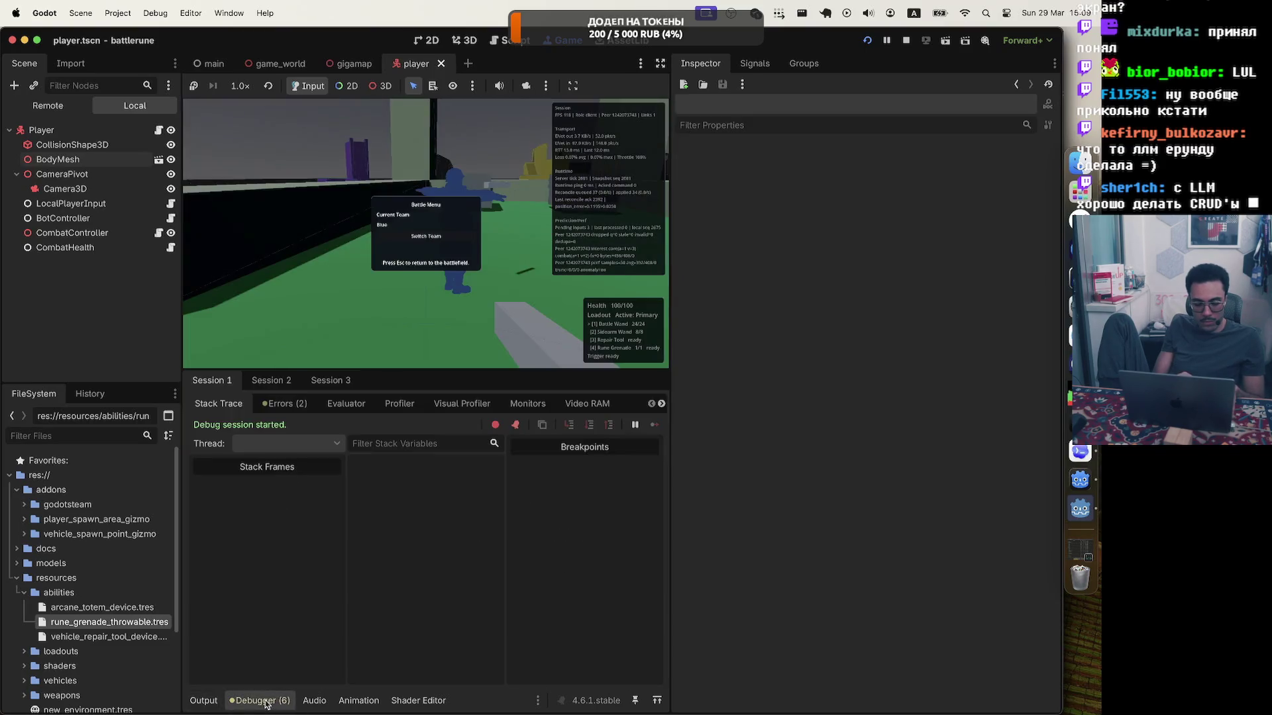
{"action": "left_click", "coordinate": [310, 403]}
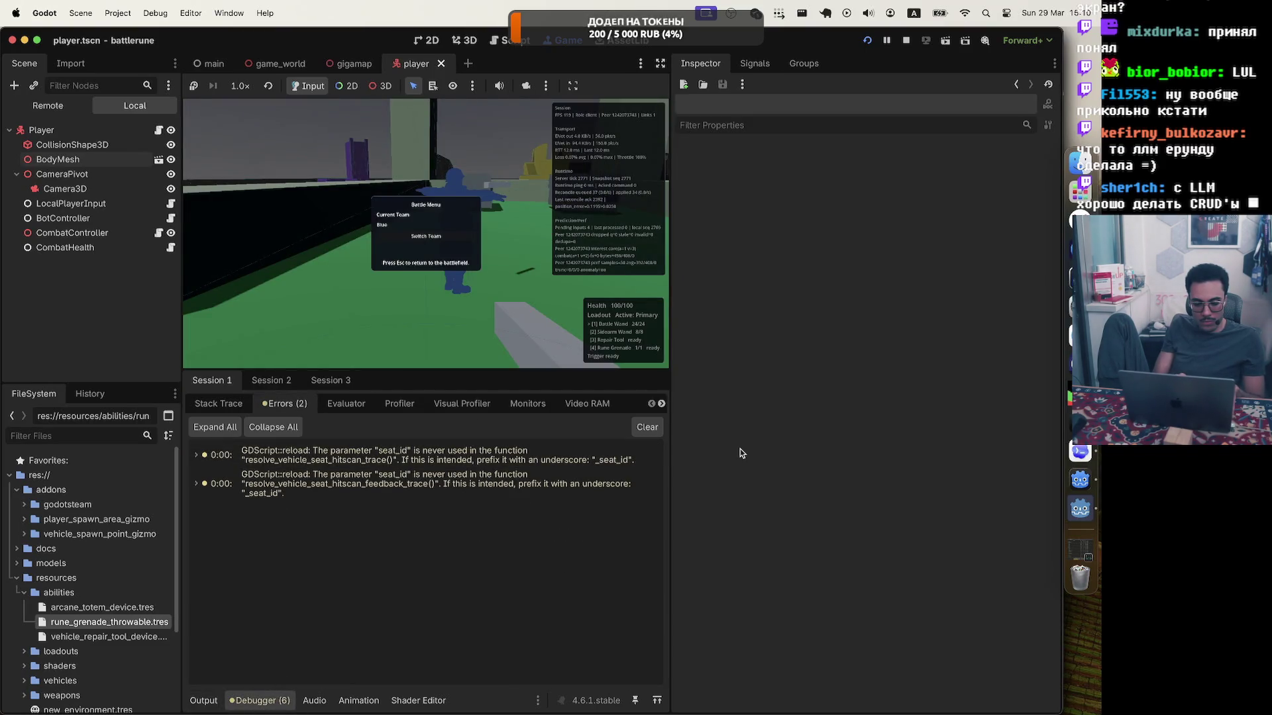
{"action": "left_click", "coordinate": [1081, 453]}
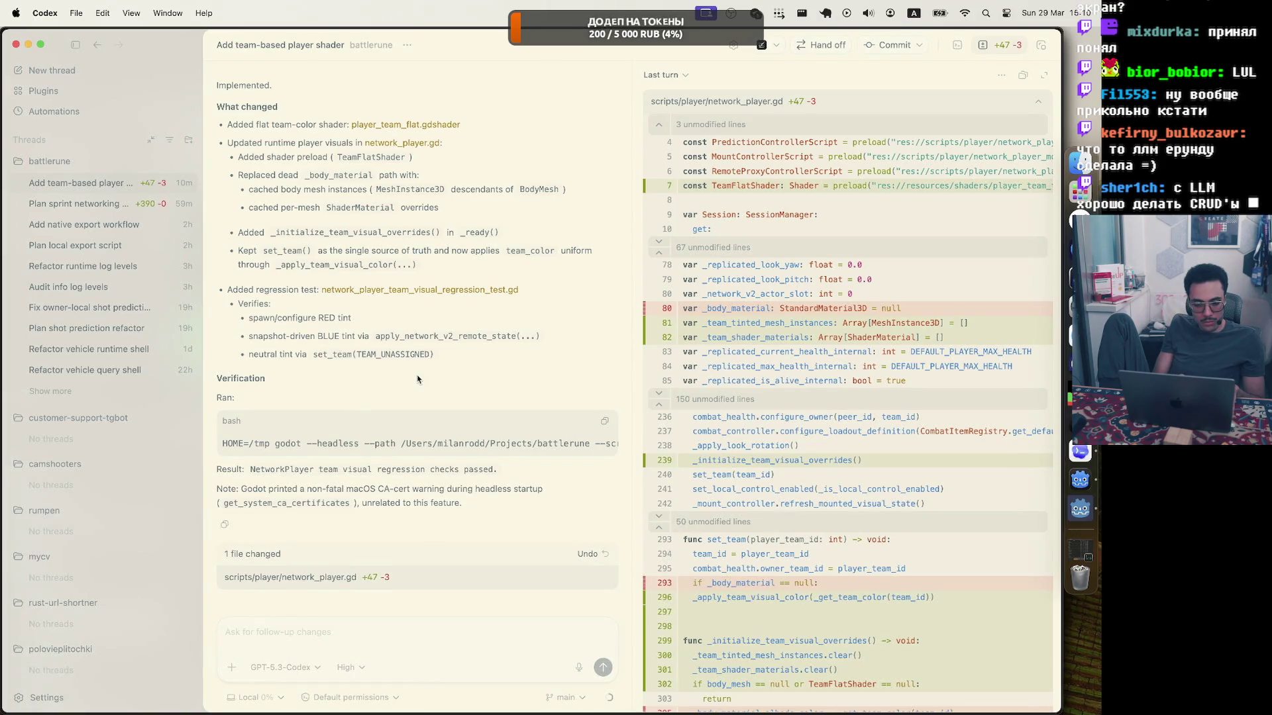
Expand network_player.gd's inline diff and scroll through all its shader changes.
{"action": "left_click", "coordinate": [428, 577]}
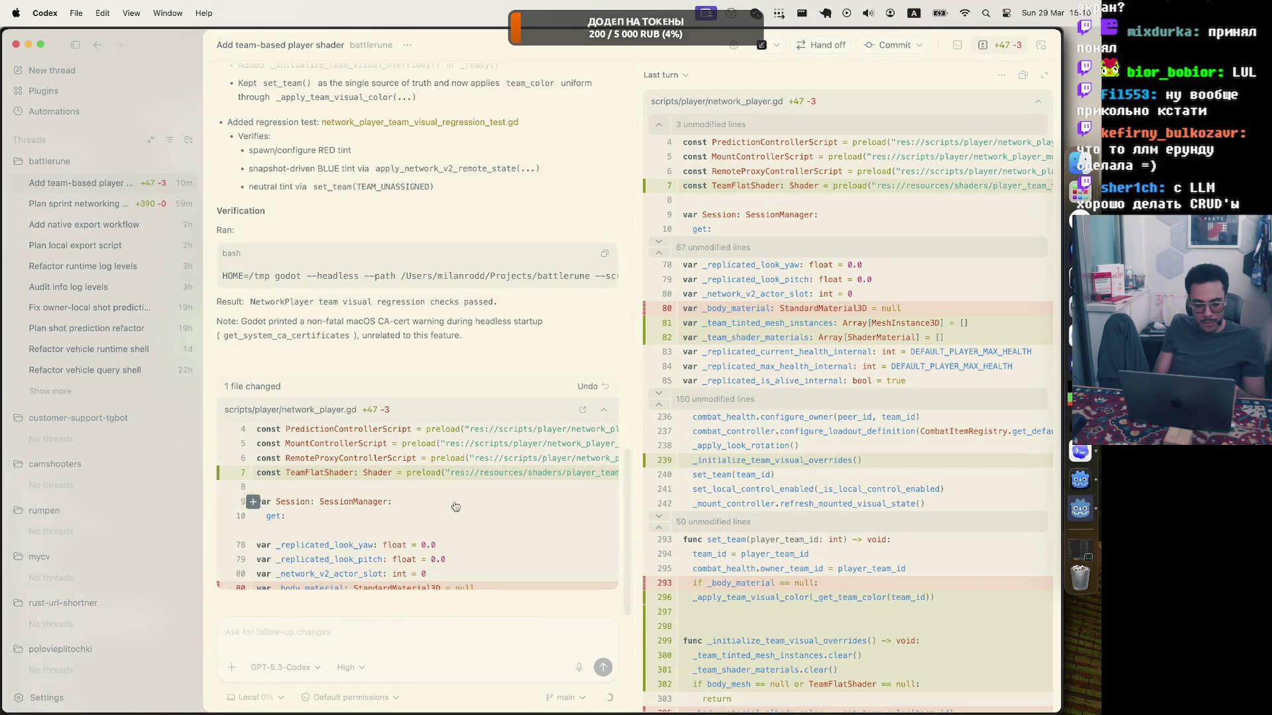
{"action": "scroll", "coordinate": [456, 506], "scroll_direction": "down", "scroll_amount": 5}
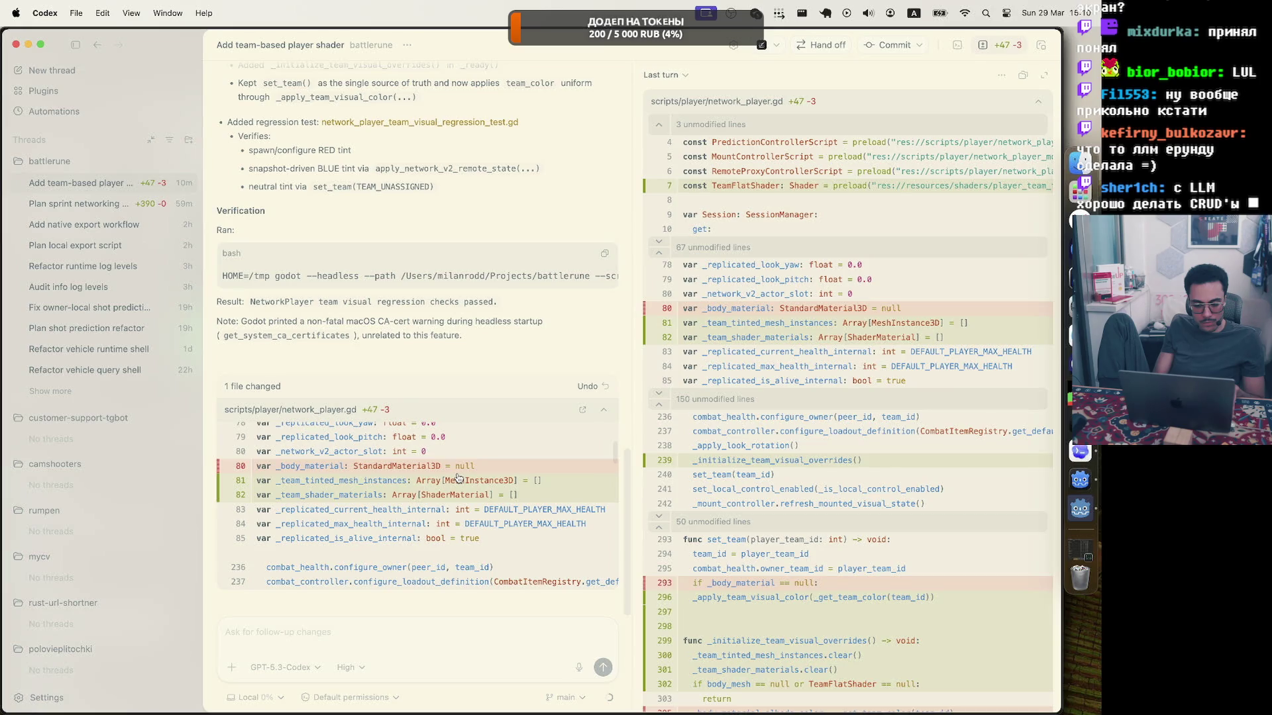
{"action": "scroll", "coordinate": [459, 477], "scroll_direction": "down", "scroll_amount": 5}
{"action": "scroll", "coordinate": [458, 477], "scroll_direction": "down", "scroll_amount": 1}
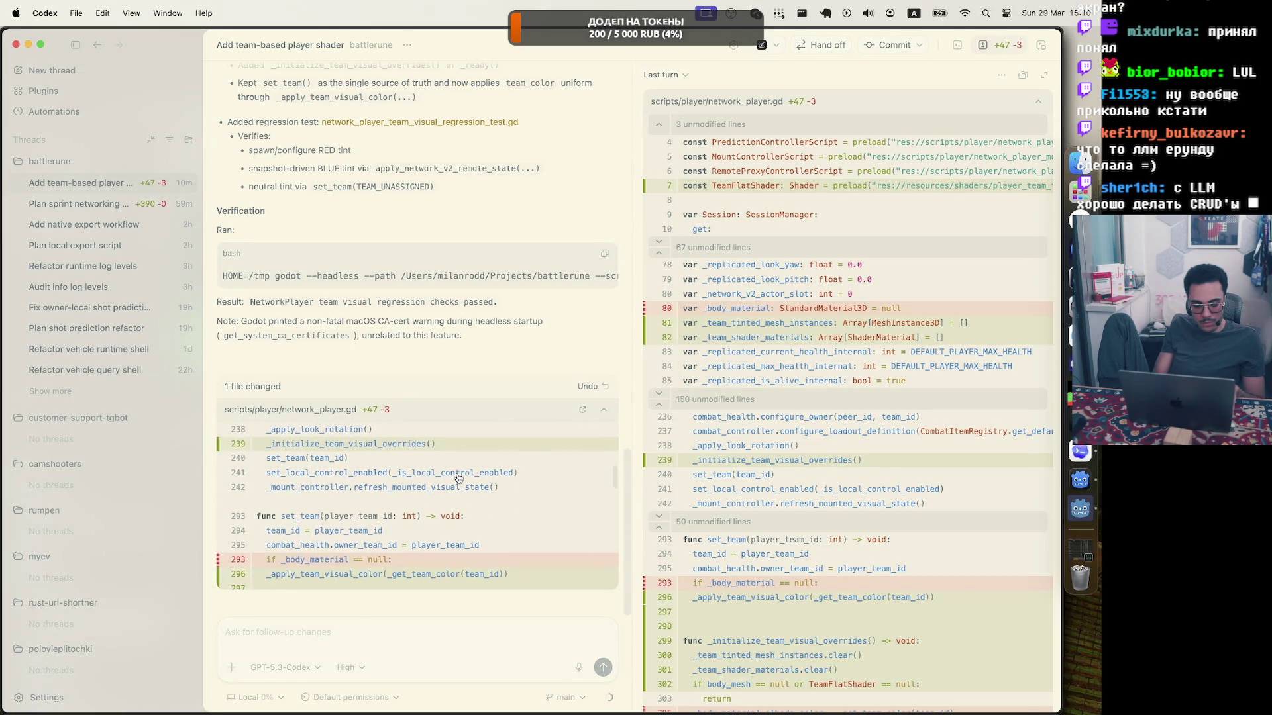
{"action": "scroll", "coordinate": [458, 477], "scroll_direction": "down", "scroll_amount": 1}
{"action": "scroll", "coordinate": [458, 478], "scroll_direction": "down", "scroll_amount": 5}
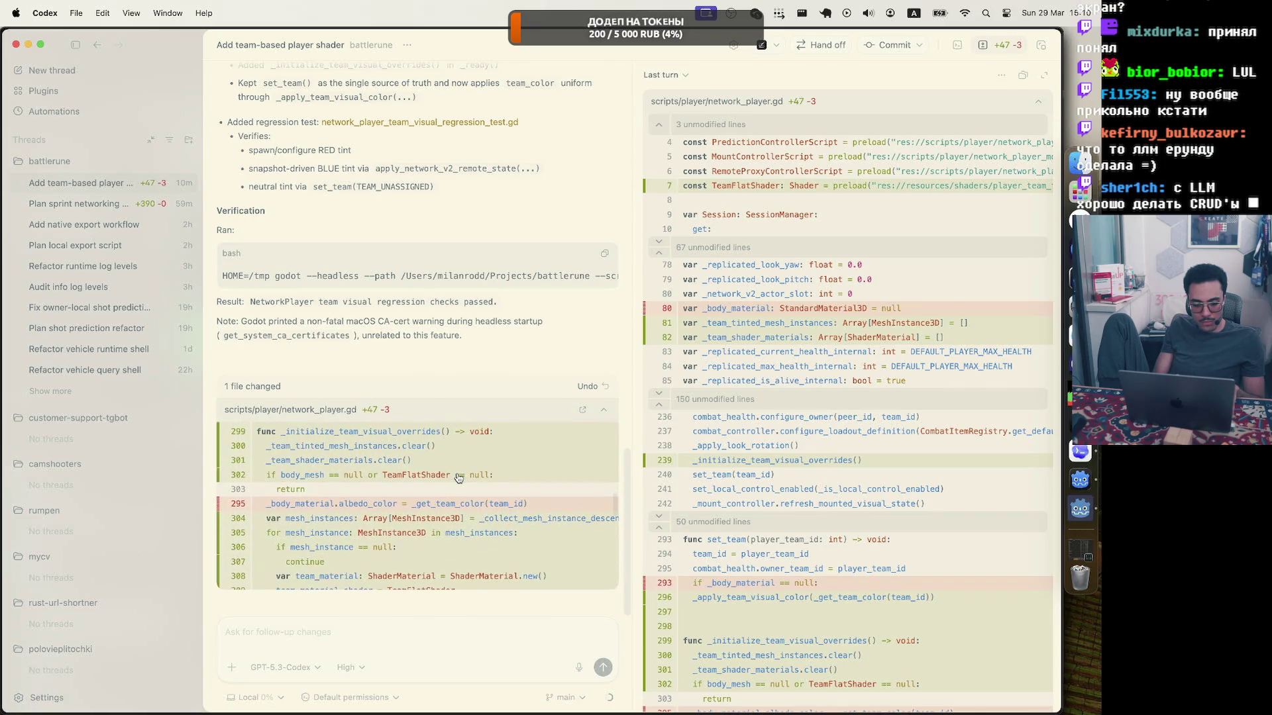
{"action": "scroll", "coordinate": [458, 478], "scroll_direction": "down", "scroll_amount": 4}
{"action": "scroll", "coordinate": [459, 478], "scroll_direction": "down", "scroll_amount": 10}
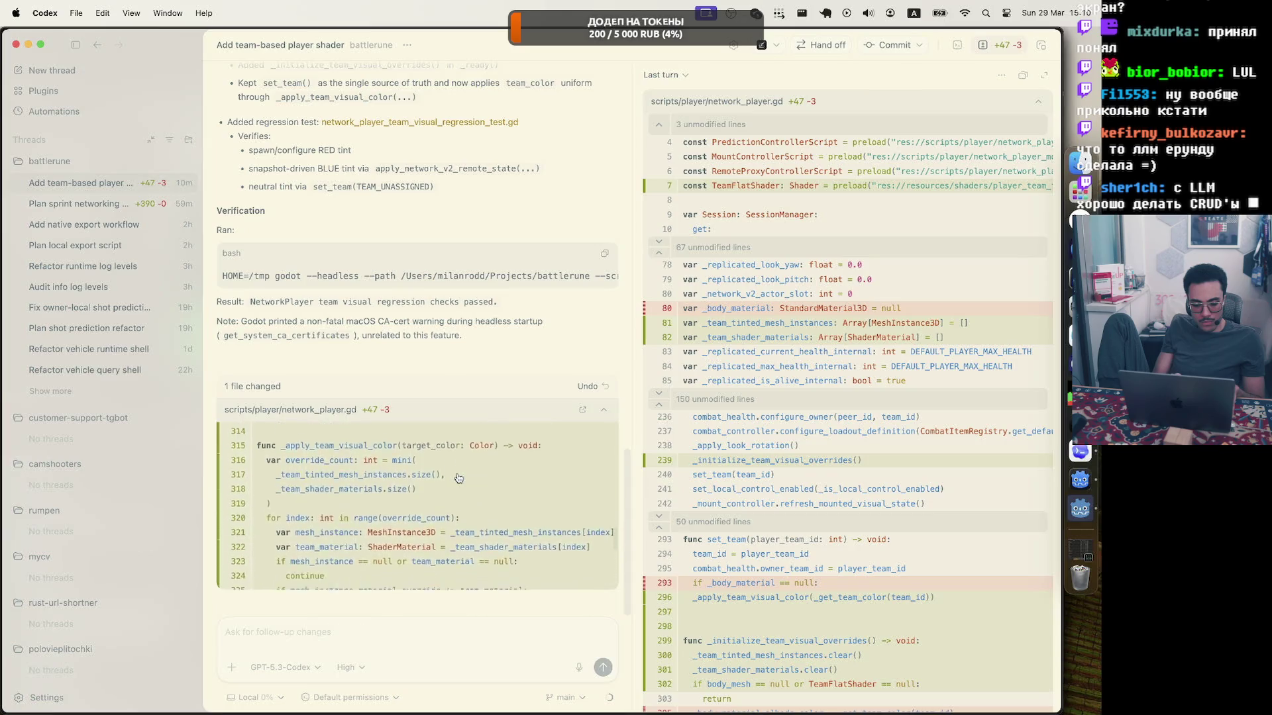
{"action": "scroll", "coordinate": [459, 479], "scroll_direction": "down", "scroll_amount": 2}
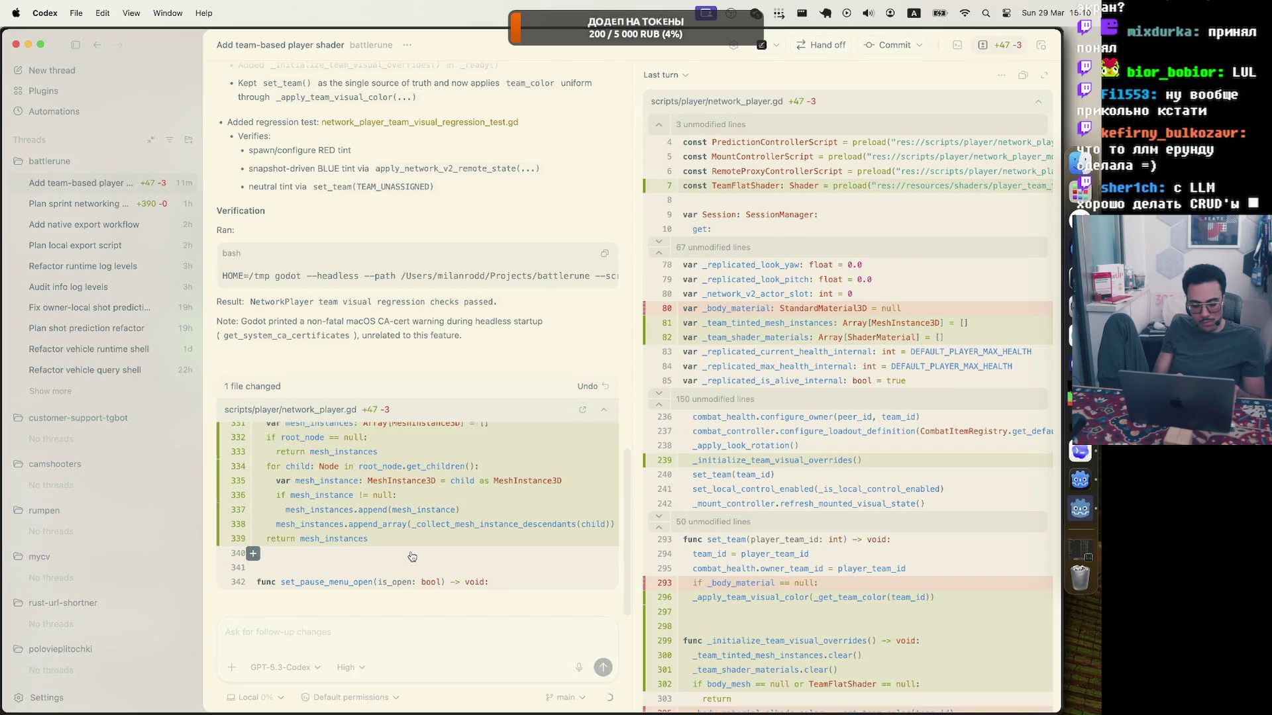
{"action": "key", "text": "super+Tab"}
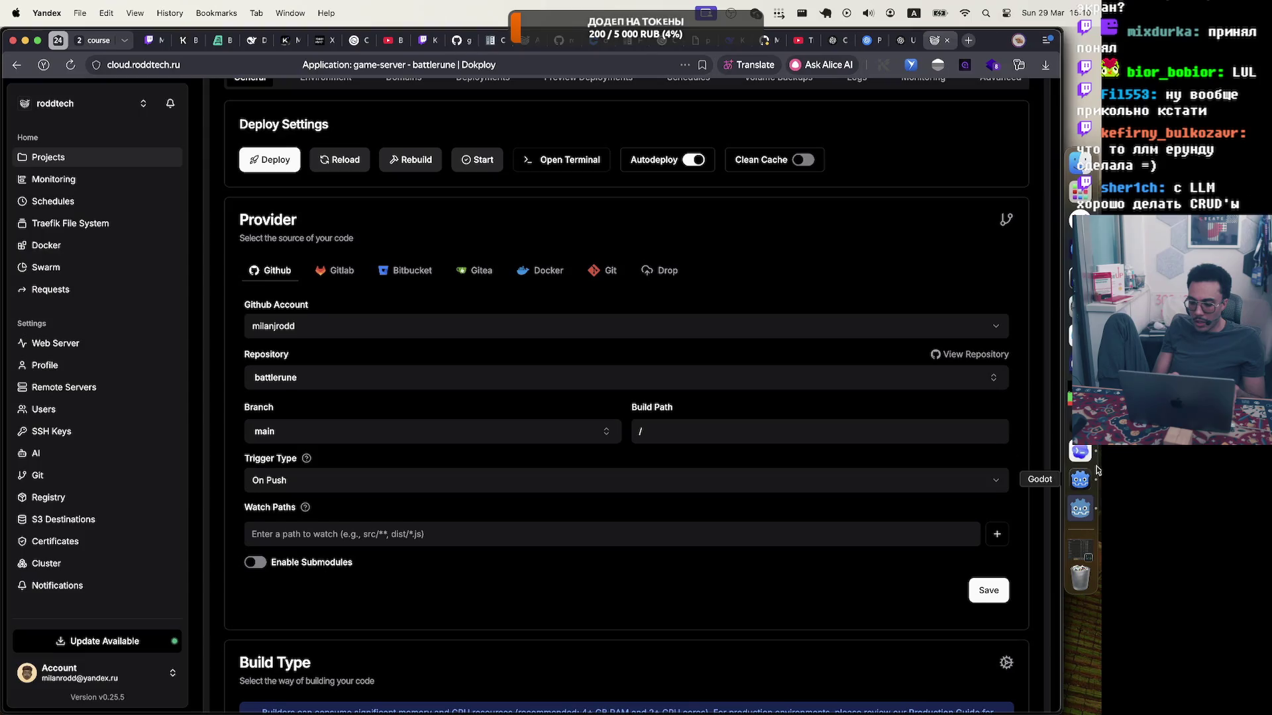
Leave the Dokploy deploy page and return to the Godot editor.
{"action": "left_click", "coordinate": [1080, 479]}
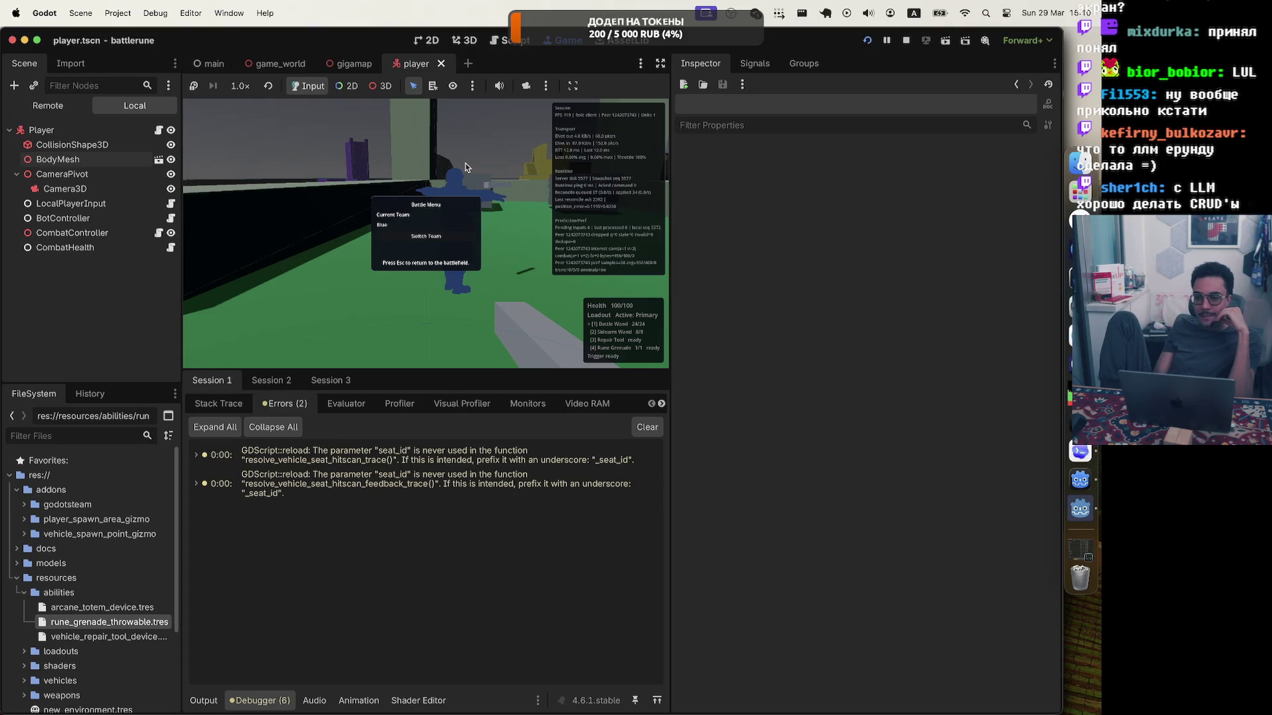
Undo Codex's team-shader edits to network_player.gd, then return to Godot.
{"action": "left_click", "coordinate": [1082, 455]}
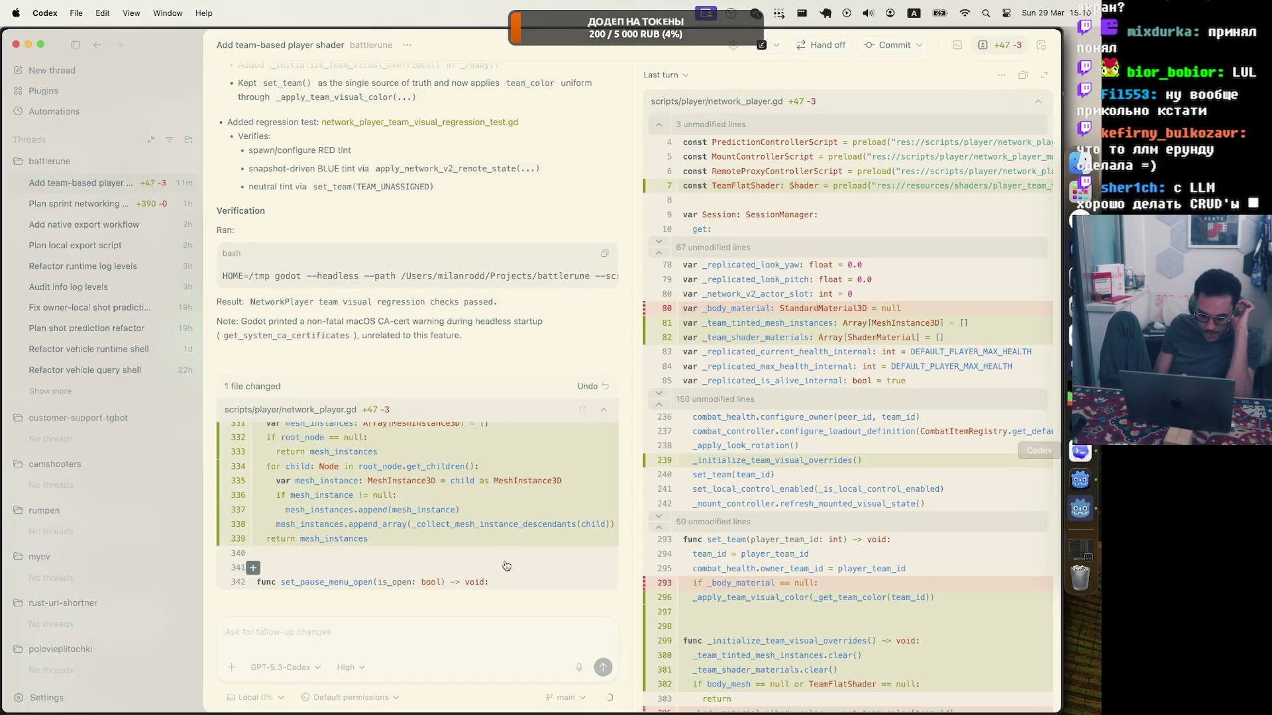
{"action": "left_click", "coordinate": [586, 388]}
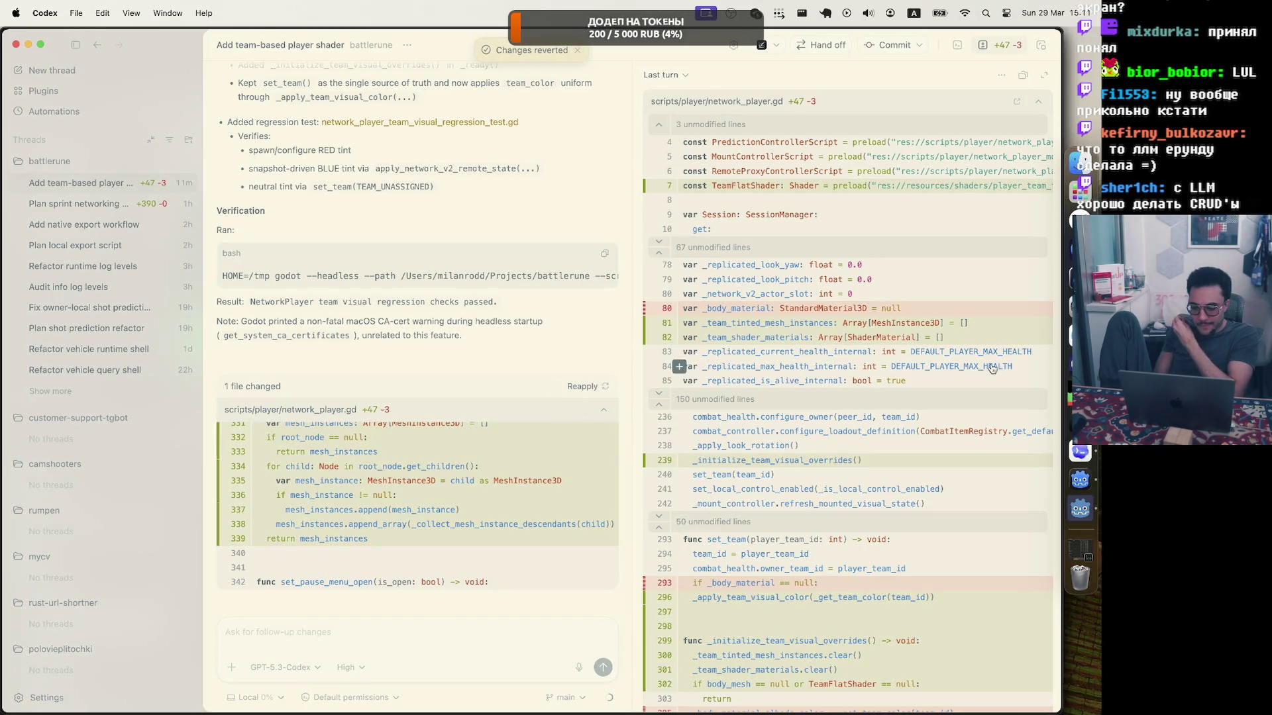
{"action": "left_click", "coordinate": [1080, 479]}
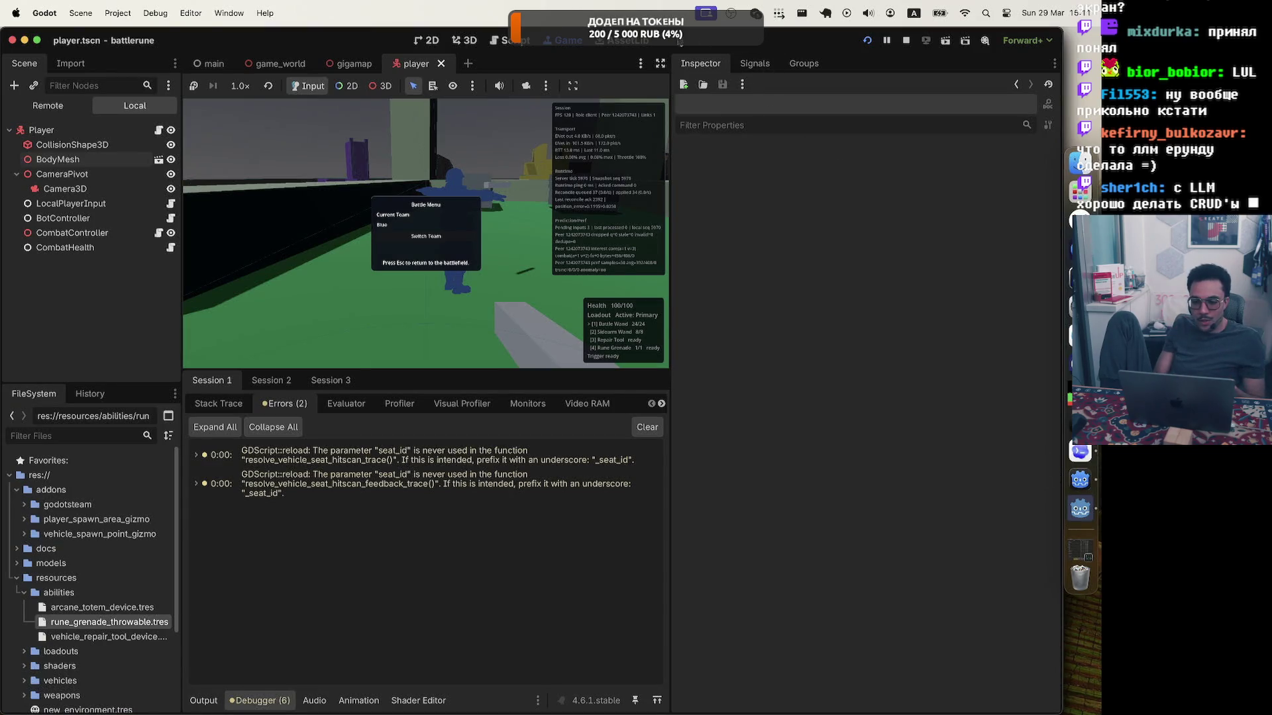
Rerun the two-client game, switch a player's team, check the Red/Blue scoreboard, then quit.
{"action": "left_click", "coordinate": [869, 42]}
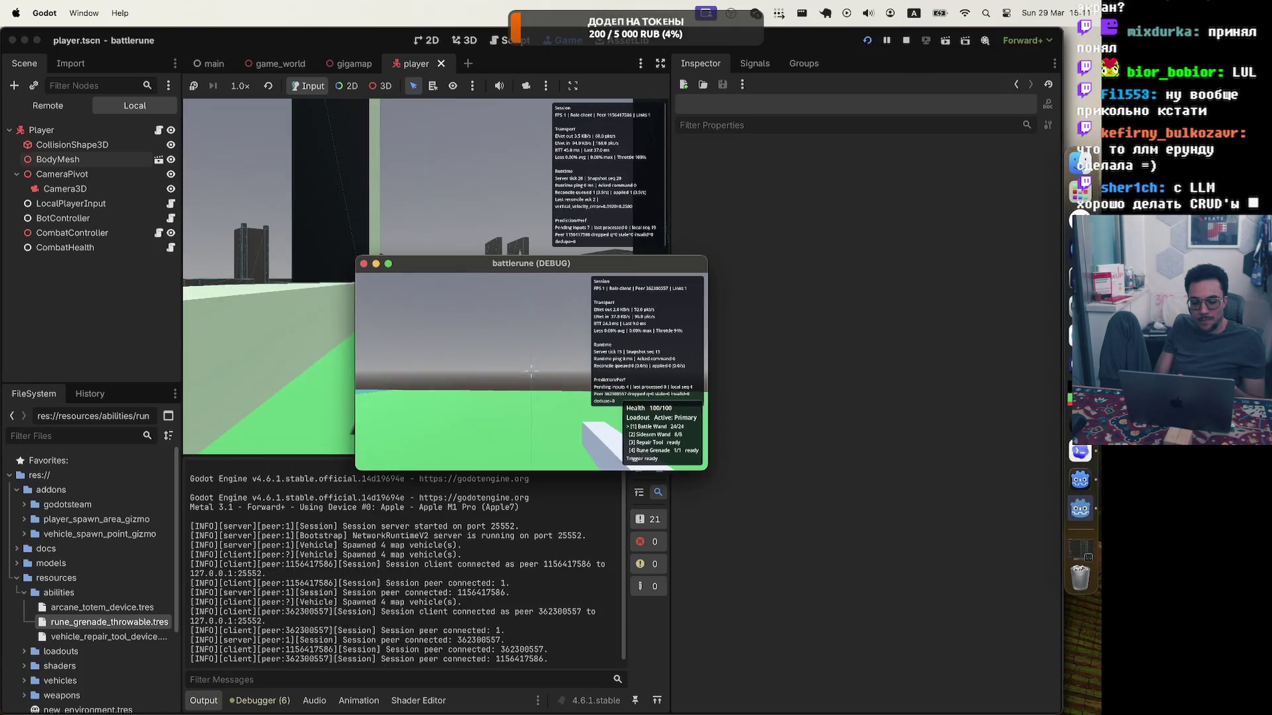
{"action": "left_click", "coordinate": [567, 375]}
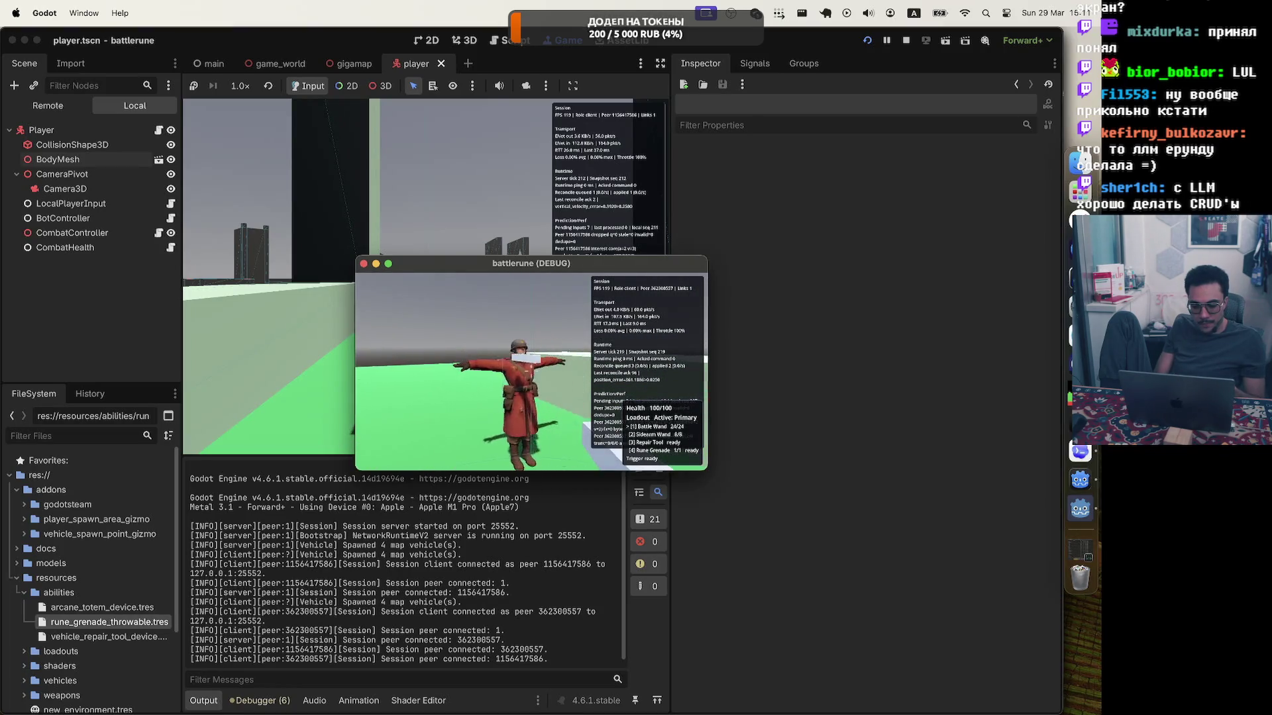
{"action": "key", "text": "Escape"}
{"action": "left_click_drag", "start_coordinate": [522, 265], "coordinate": [841, 267]}
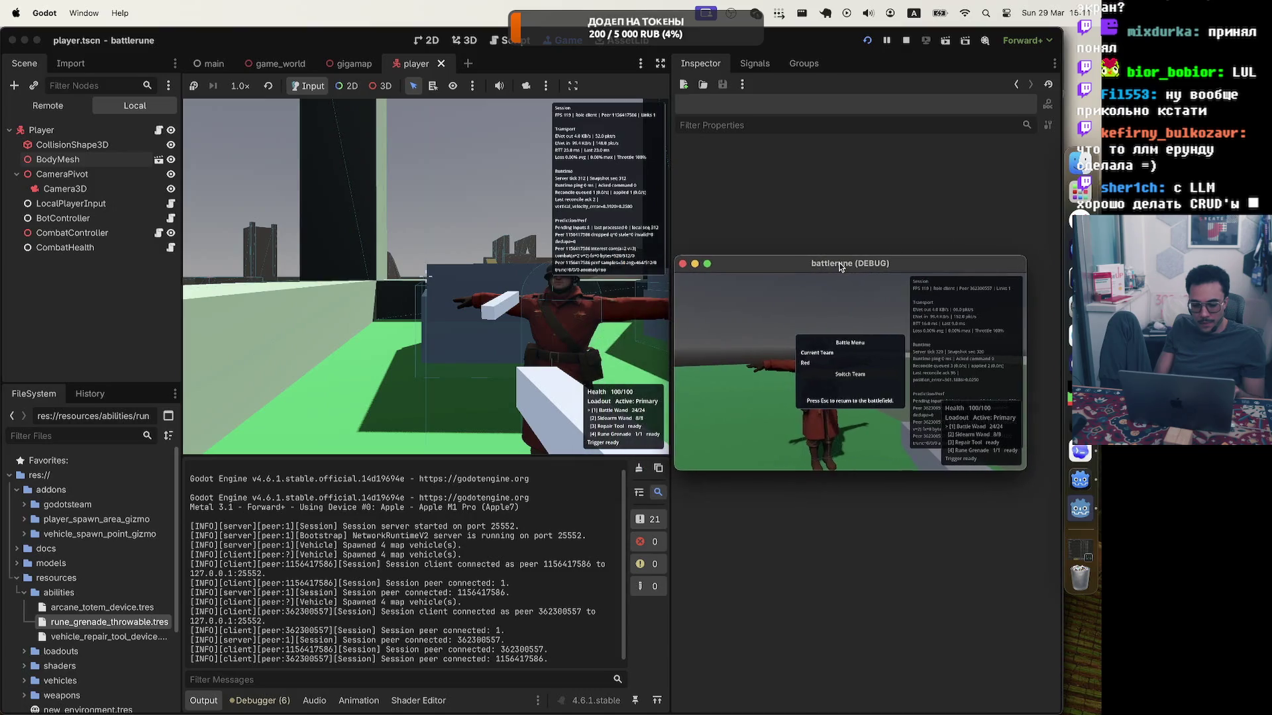
{"action": "left_click", "coordinate": [848, 375]}
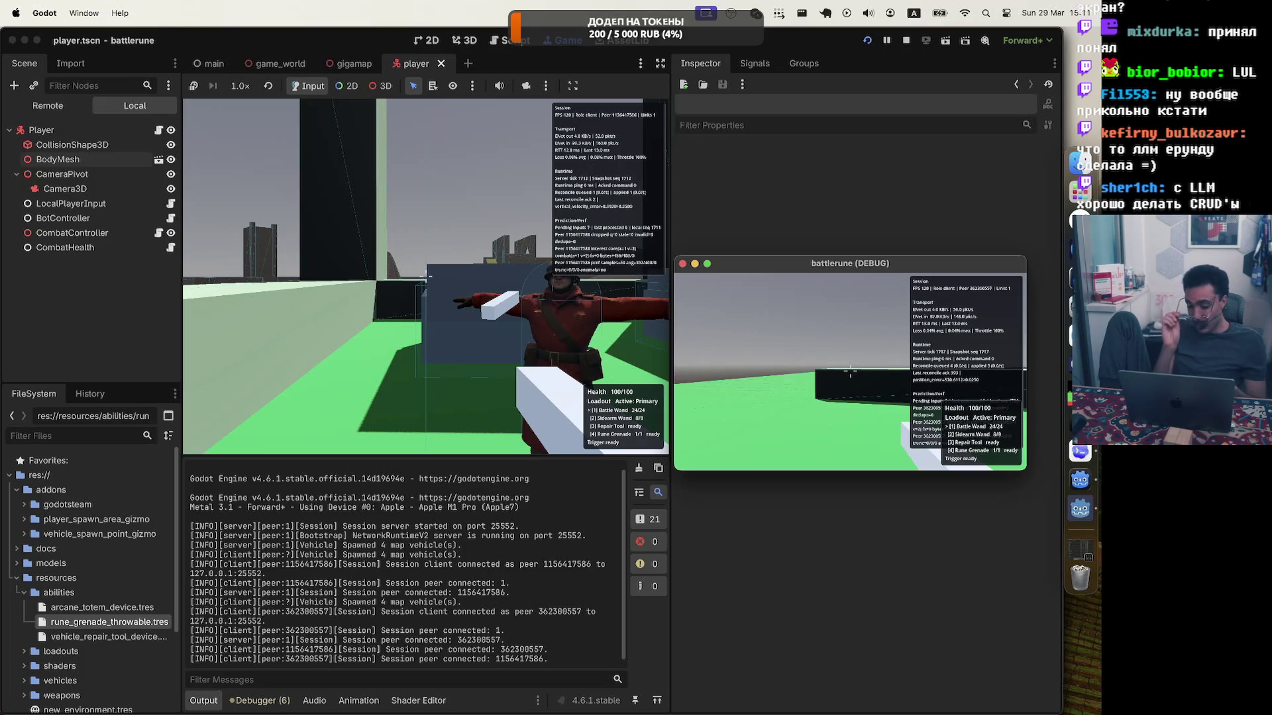
{"action": "key", "text": "Tab"}
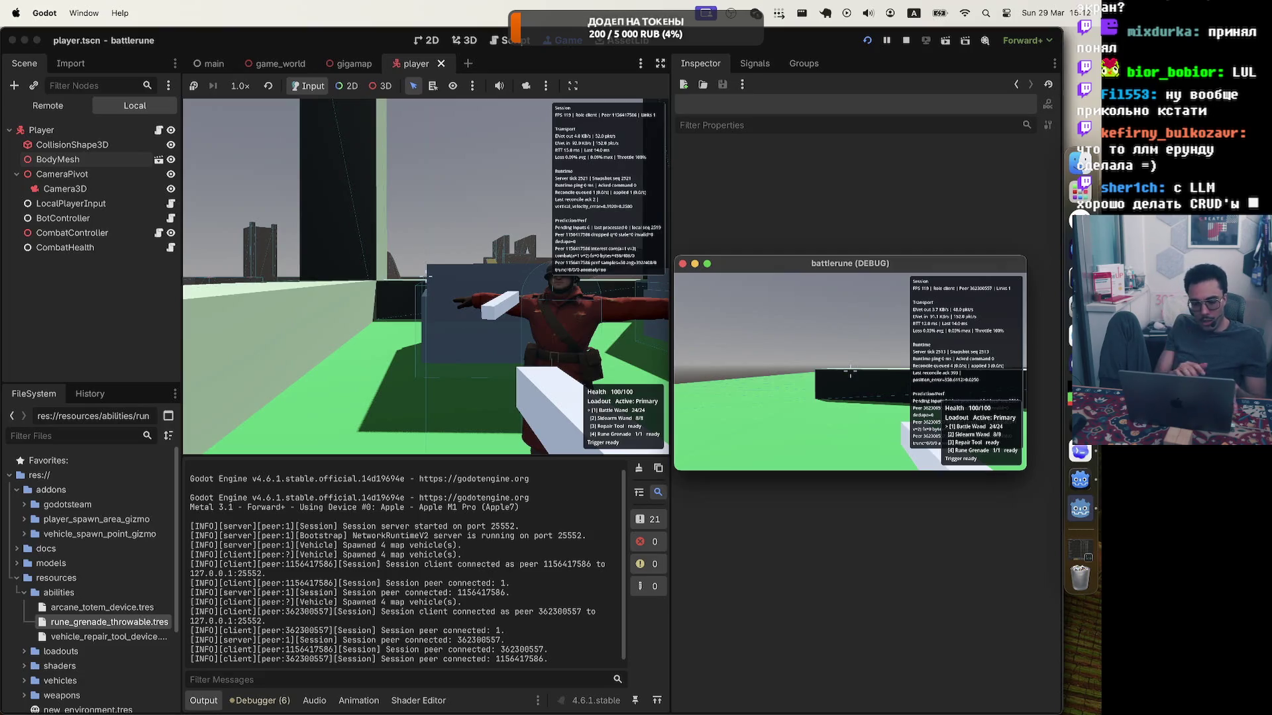
{"action": "key", "text": "Escape"}
{"action": "key", "text": "super+q"}
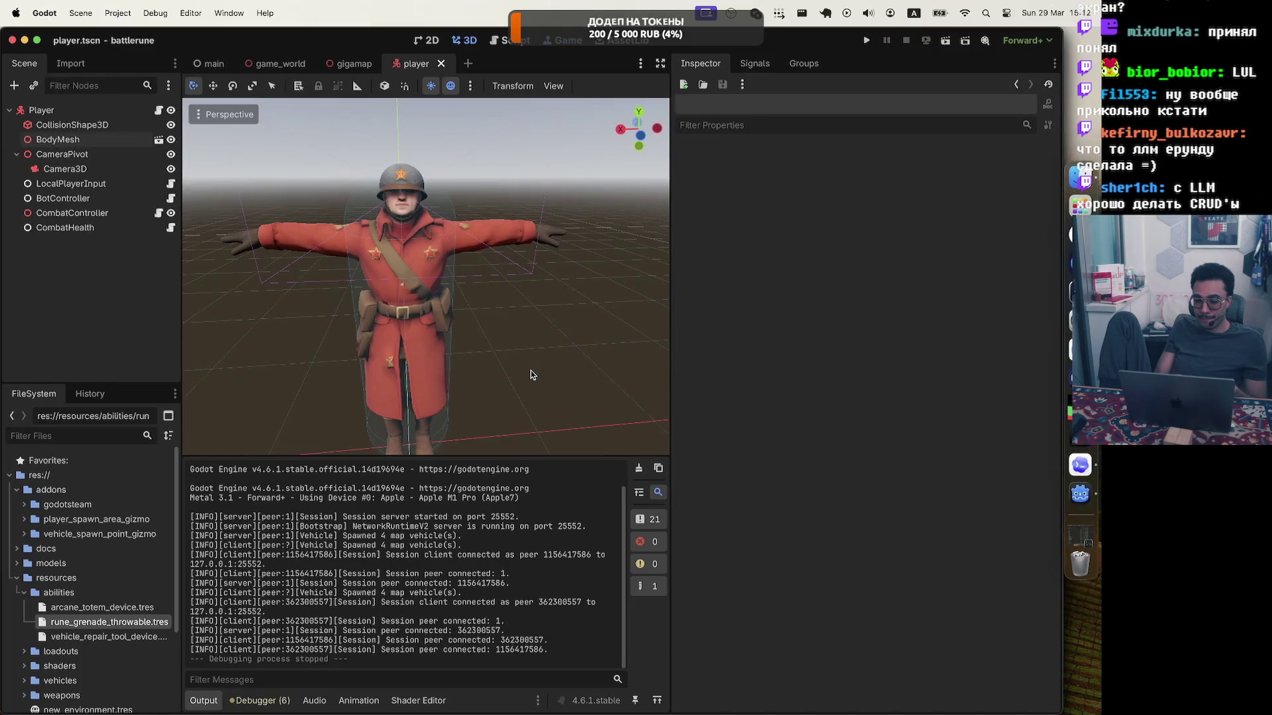
{"action": "left_click", "coordinate": [1086, 472]}
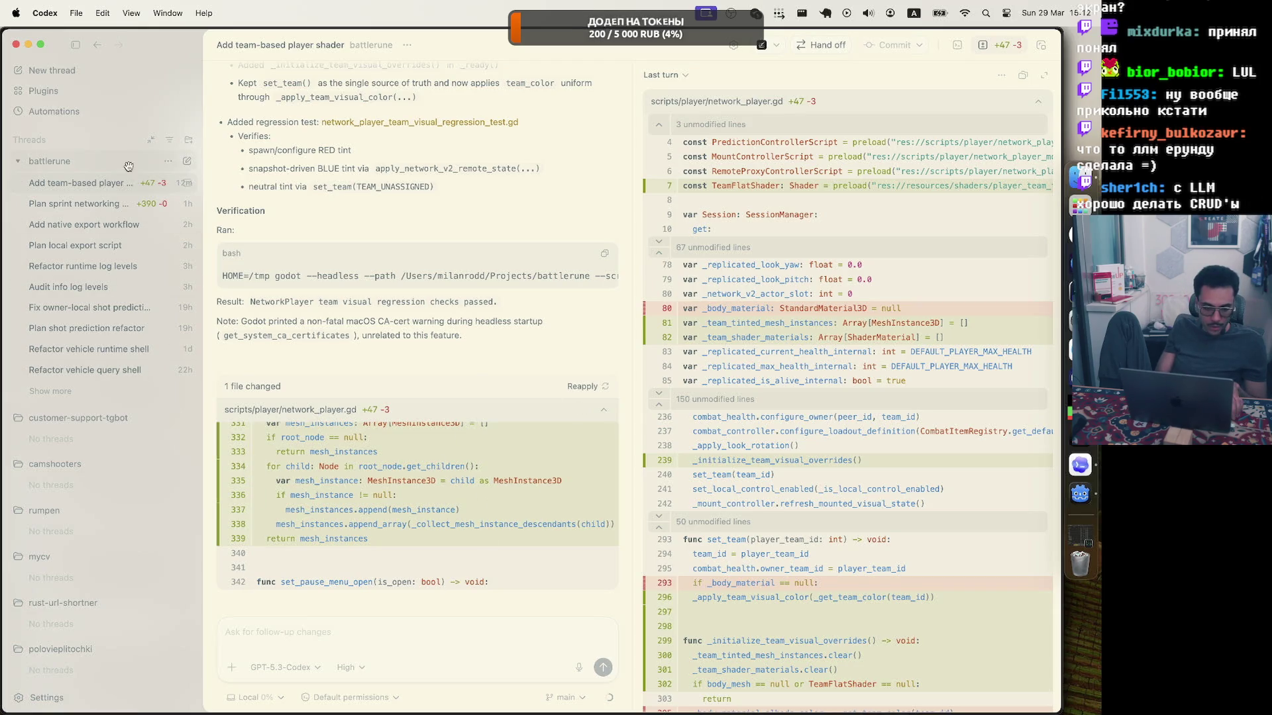
Dictate the team-switch ghost-player bug report into a new battlerune thread and send it.
{"action": "left_click", "coordinate": [187, 162]}
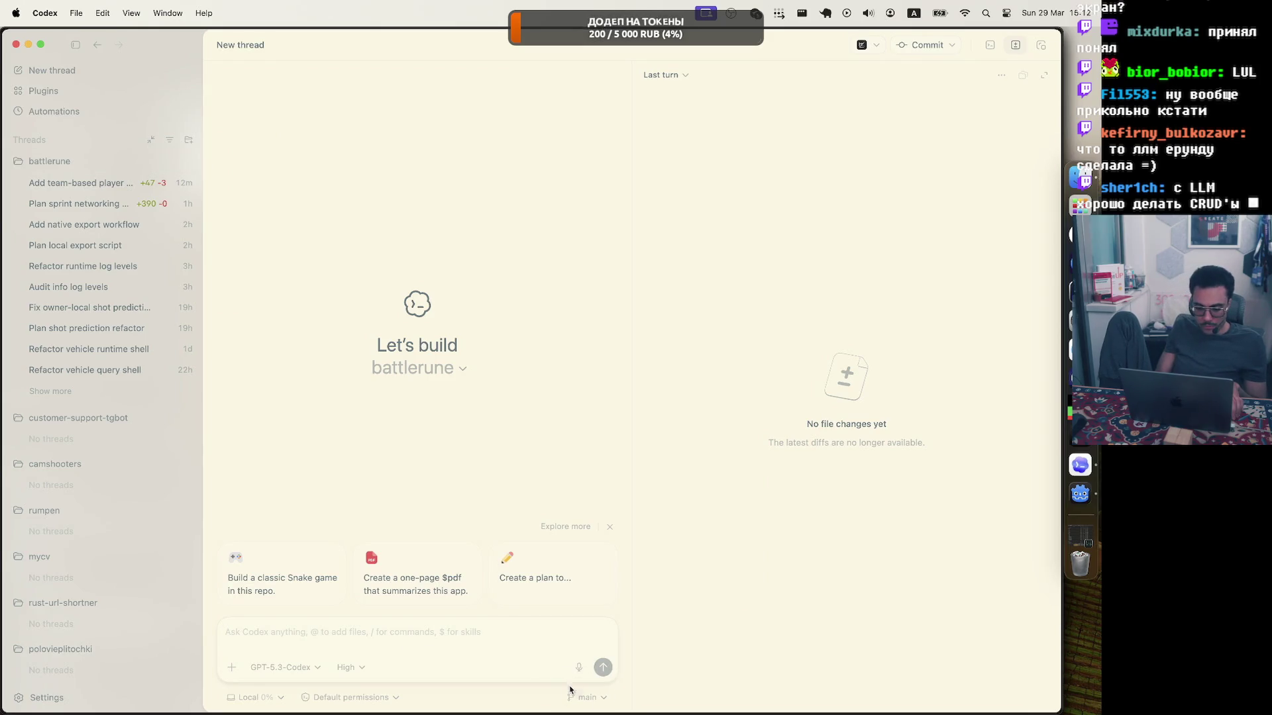
{"action": "left_click", "coordinate": [579, 667]}
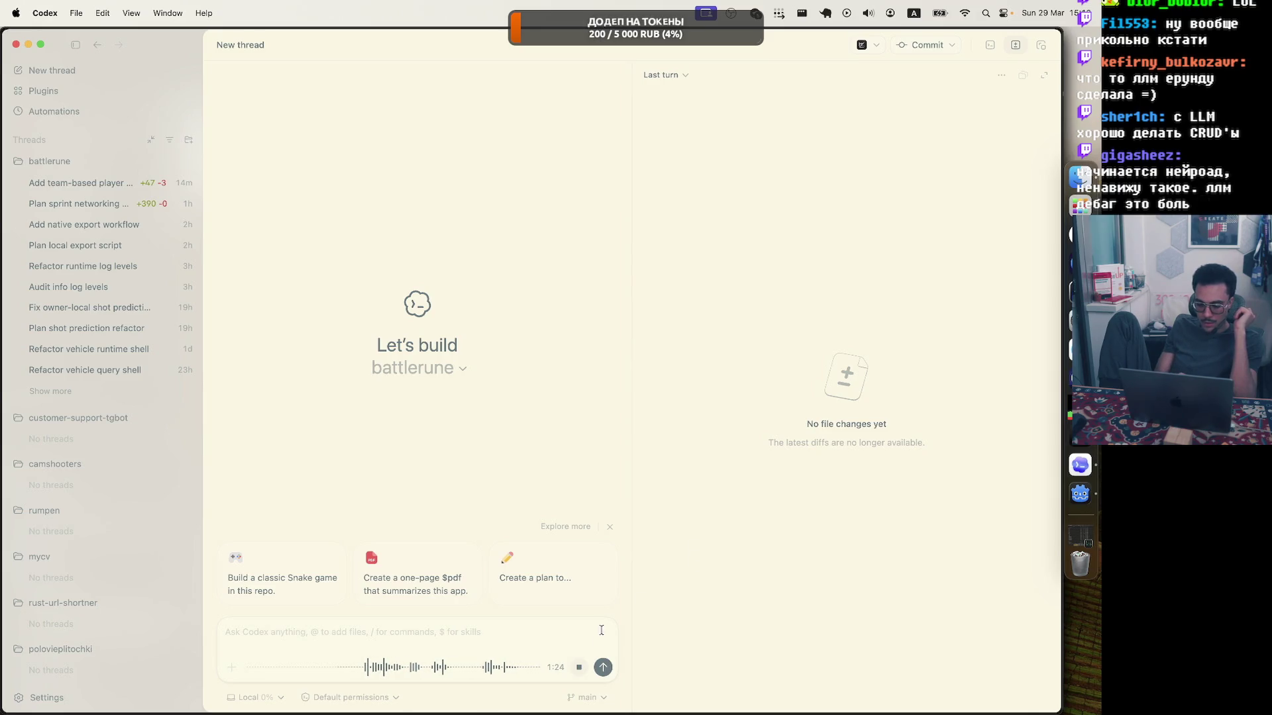
{"action": "left_click", "coordinate": [583, 665]}
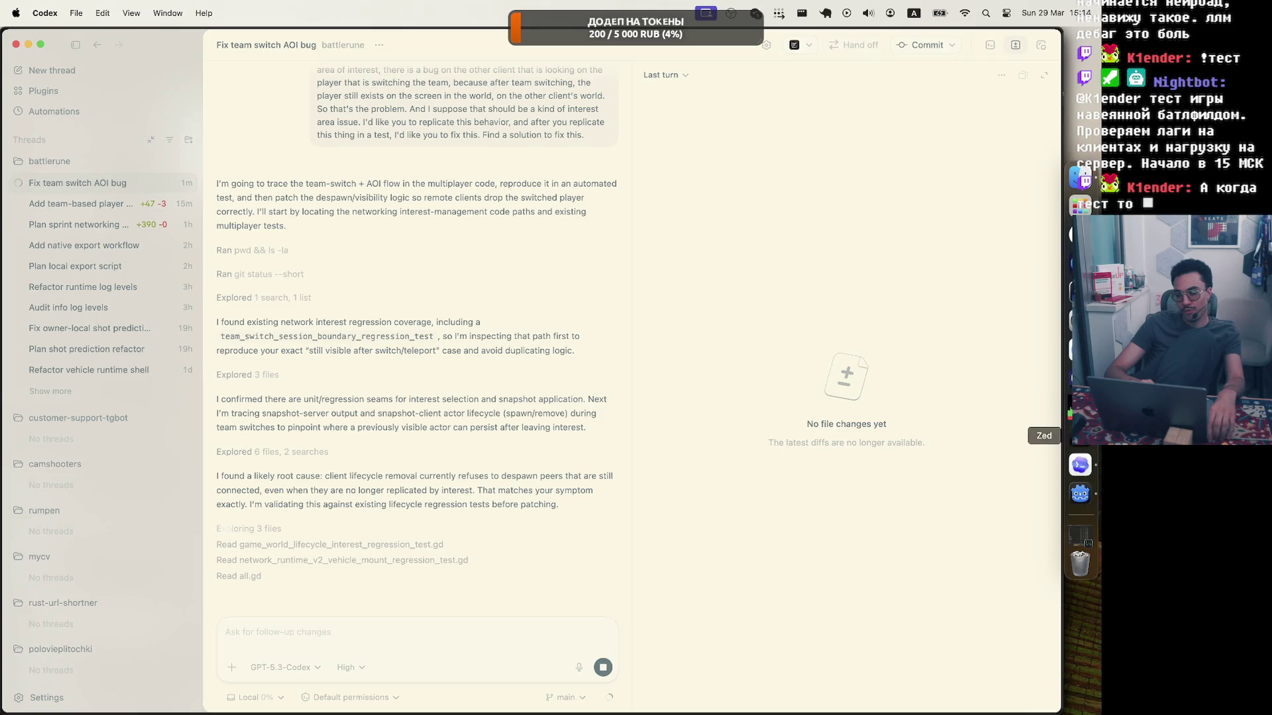
Bring the browser showing Dokploy's battlerune game-server deploy settings to the front.
{"action": "left_click", "coordinate": [1079, 235]}
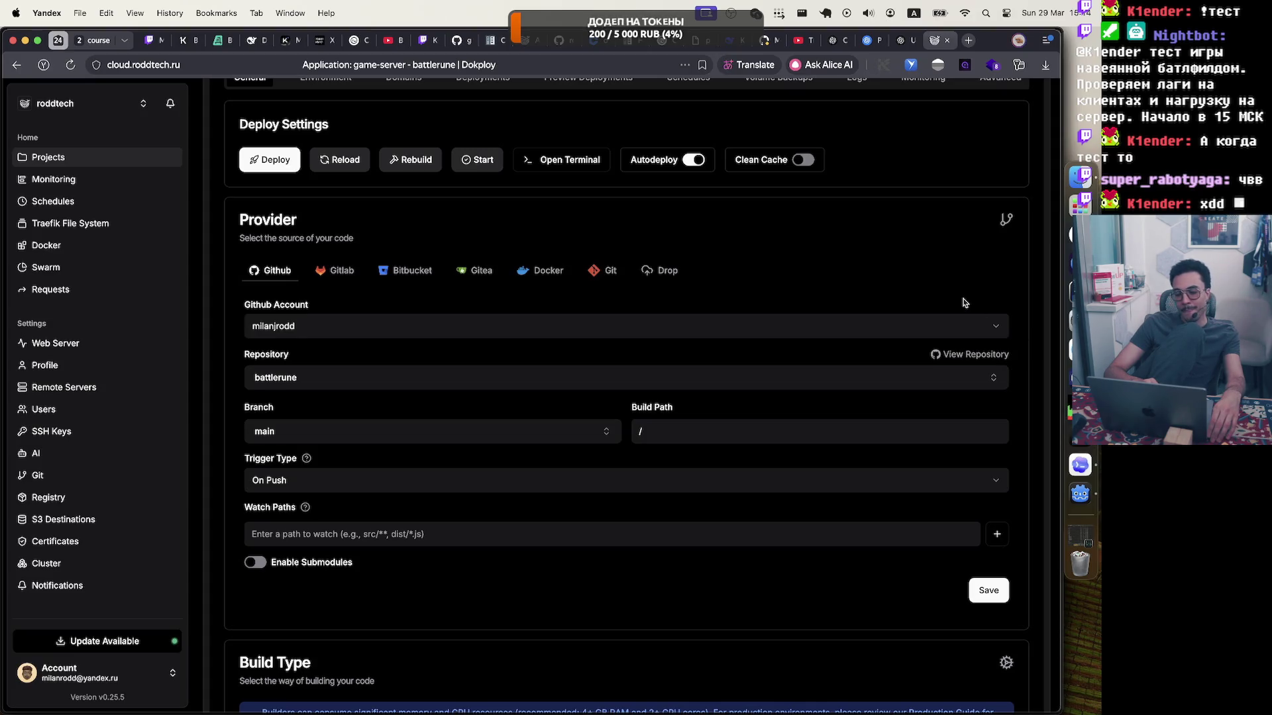
Check the game-server Deployments list, where the latest sprint-input deploy is Cancelled, then return to Godot.
{"action": "scroll", "coordinate": [965, 302], "scroll_direction": "up", "scroll_amount": 3}
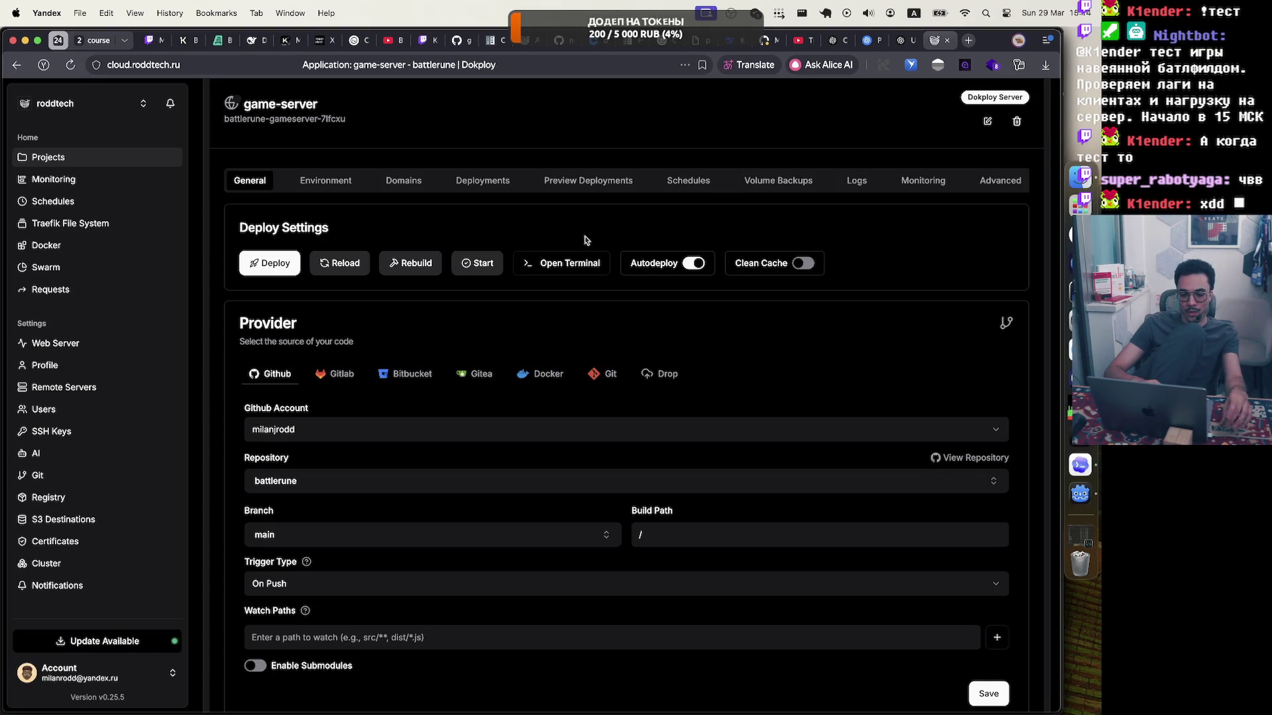
{"action": "left_click", "coordinate": [477, 182]}
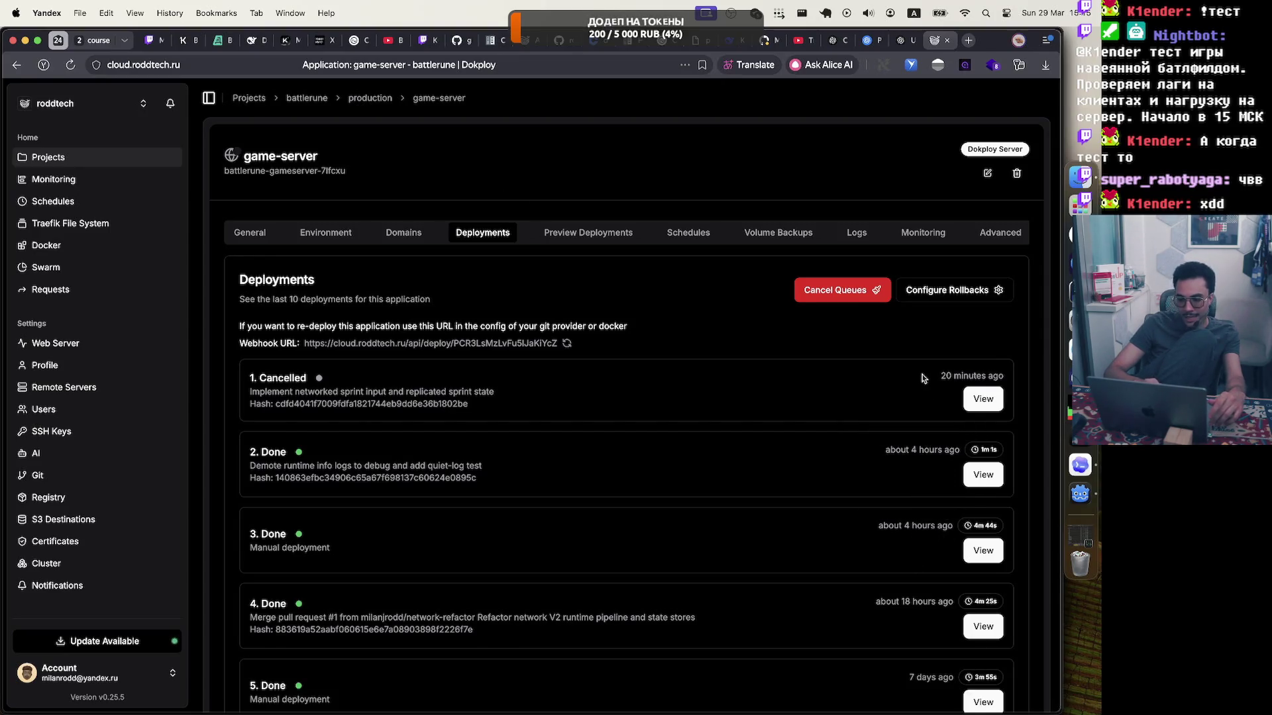
{"action": "scroll", "coordinate": [927, 551], "scroll_direction": "down", "scroll_amount": 2}
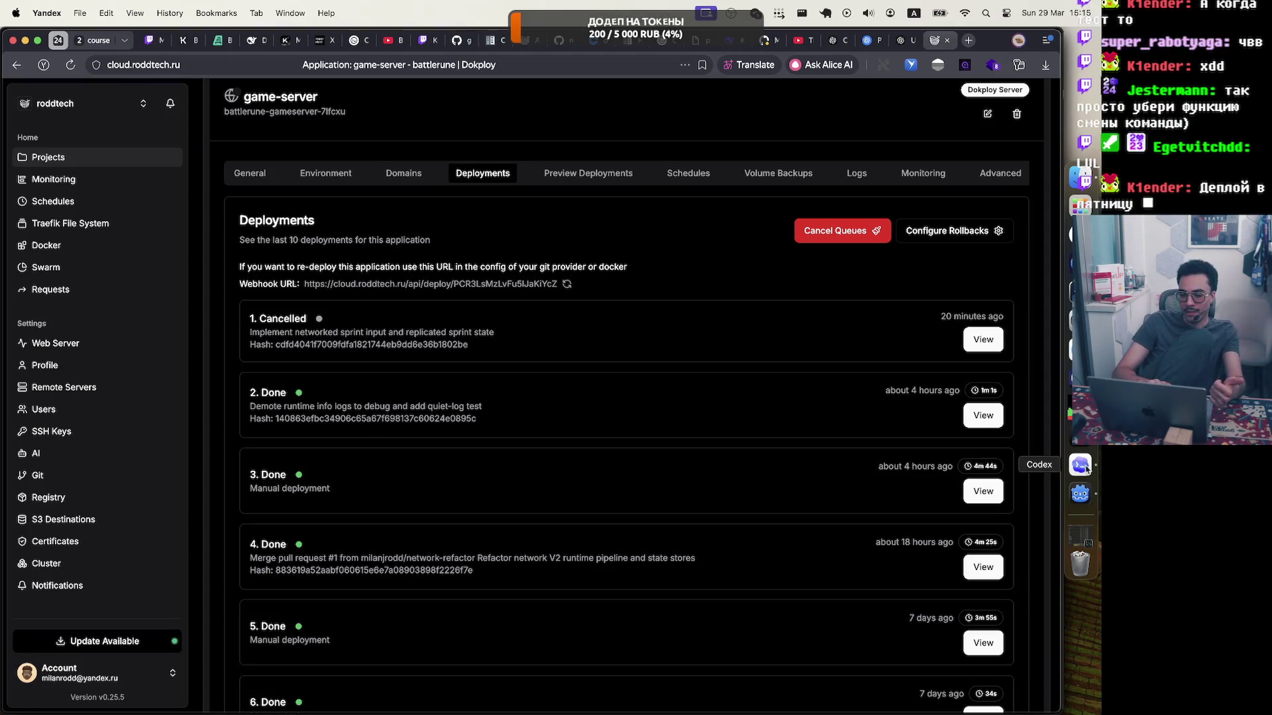
{"action": "left_click", "coordinate": [1080, 494]}
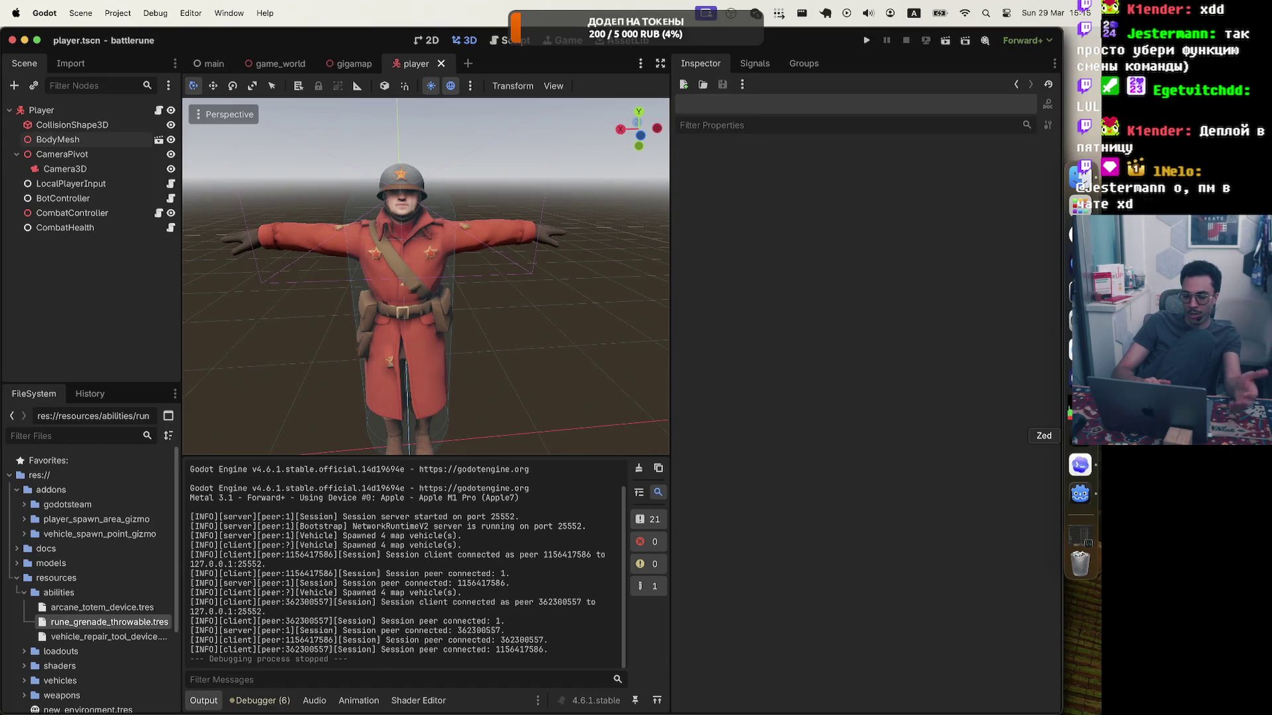
Back in Codex, expand the world_lifecycle_filter_policy.gd and game_world.gd edit diffs.
{"action": "left_click", "coordinate": [1078, 475]}
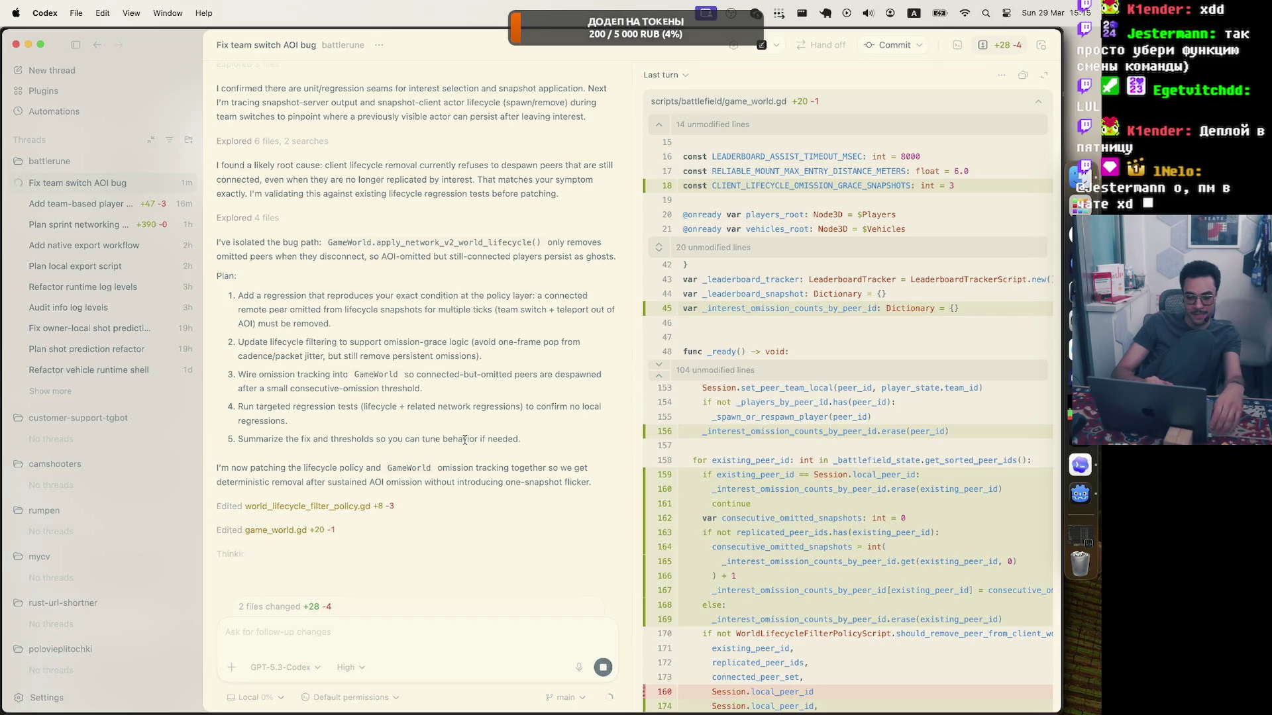
{"action": "scroll", "coordinate": [465, 440], "scroll_direction": "up", "scroll_amount": 5}
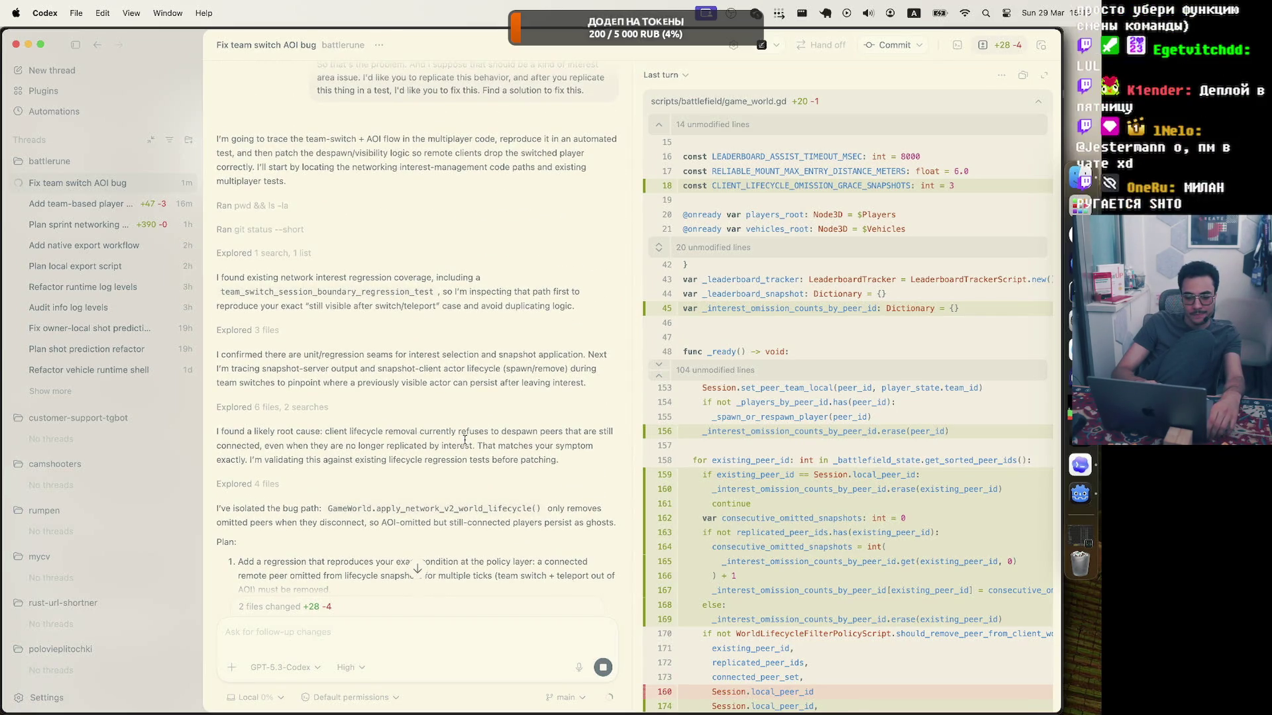
{"action": "scroll", "coordinate": [465, 439], "scroll_direction": "down", "scroll_amount": 5}
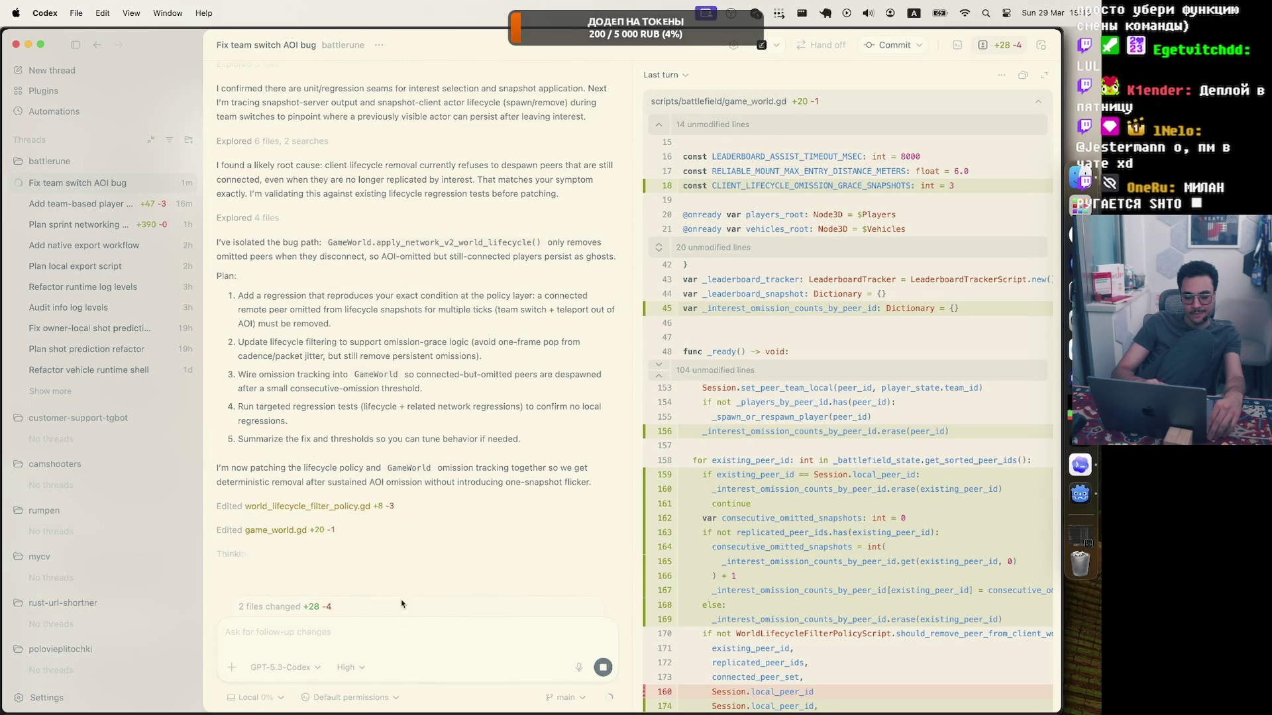
{"action": "left_click", "coordinate": [401, 507]}
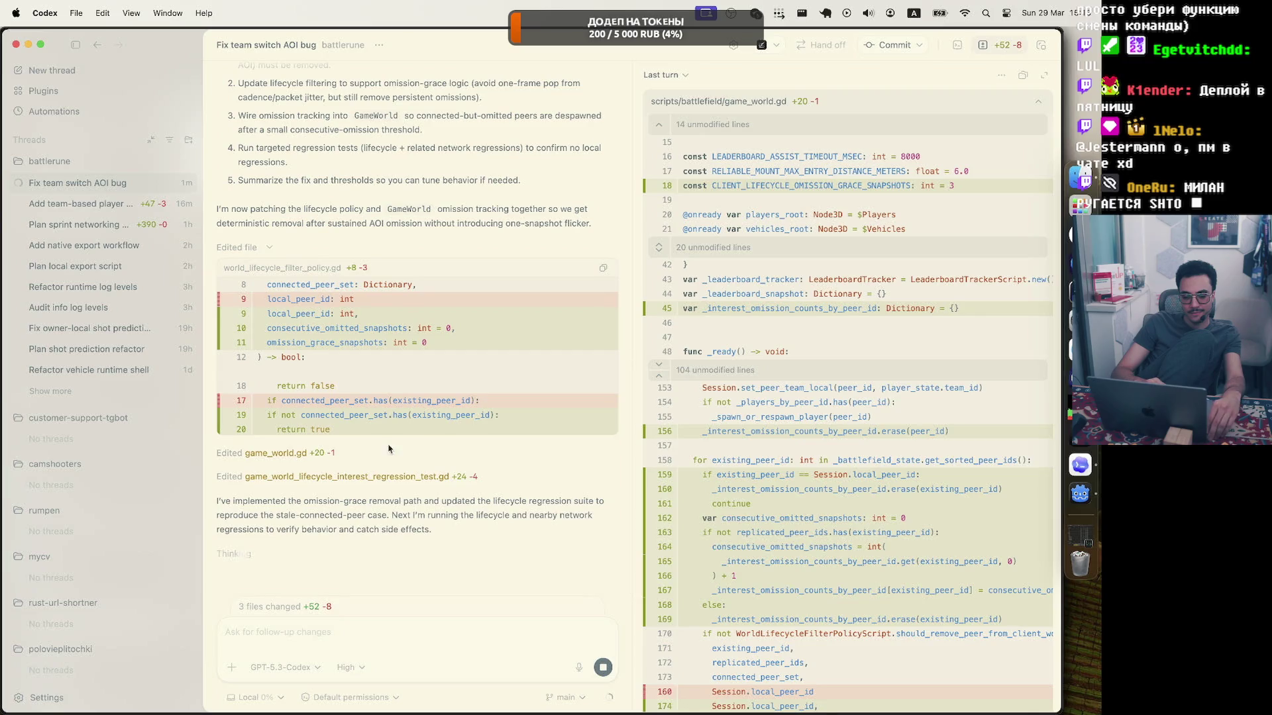
{"action": "left_click", "coordinate": [395, 453]}
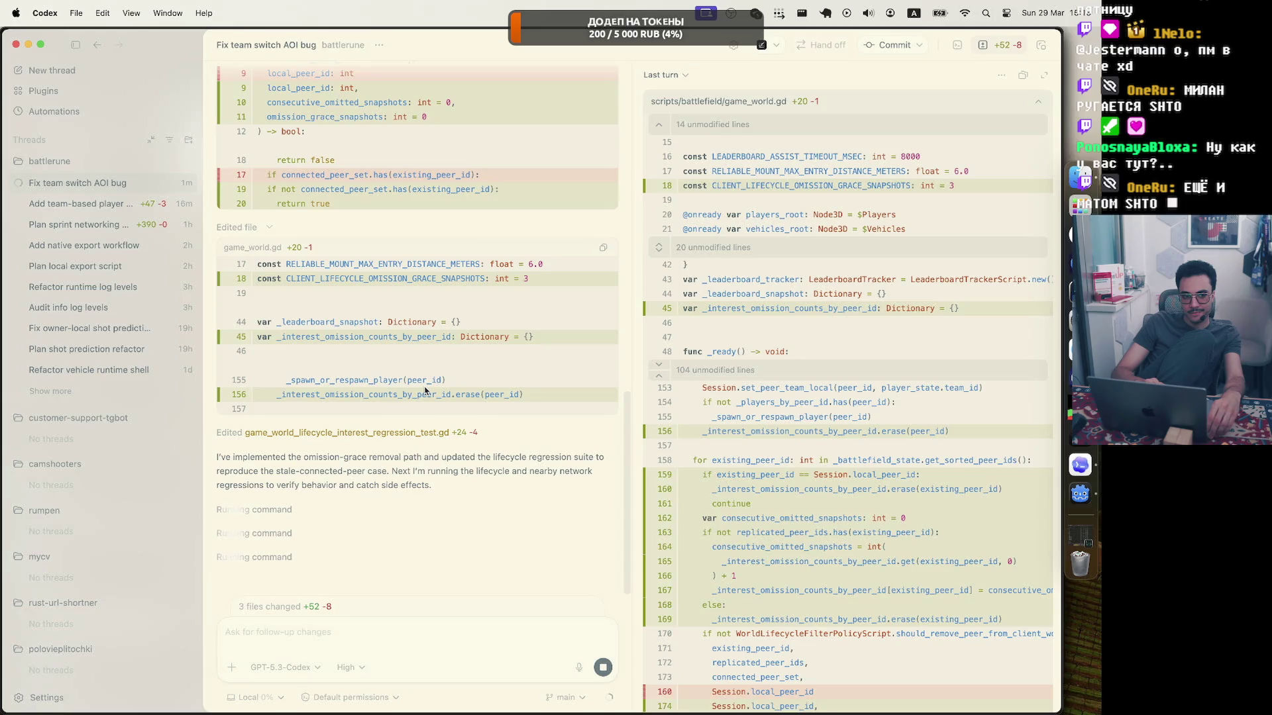
Inspect the first test run's output and the test file diff in the finished fix (3 files, +52 -8).
{"action": "scroll", "coordinate": [460, 326], "scroll_direction": "down", "scroll_amount": 10}
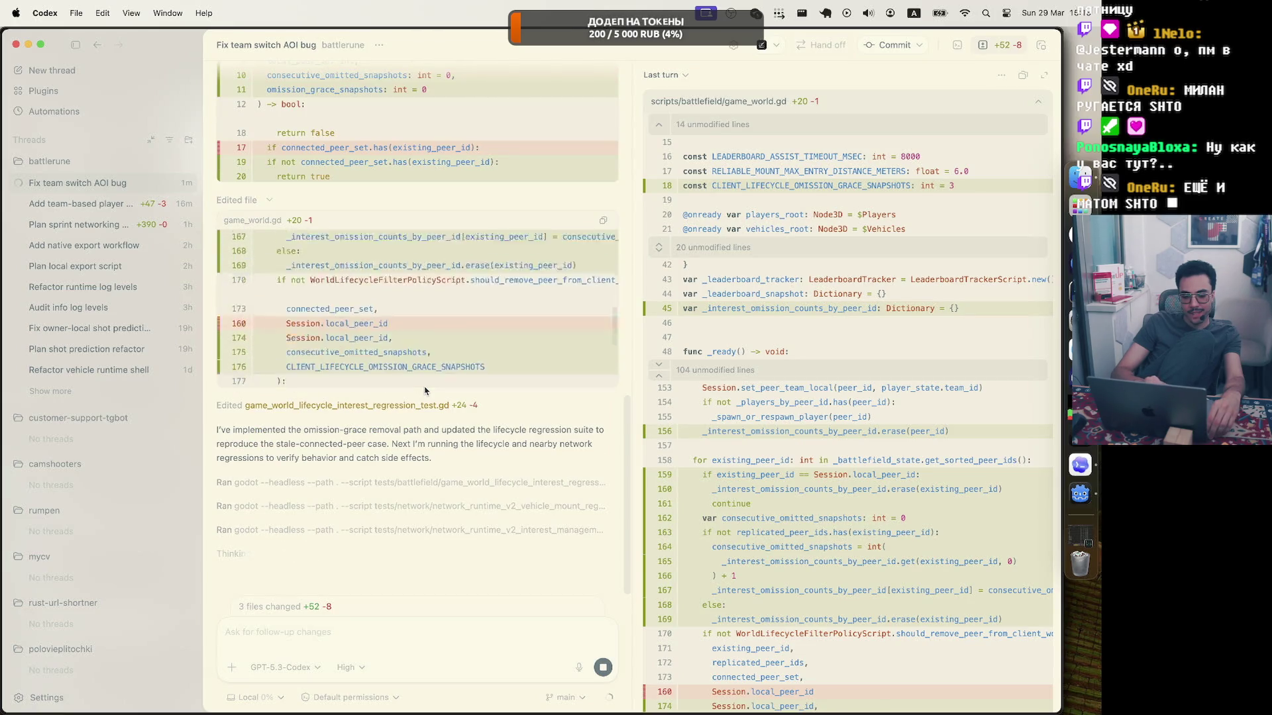
{"action": "scroll", "coordinate": [460, 326], "scroll_direction": "down", "scroll_amount": 3}
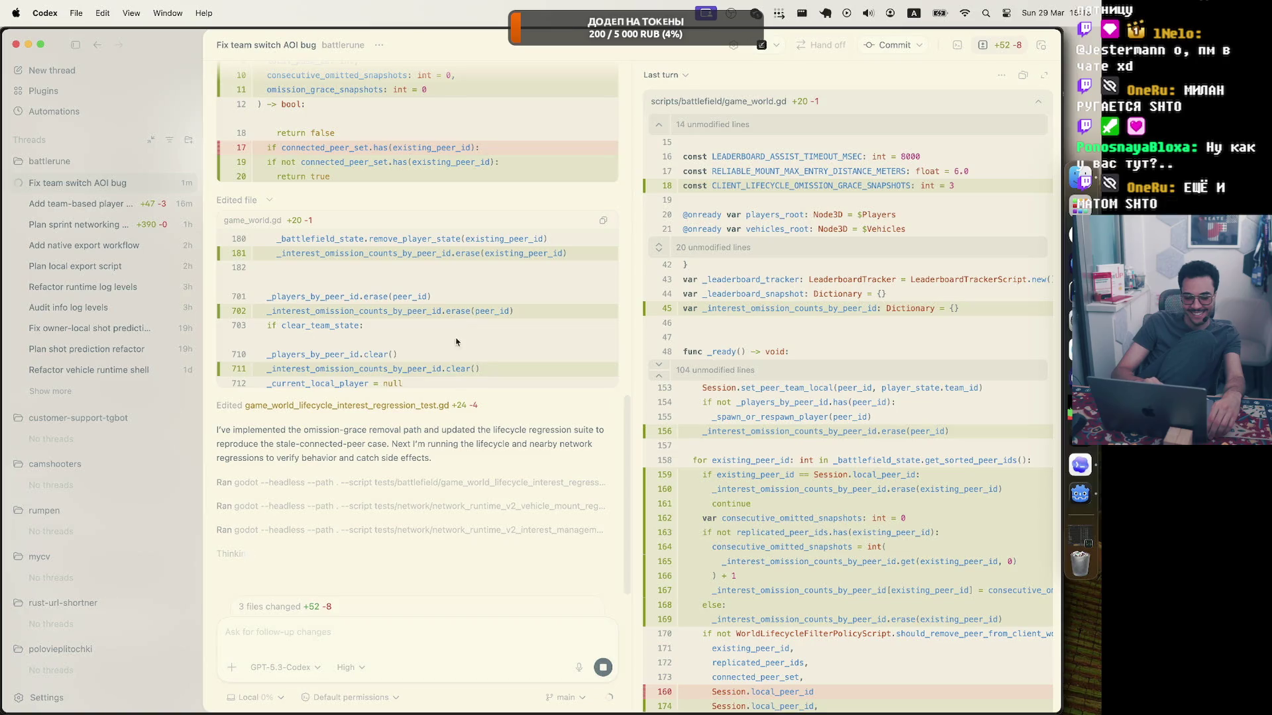
{"action": "left_click", "coordinate": [406, 486]}
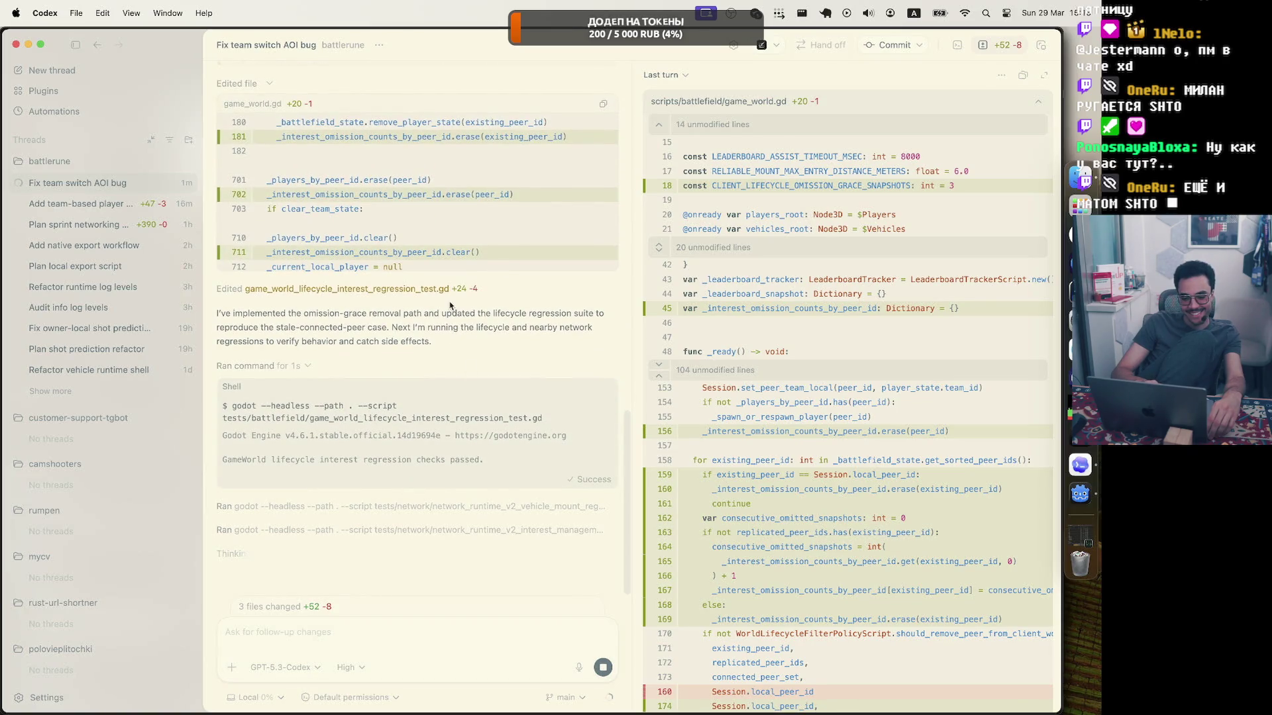
{"action": "left_click", "coordinate": [492, 290]}
{"action": "scroll", "coordinate": [456, 236], "scroll_direction": "up", "scroll_amount": 5}
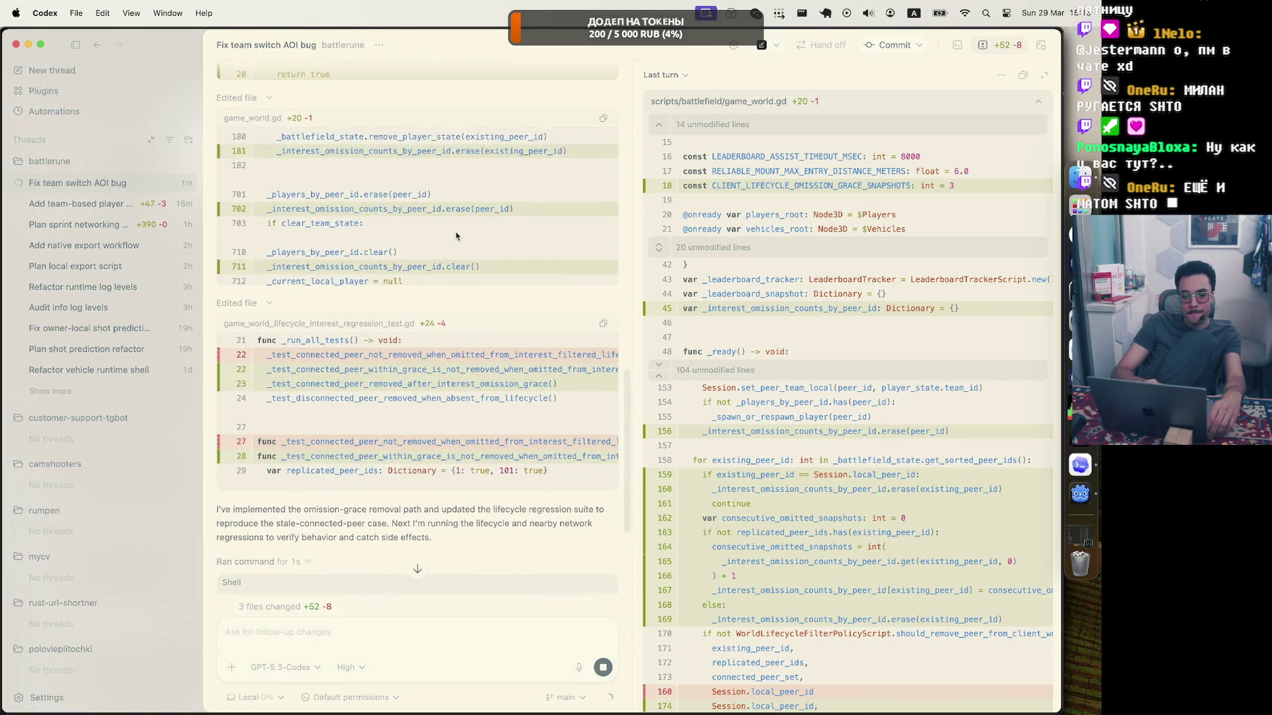
{"action": "scroll", "coordinate": [456, 235], "scroll_direction": "down", "scroll_amount": 5}
{"action": "scroll", "coordinate": [418, 349], "scroll_direction": "up", "scroll_amount": 5}
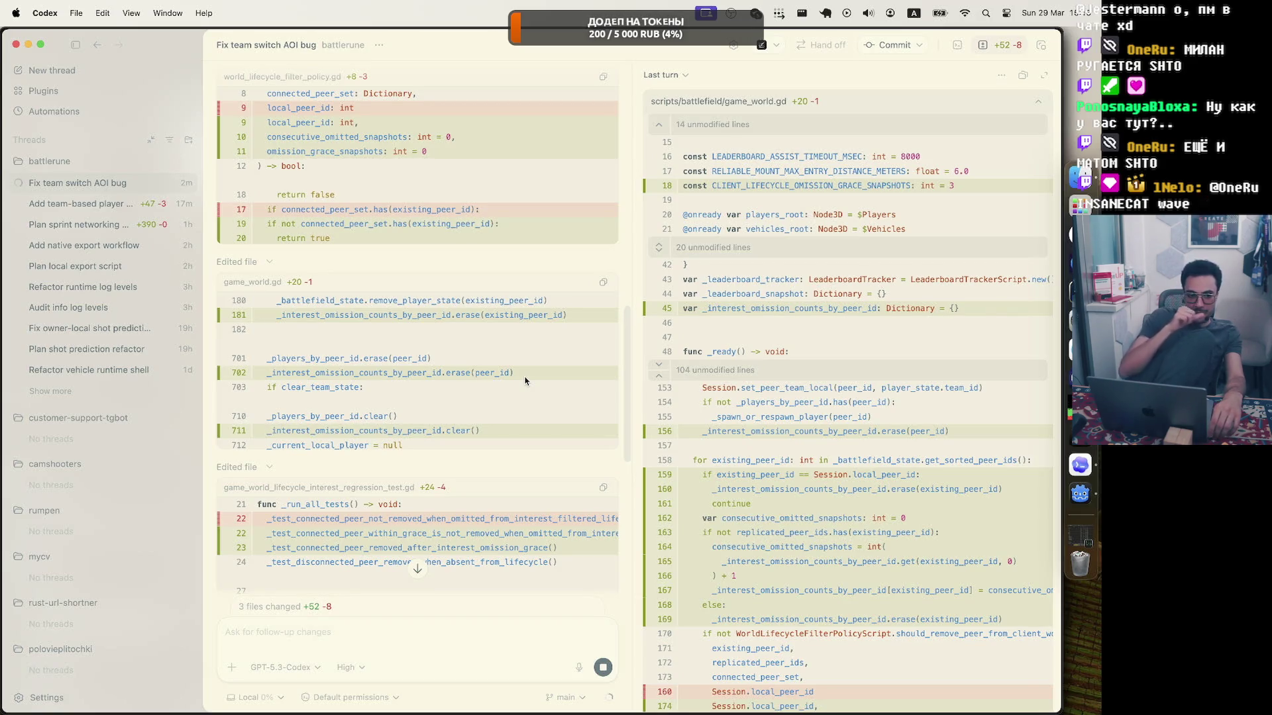
{"action": "scroll", "coordinate": [520, 445], "scroll_direction": "down", "scroll_amount": 7}
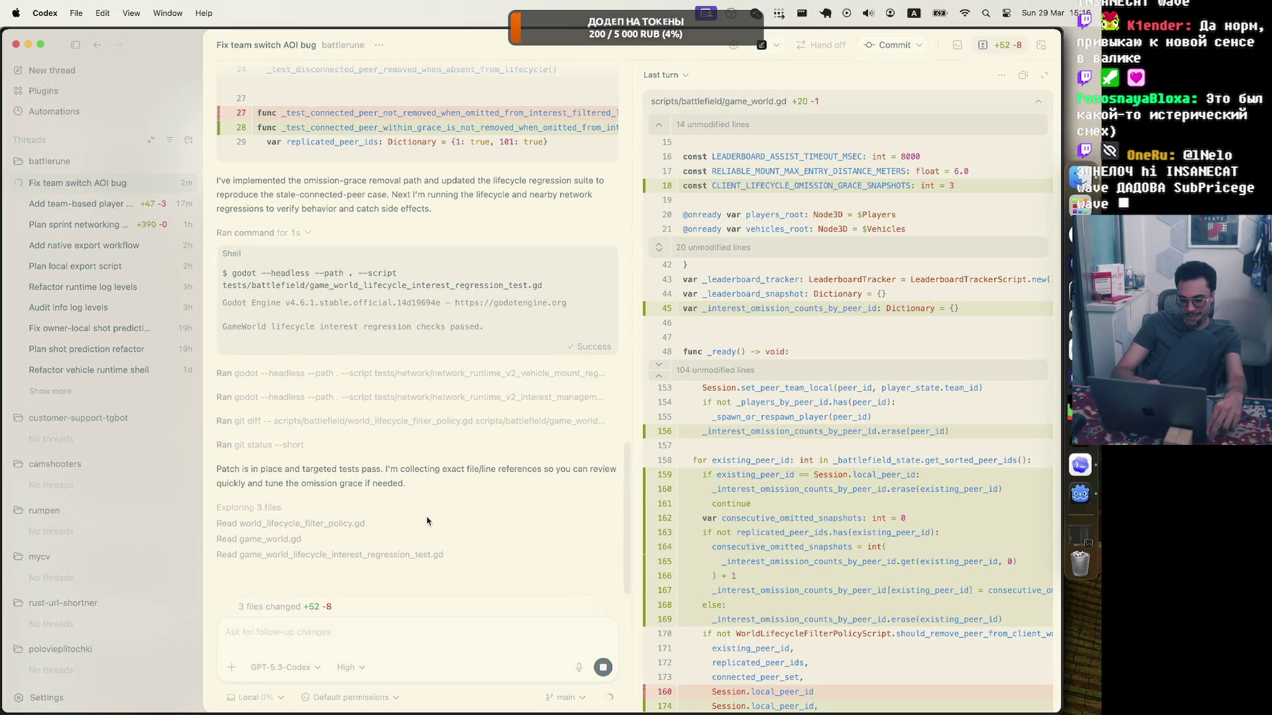
Close the Activity Monitor window and bring the Godot editor to the front.
{"action": "left_click", "coordinate": [1080, 536]}
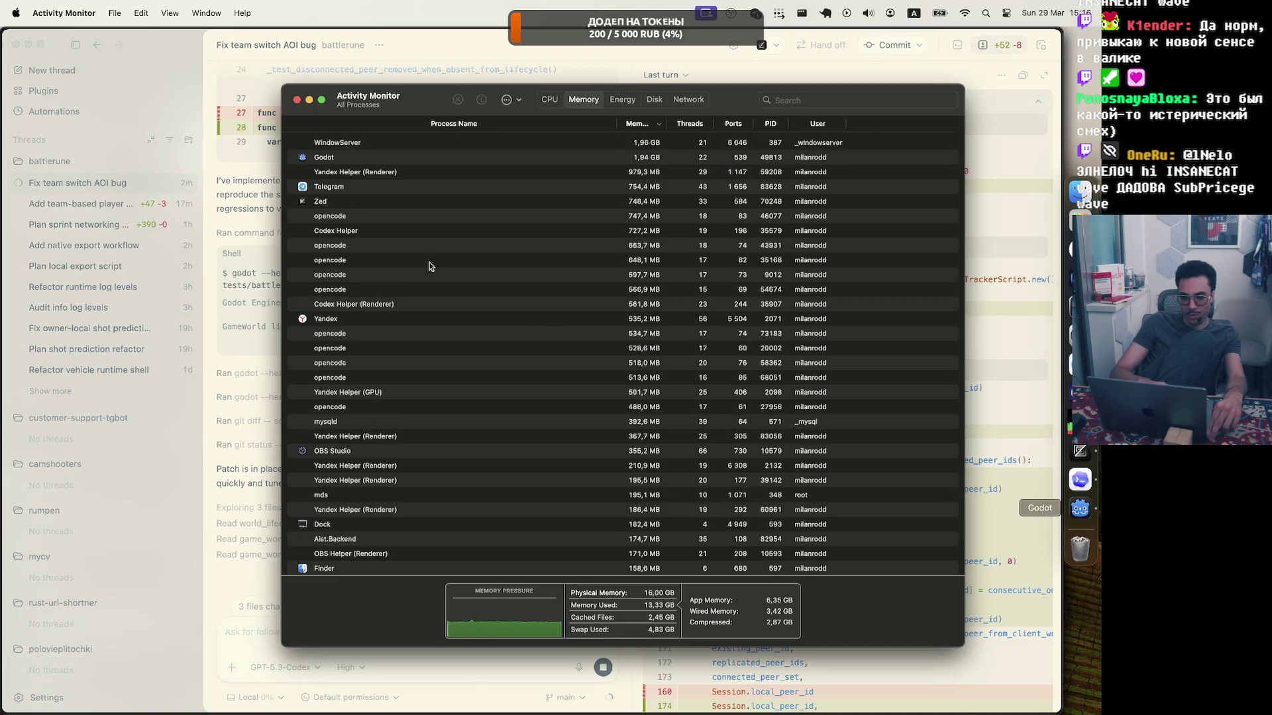
{"action": "left_click", "coordinate": [296, 99]}
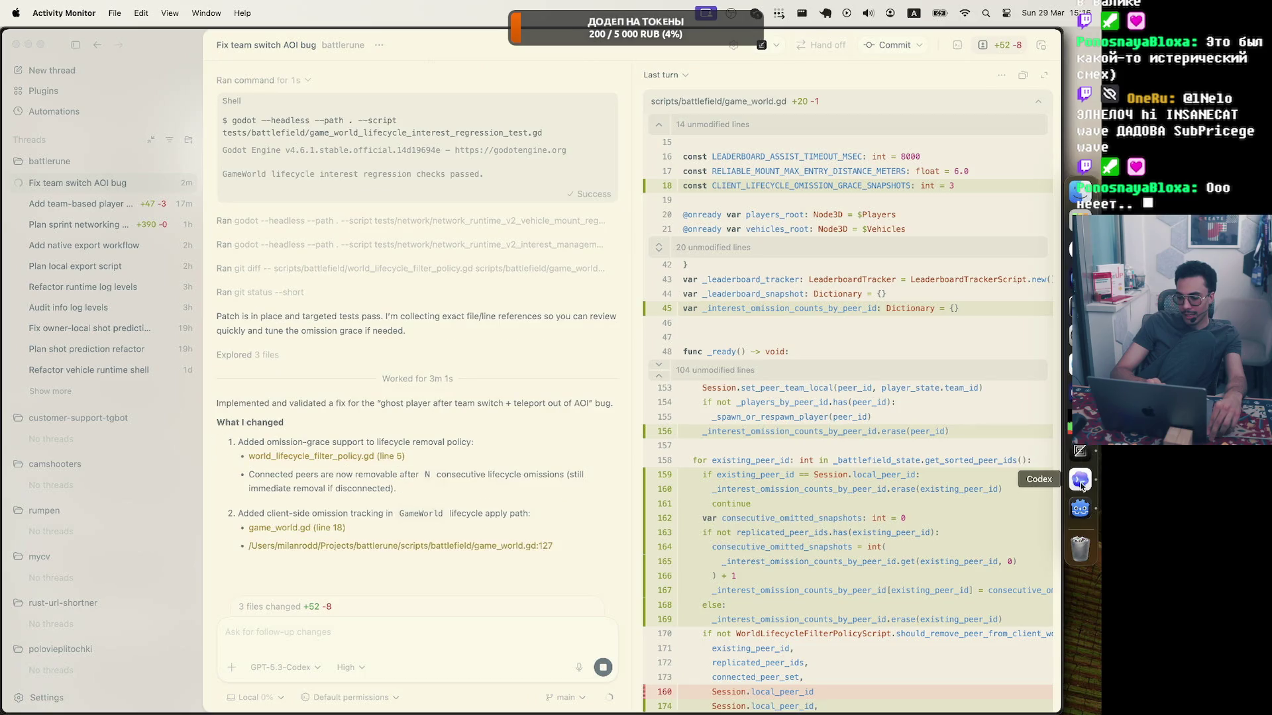
{"action": "left_click", "coordinate": [1081, 509]}
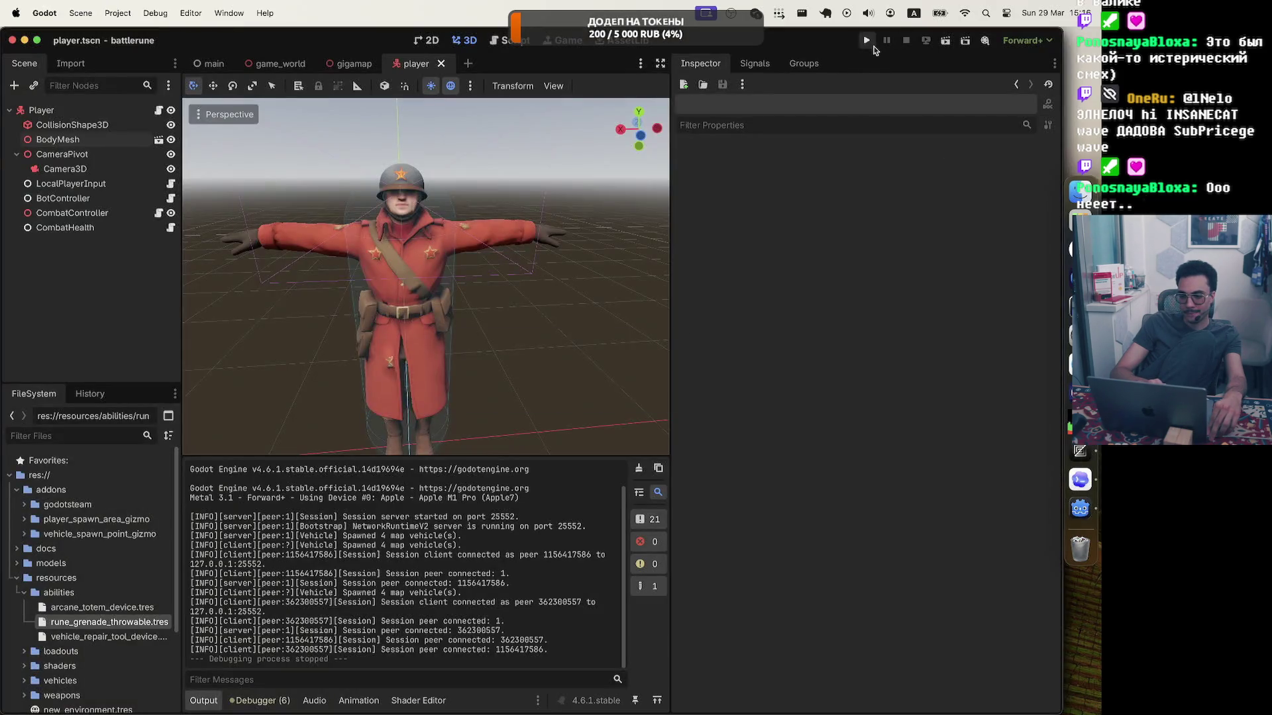
Run the multiplayer game and switch teams twice from the Battle Menu, moving around between switches.
{"action": "left_click", "coordinate": [866, 40]}
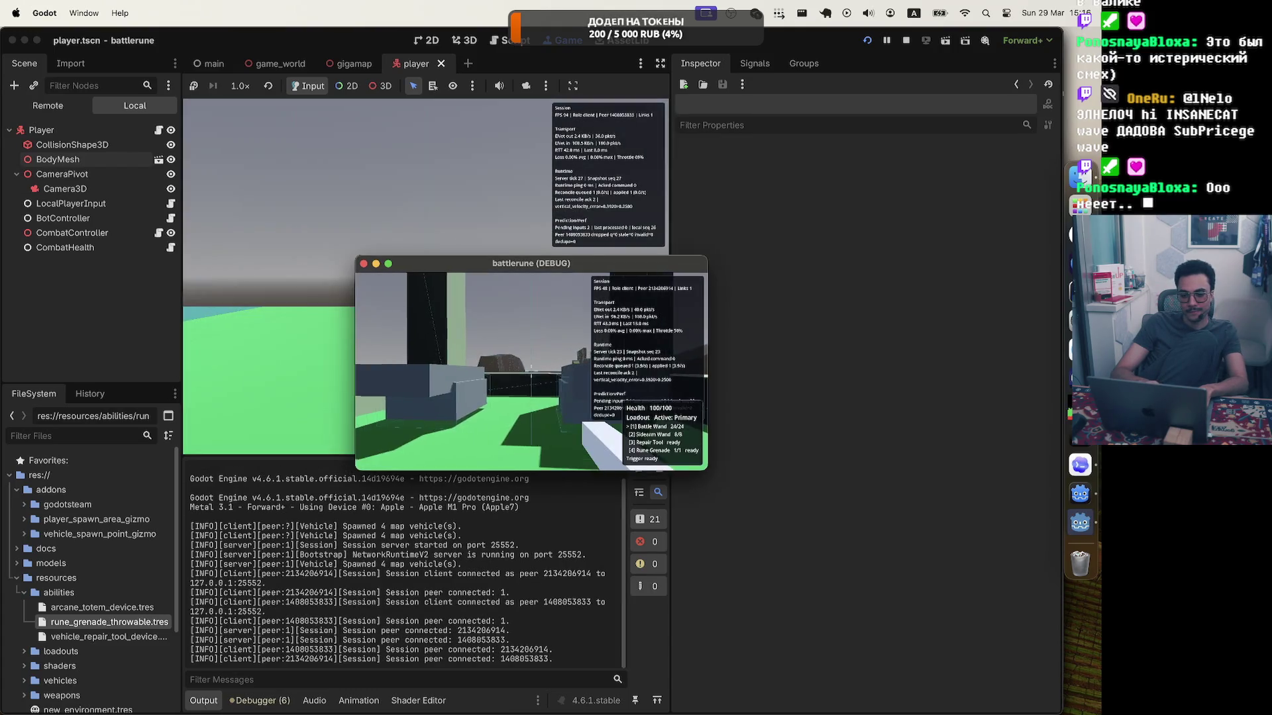
{"action": "key", "text": "Escape"}
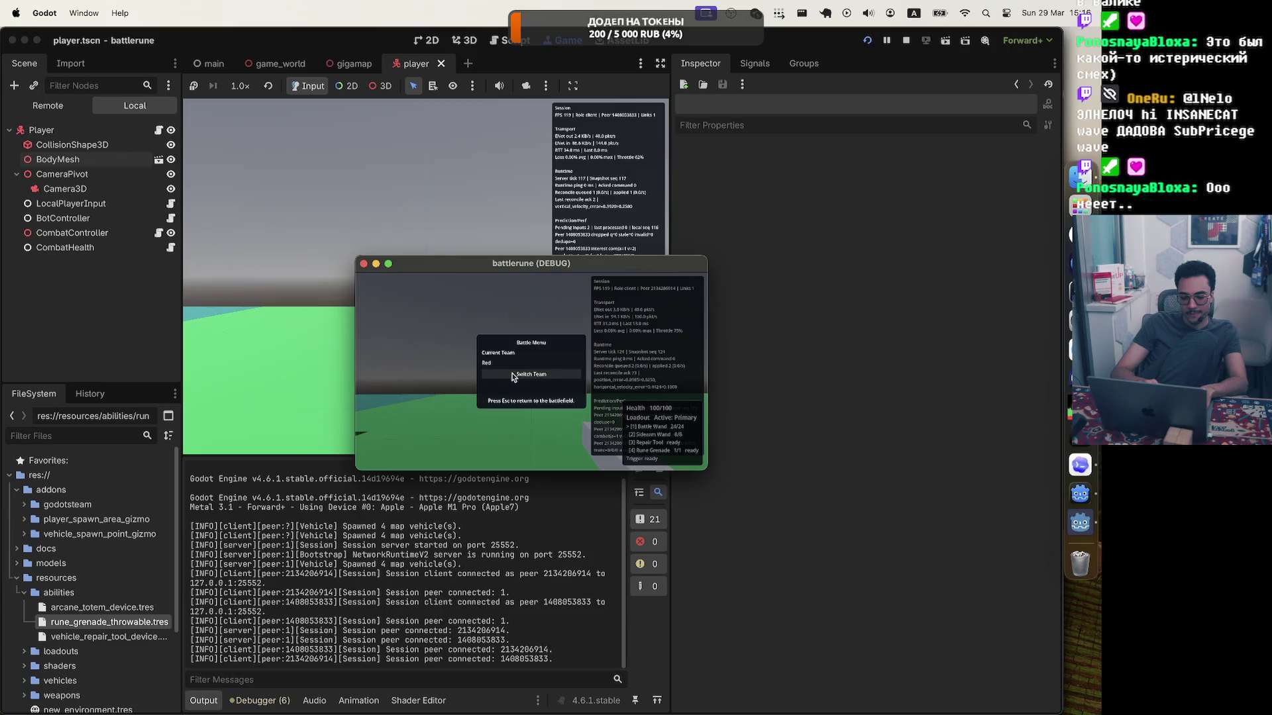
{"action": "left_click", "coordinate": [512, 376]}
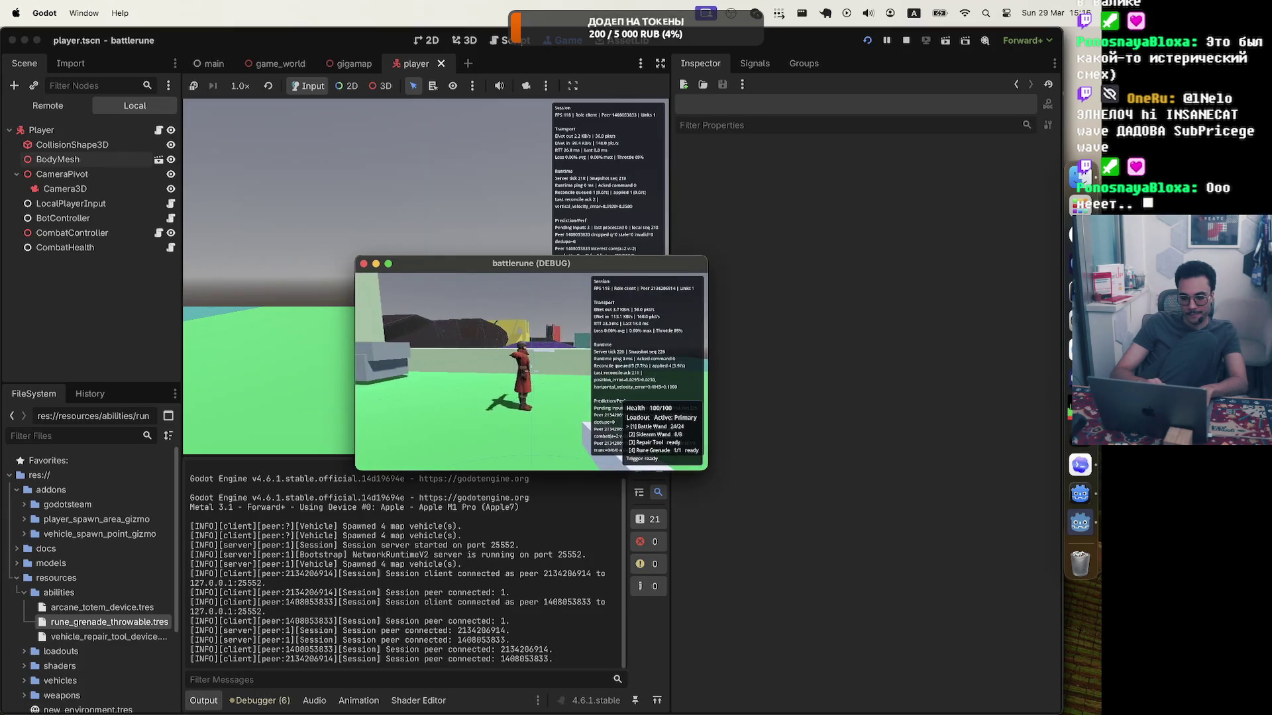
{"action": "key", "text": "w"}
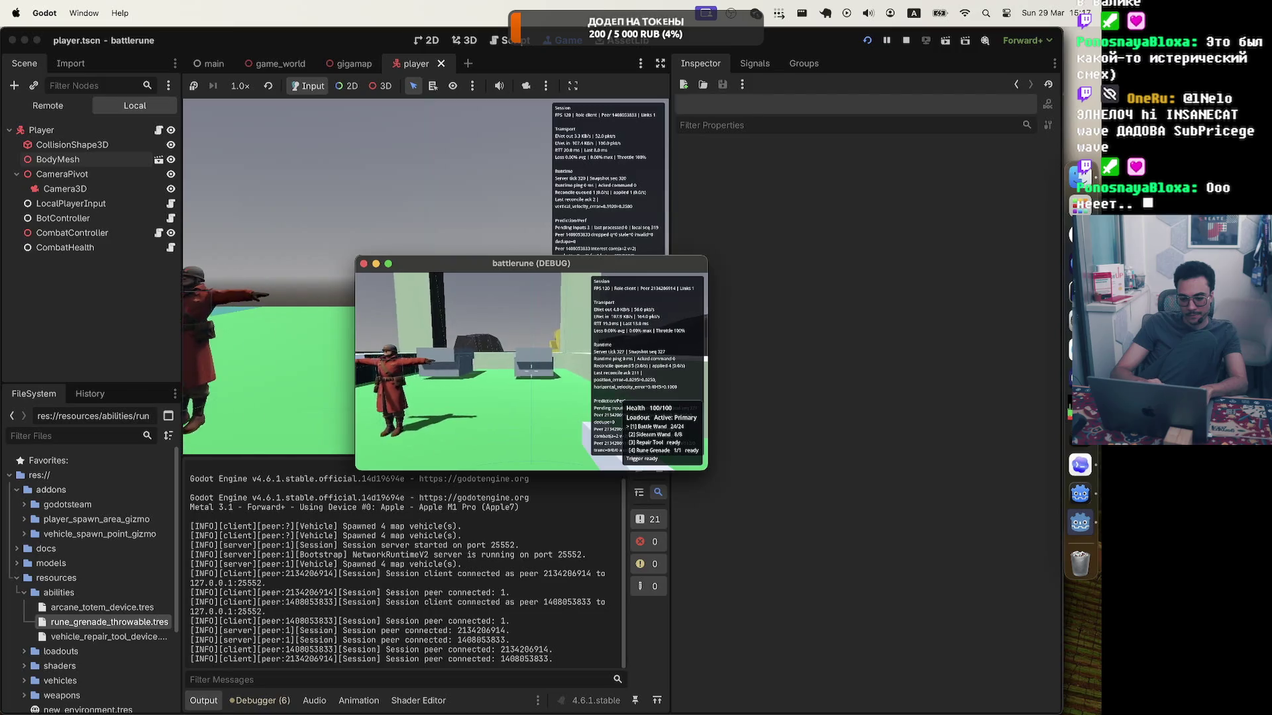
{"action": "key", "text": "Escape"}
{"action": "left_click", "coordinate": [528, 378]}
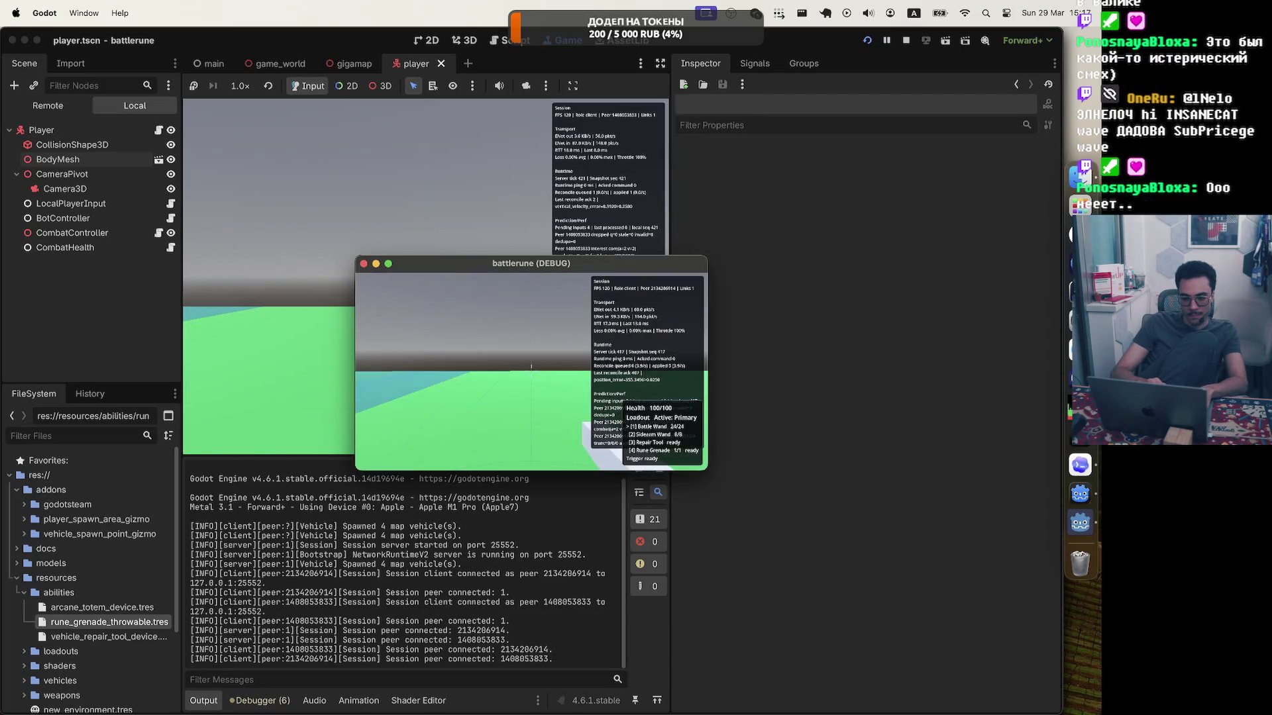
Open Codex's commit dialog covering 7 files (+213 -8), unstaged changes included.
{"action": "key", "text": "Escape"}
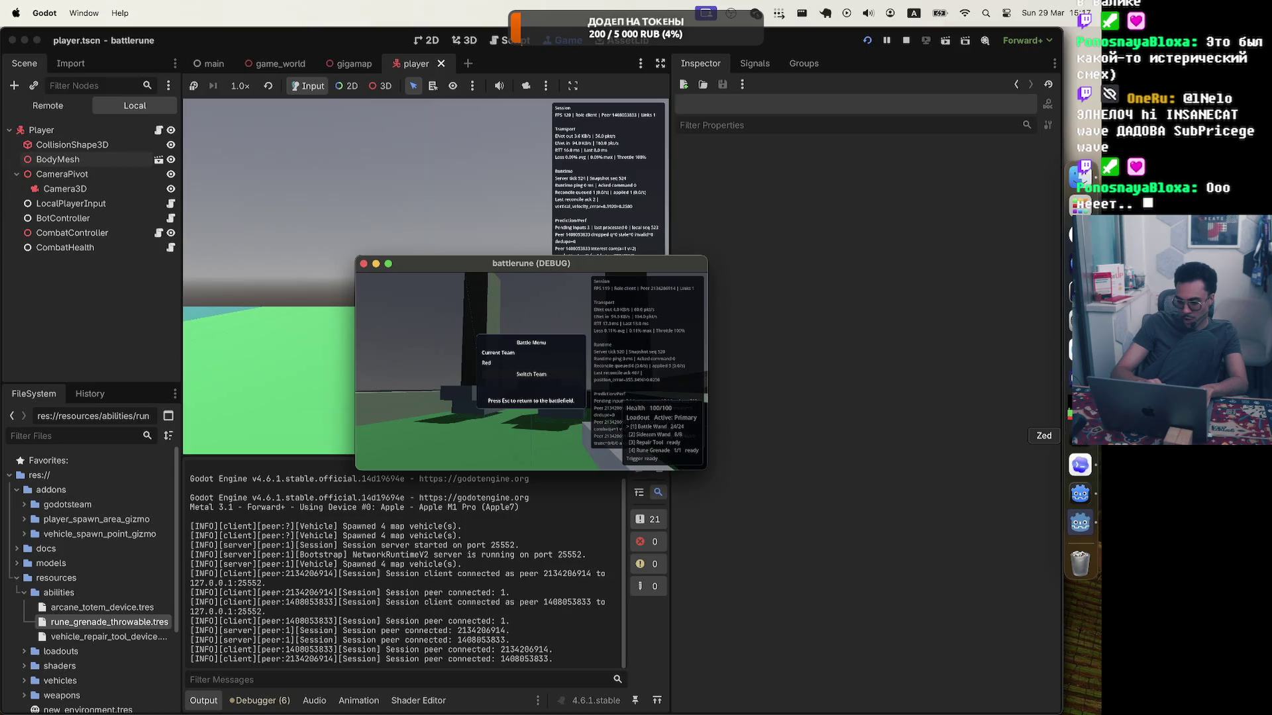
{"action": "left_click", "coordinate": [1080, 466]}
{"action": "left_click", "coordinate": [888, 44]}
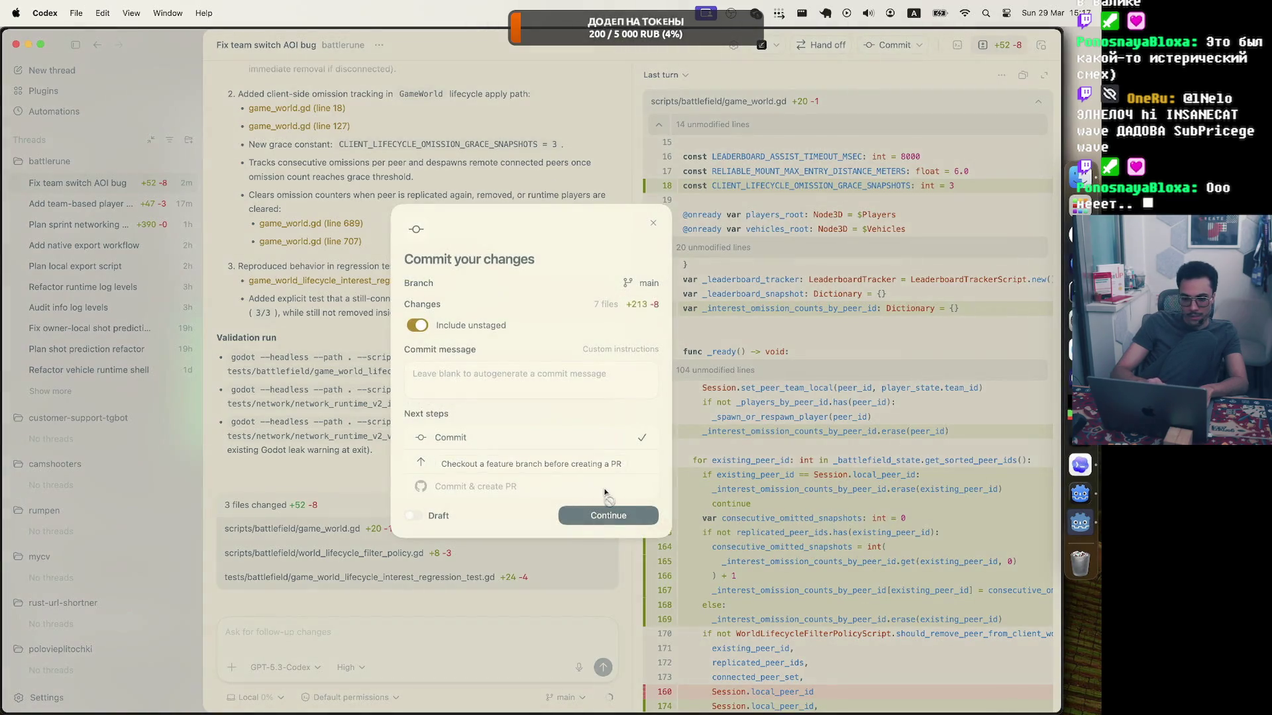
Commit the ghost-player fix, open a new battlerune thread, and begin a voice dictation.
{"action": "left_click", "coordinate": [576, 515]}
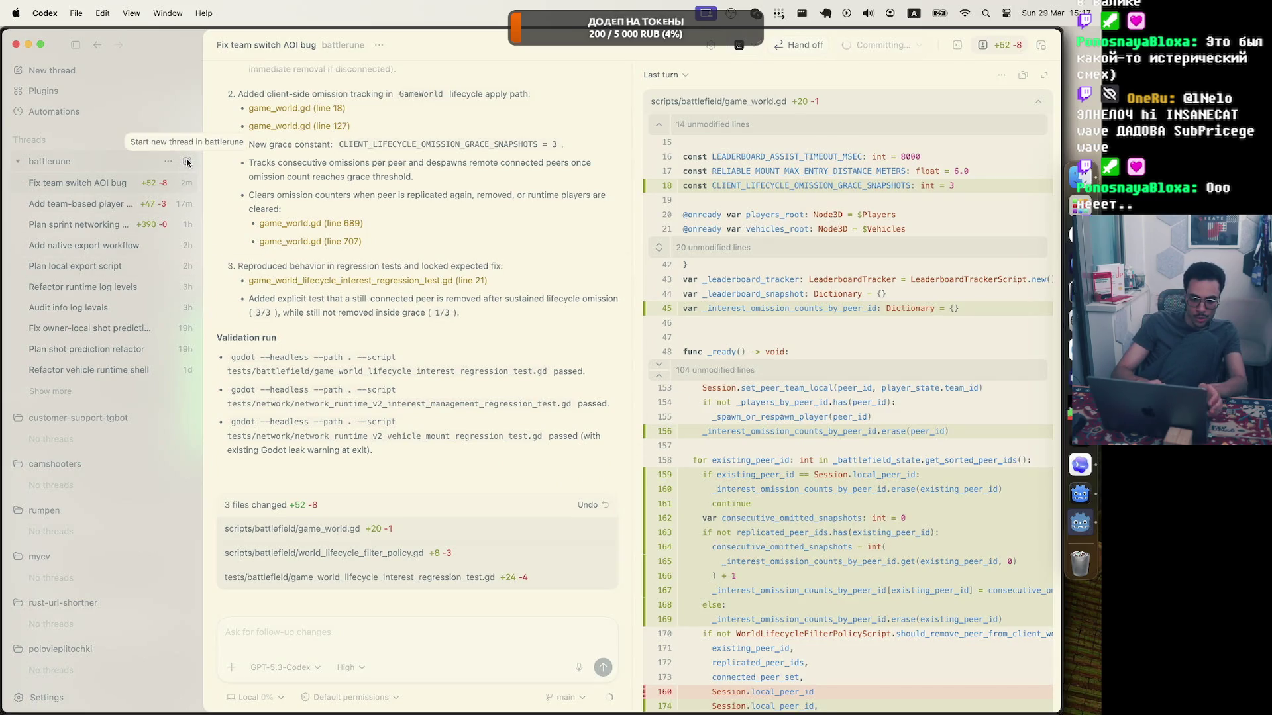
{"action": "left_click", "coordinate": [187, 161]}
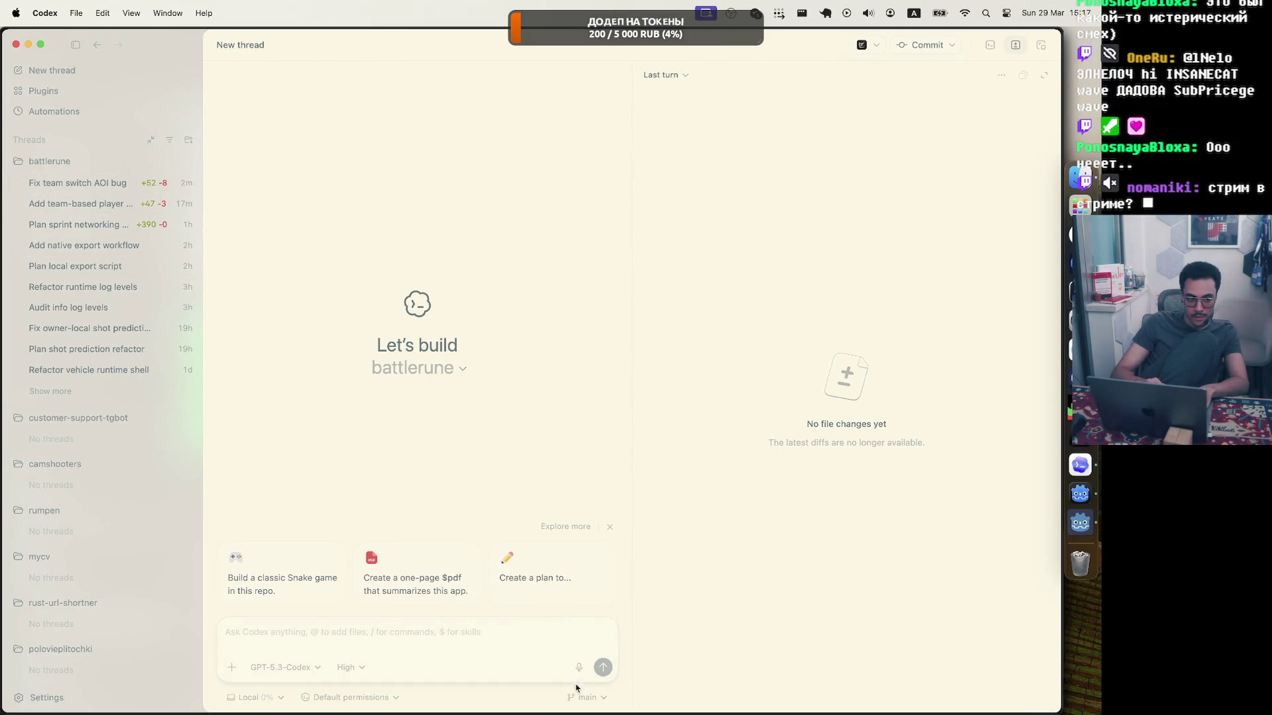
{"action": "left_click", "coordinate": [578, 667]}
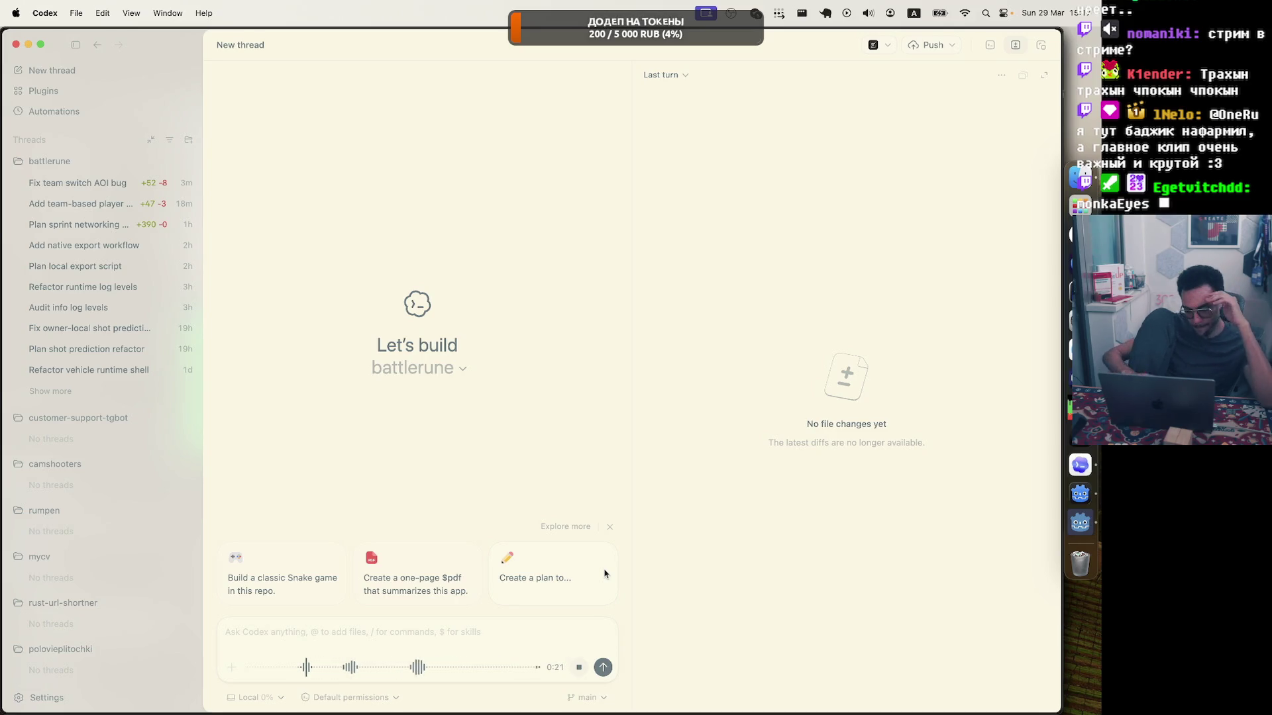
Discard the first dictated prompt and record a second voice dictation of about 49 seconds for transcription.
{"action": "left_click", "coordinate": [579, 667]}
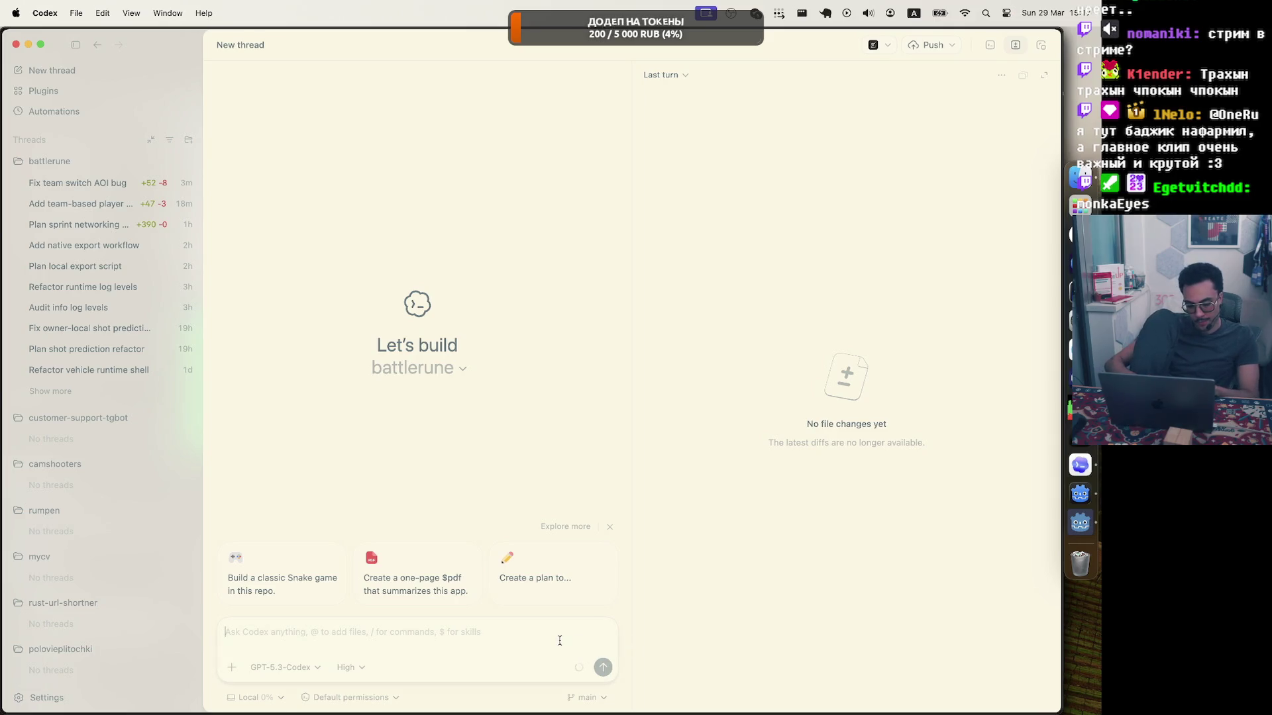
{"action": "key", "text": "super+a"}
{"action": "key", "text": "BackSpace"}
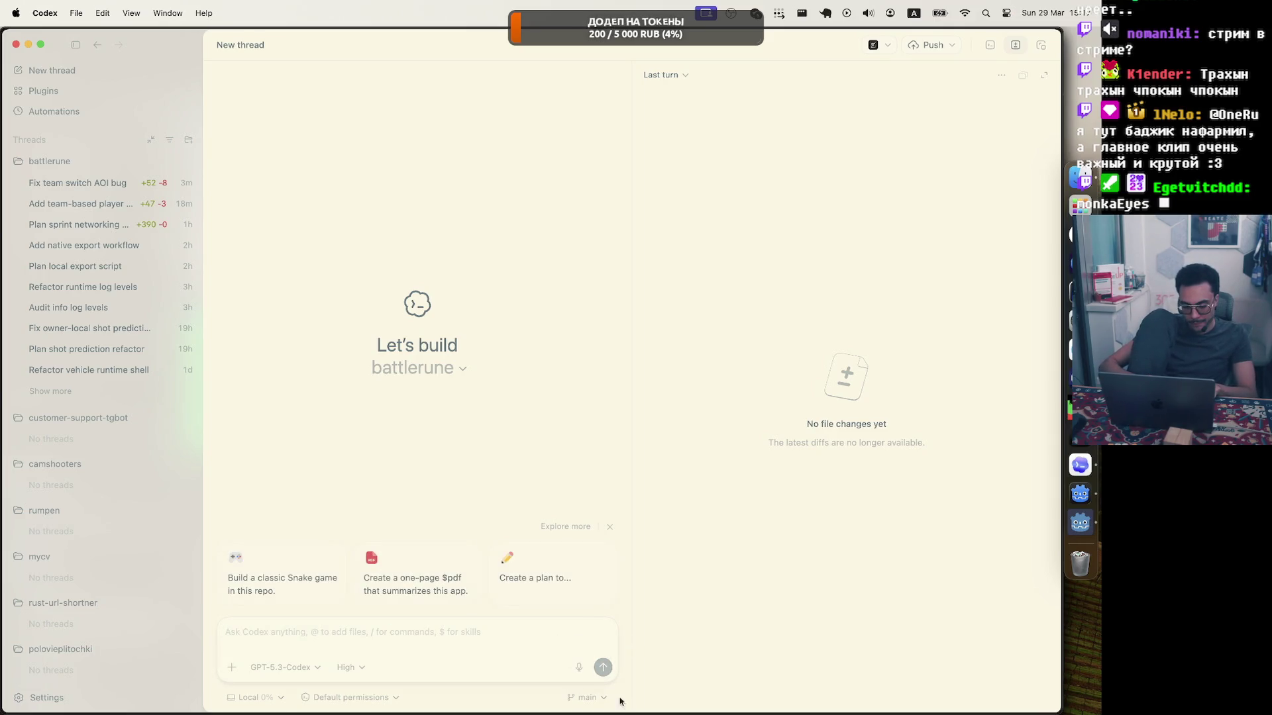
{"action": "left_click", "coordinate": [578, 667]}
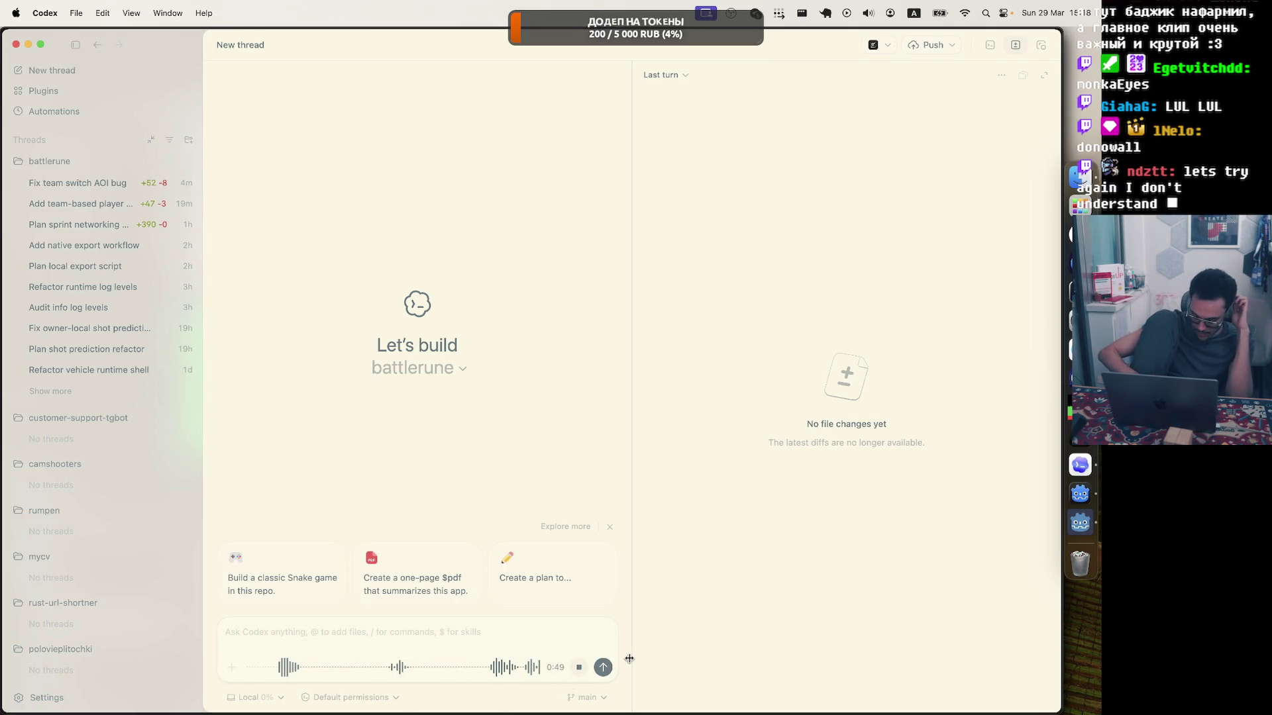
{"action": "left_click", "coordinate": [603, 667]}
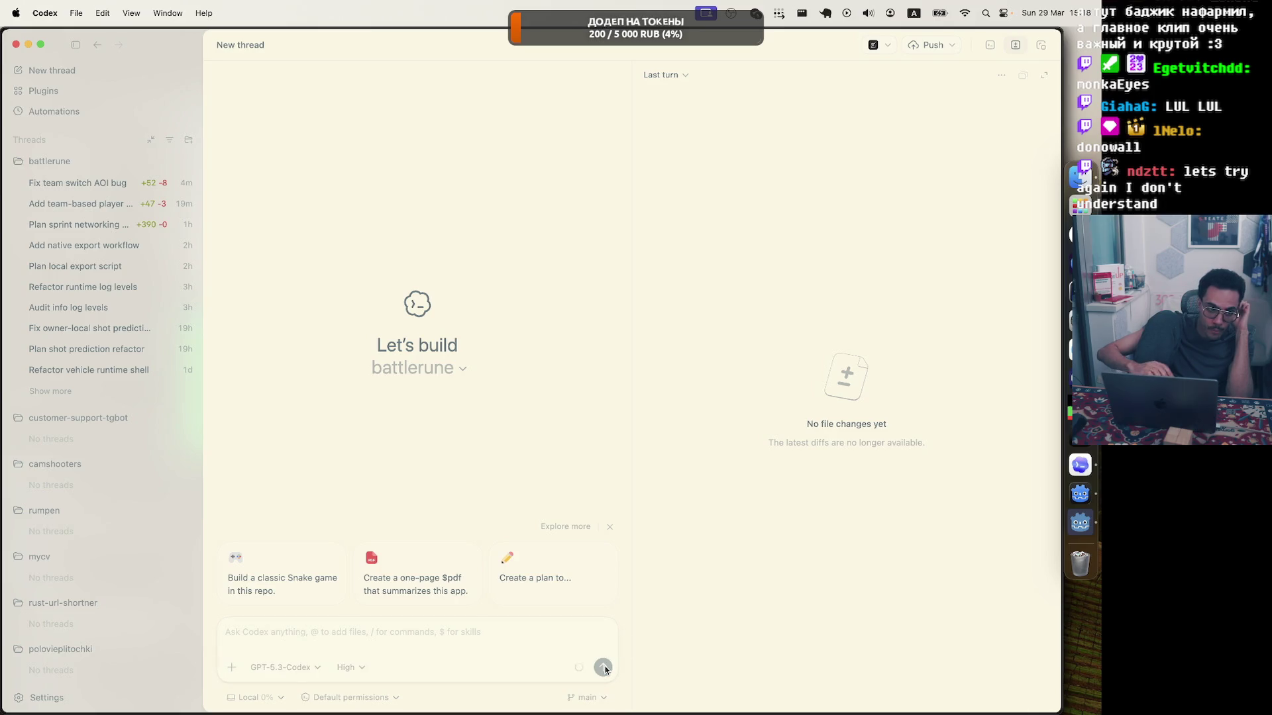
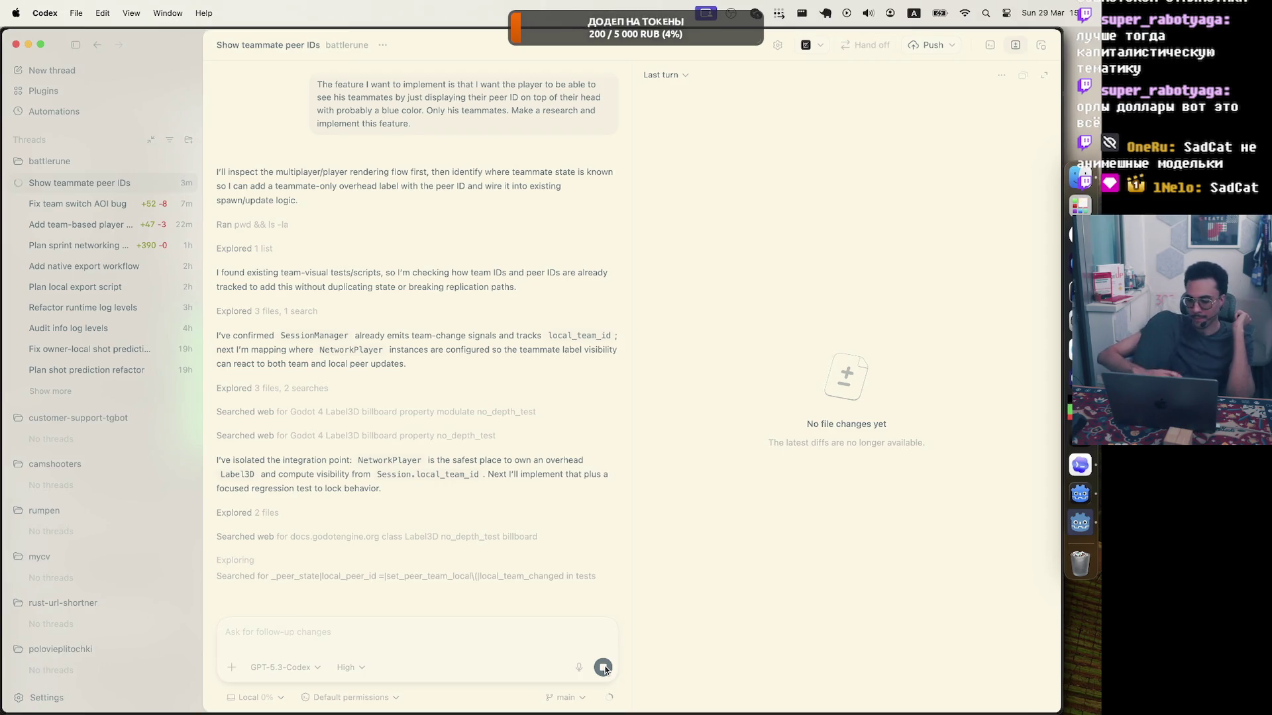
Switch from Codex to the Godot editor showing the running battlerune game.
{"action": "left_click", "coordinate": [1080, 494]}
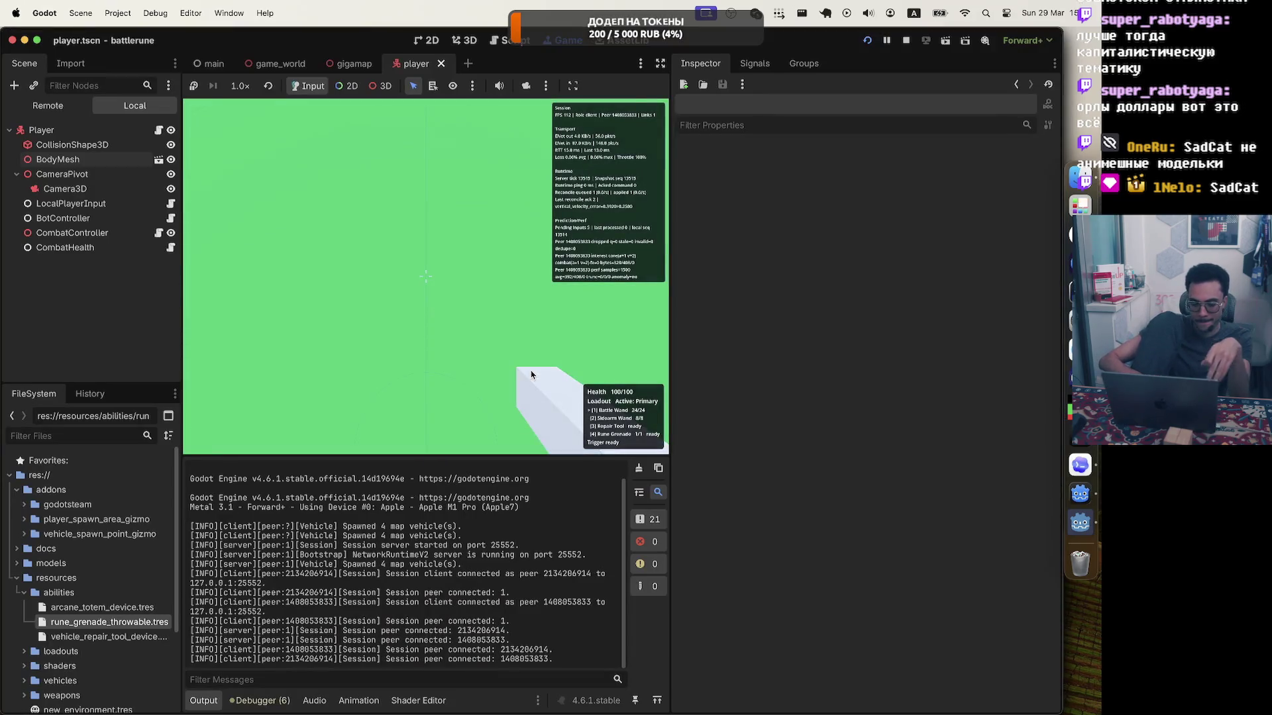
Release the game window and stop Godot's running multiplayer test session.
{"action": "key", "text": "Escape"}
{"action": "left_click", "coordinate": [906, 41]}
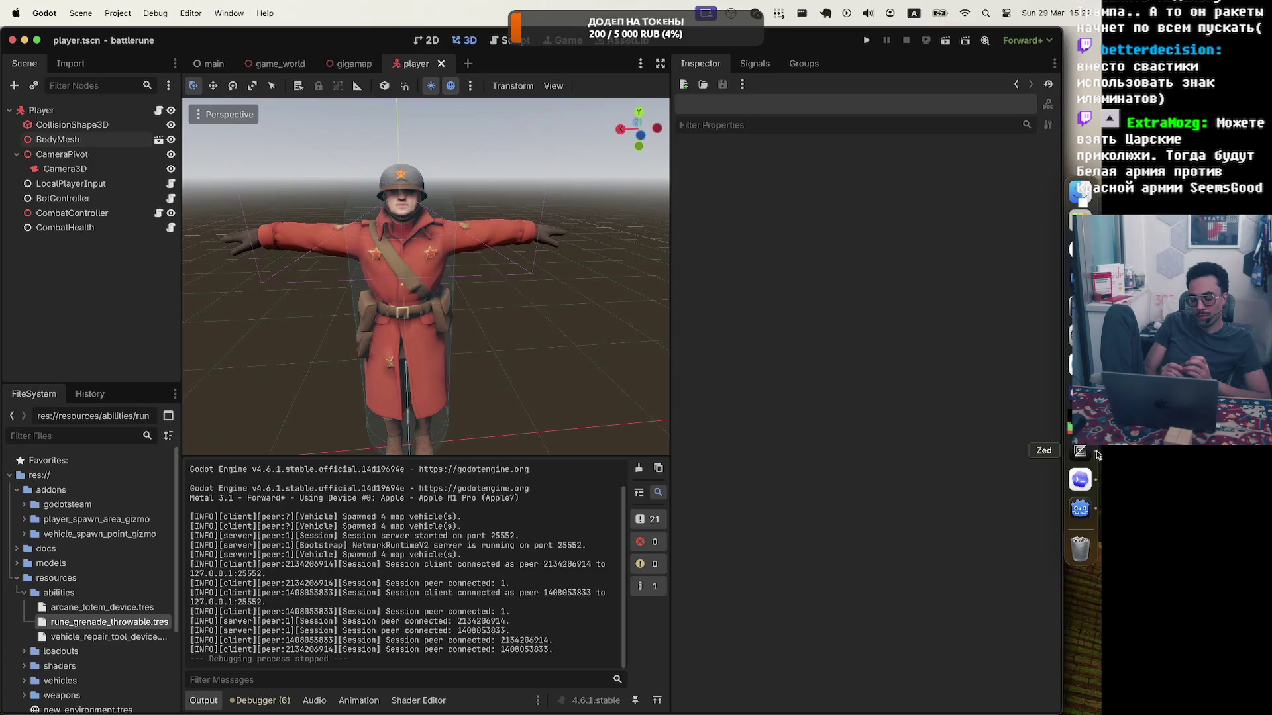
Return to Codex and expand the 'Edited player.tscn +10 -0' inline diff.
{"action": "left_click", "coordinate": [1083, 487]}
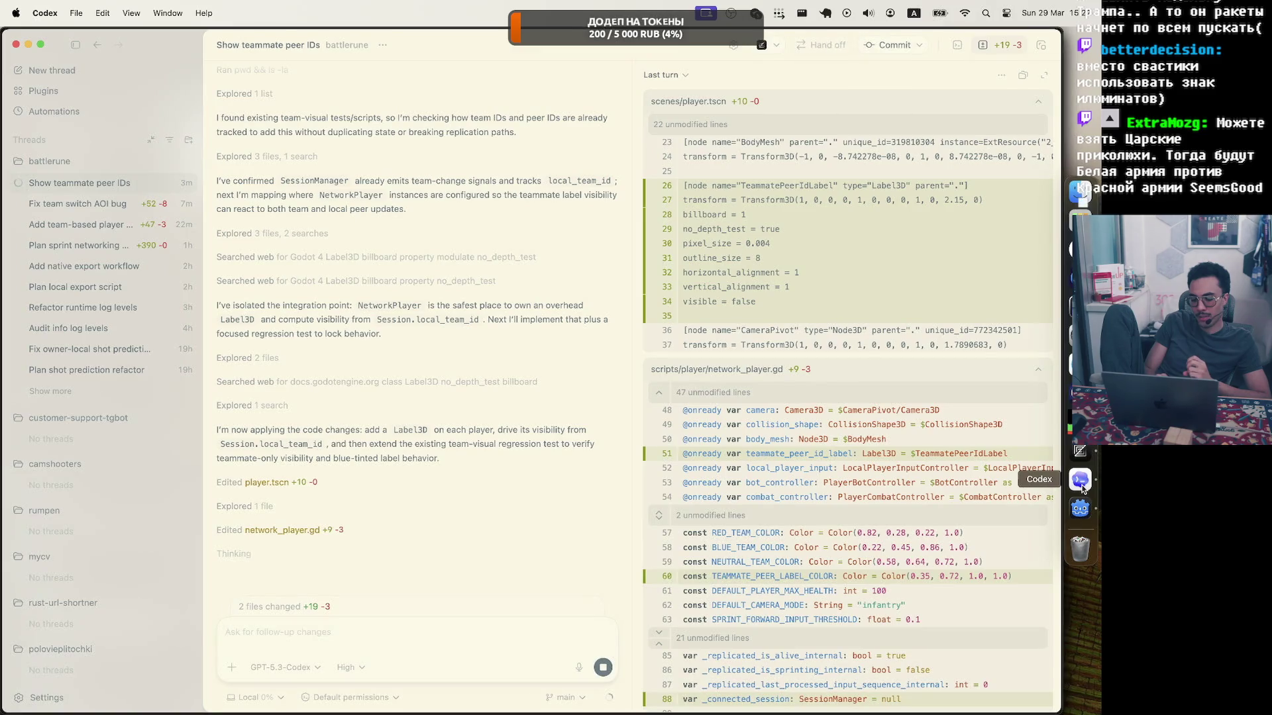
{"action": "left_click", "coordinate": [435, 481]}
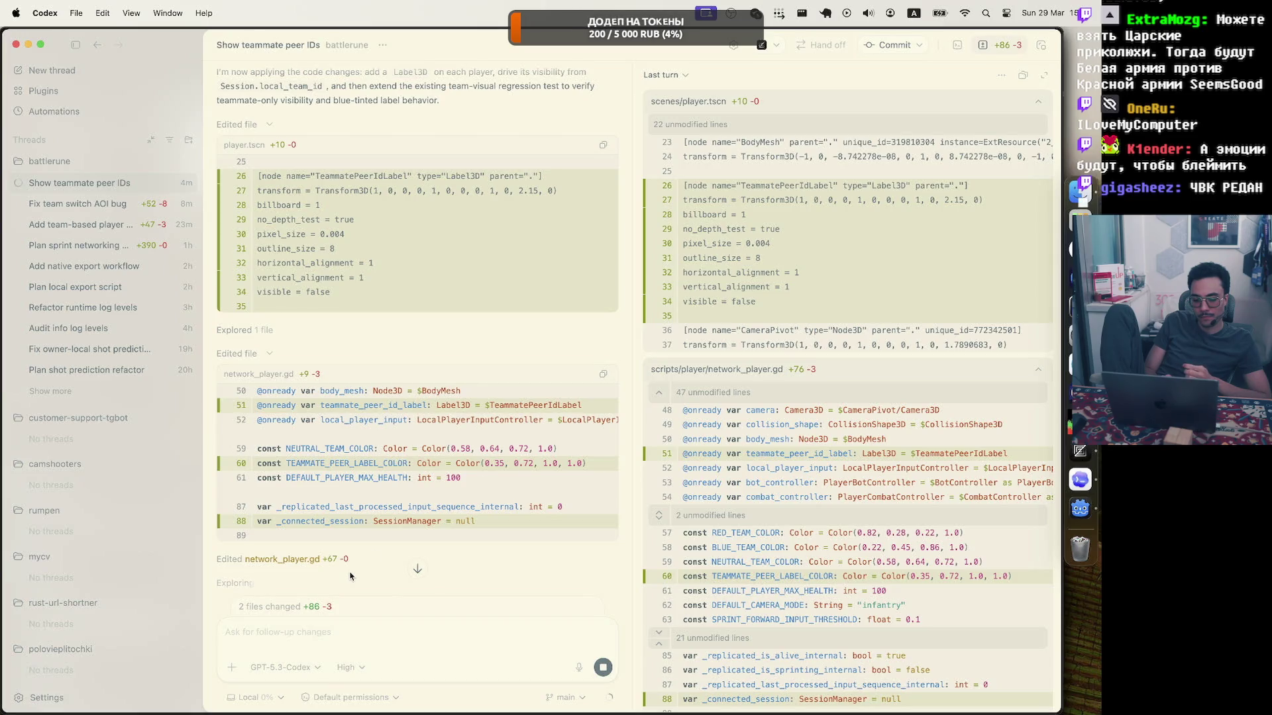
Scroll through the network_player.gd diff and follow the agent adding a teammate-label regression test.
{"action": "scroll", "coordinate": [380, 530], "scroll_direction": "down", "scroll_amount": 3}
{"action": "scroll", "coordinate": [380, 530], "scroll_direction": "up", "scroll_amount": 2}
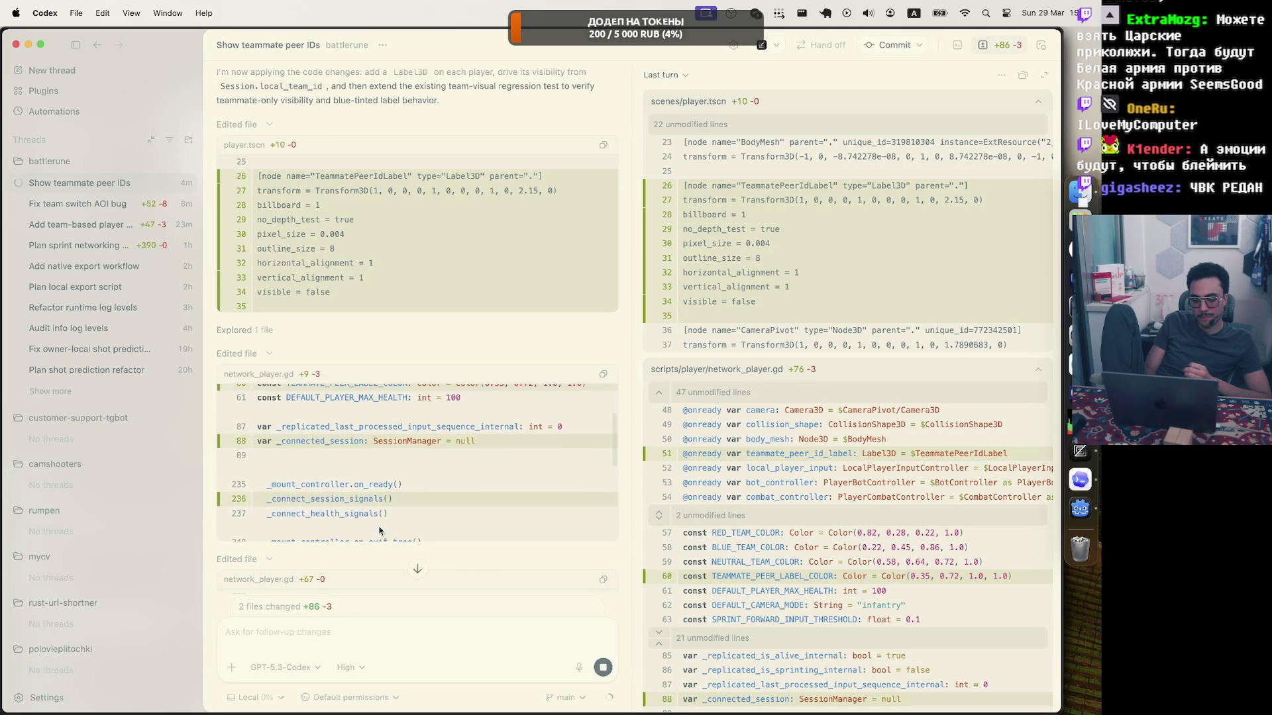
{"action": "scroll", "coordinate": [381, 530], "scroll_direction": "up", "scroll_amount": 1}
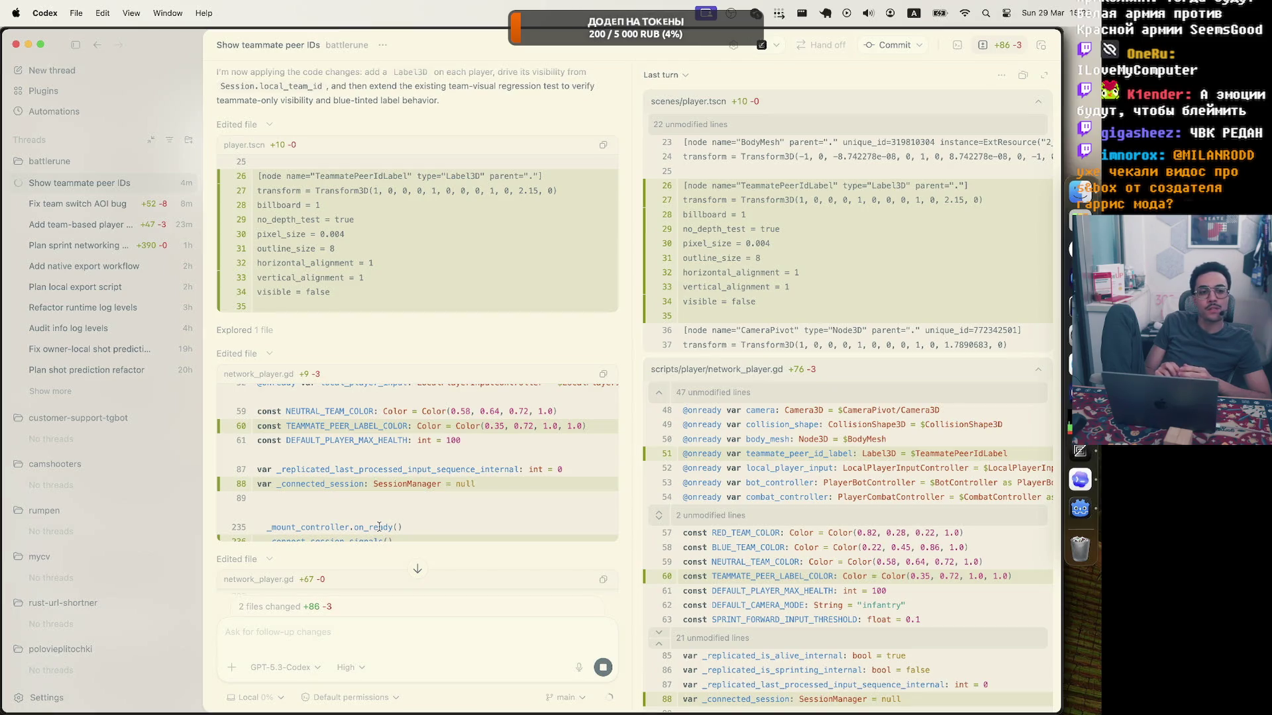
{"action": "scroll", "coordinate": [379, 527], "scroll_direction": "down", "scroll_amount": 5}
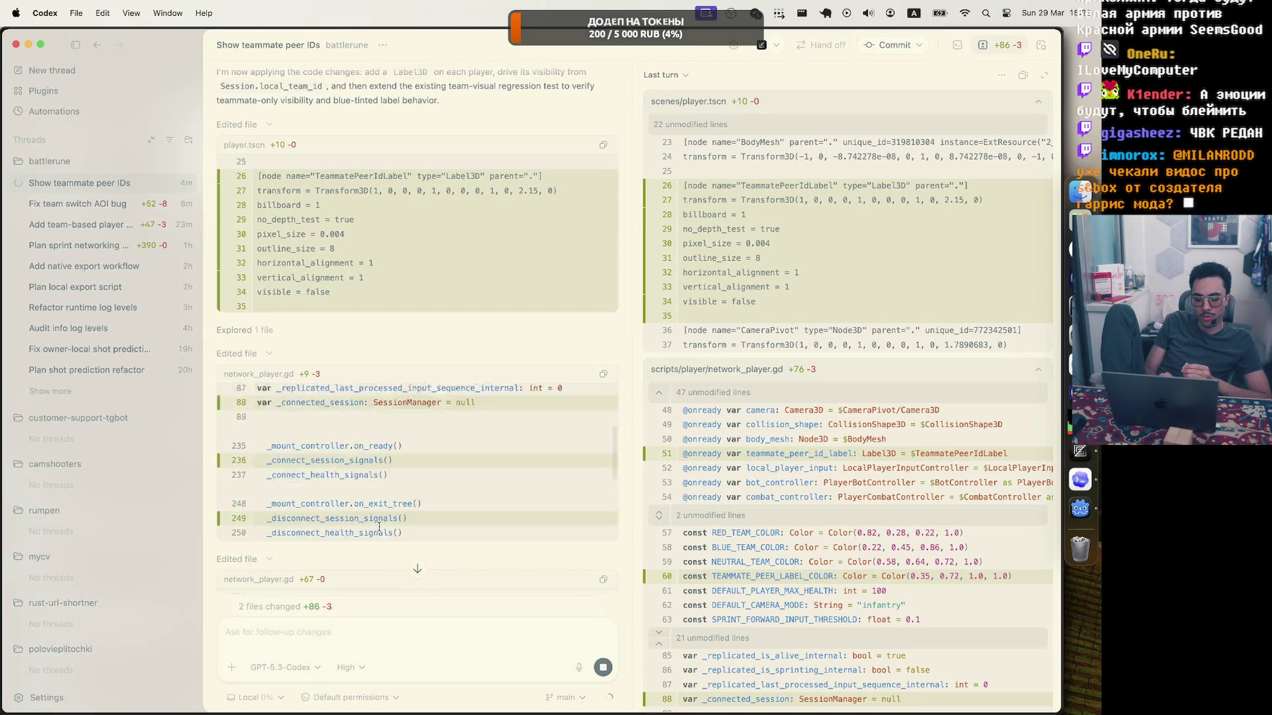
{"action": "scroll", "coordinate": [387, 549], "scroll_direction": "down", "scroll_amount": 3}
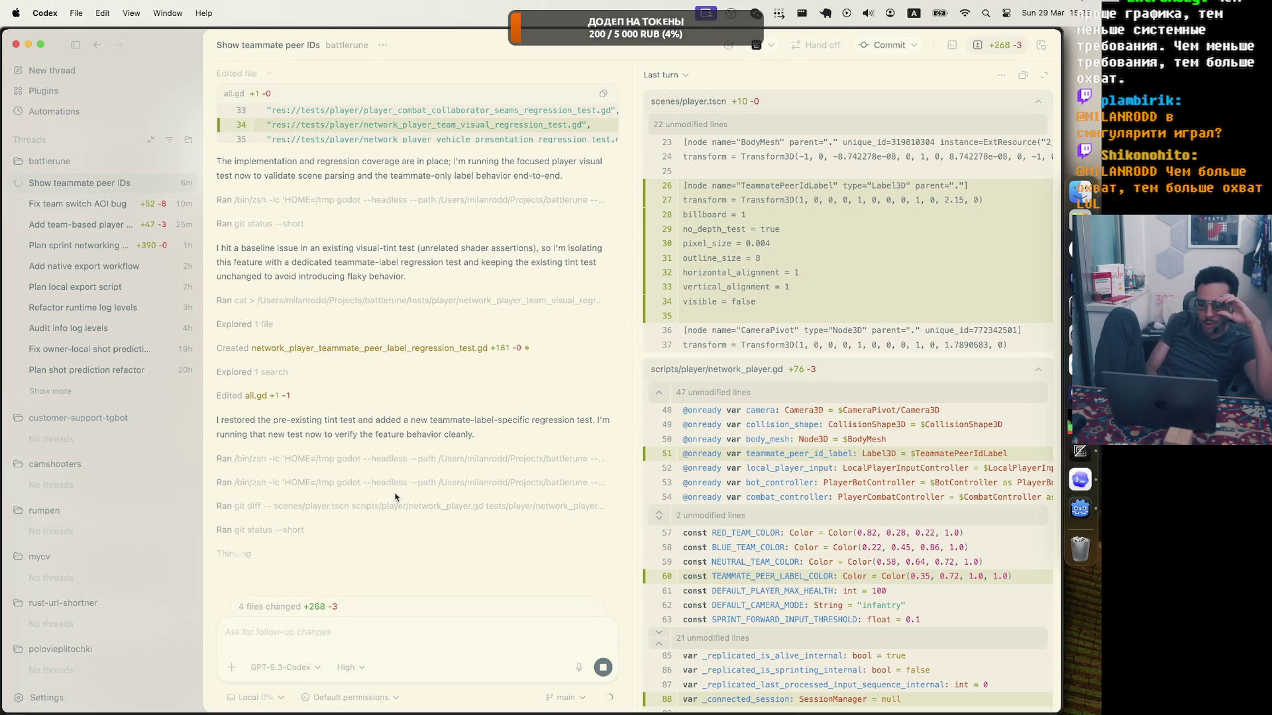
Expand the 'Edited all.gd +1 -1' diff and bring Godot forward to its reload prompt.
{"action": "left_click", "coordinate": [344, 396]}
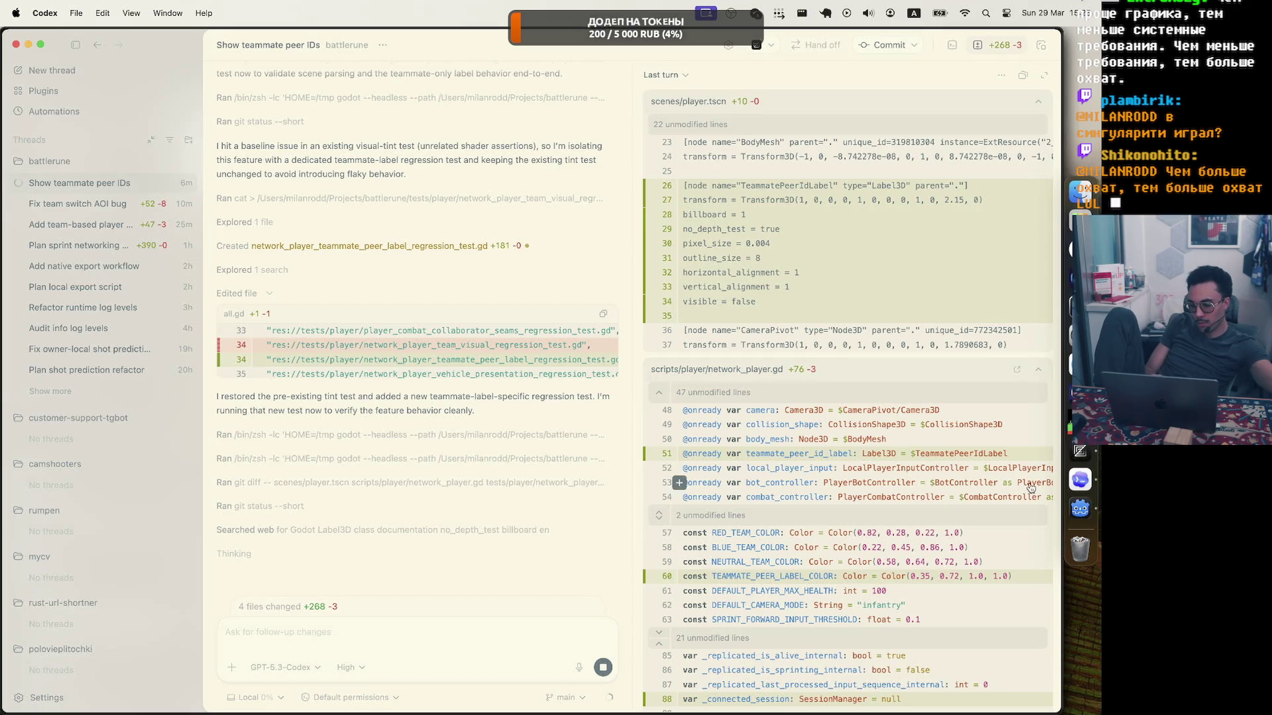
{"action": "left_click", "coordinate": [1080, 509]}
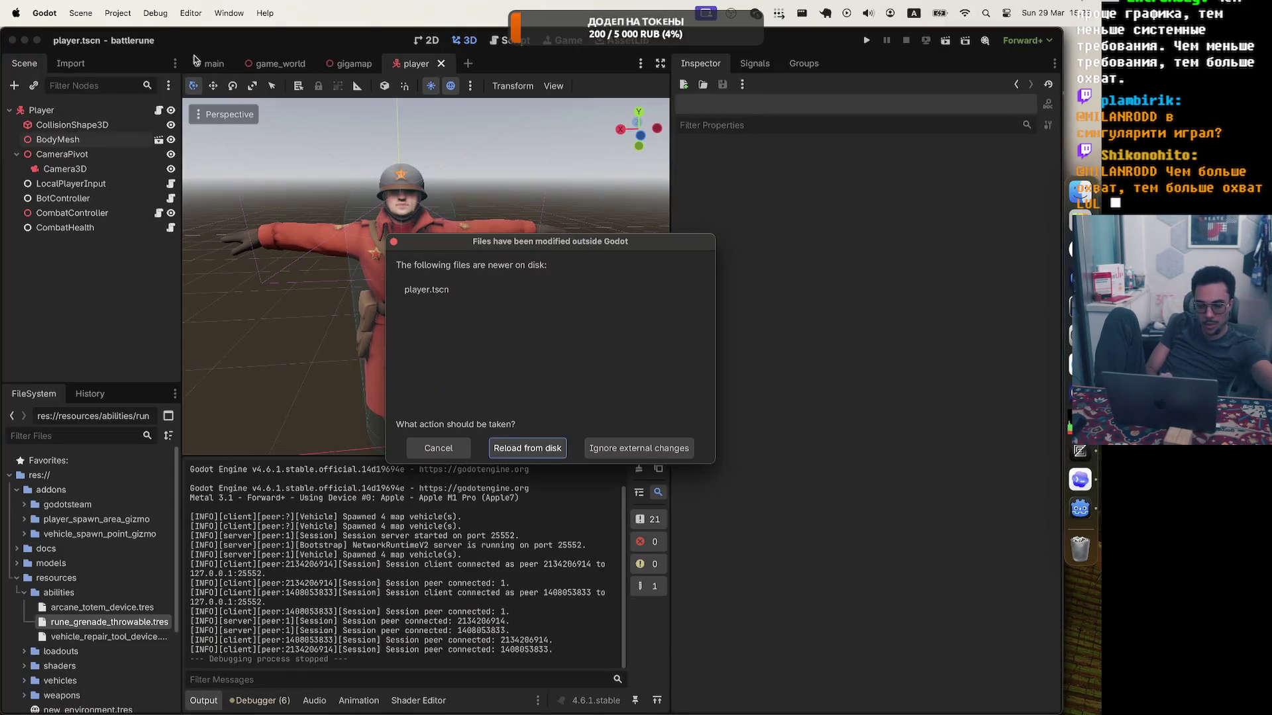
Reload player.tscn from disk and raise Debug's run instances from 3 to 5.
{"action": "left_click", "coordinate": [529, 449]}
{"action": "left_click", "coordinate": [190, 13]}
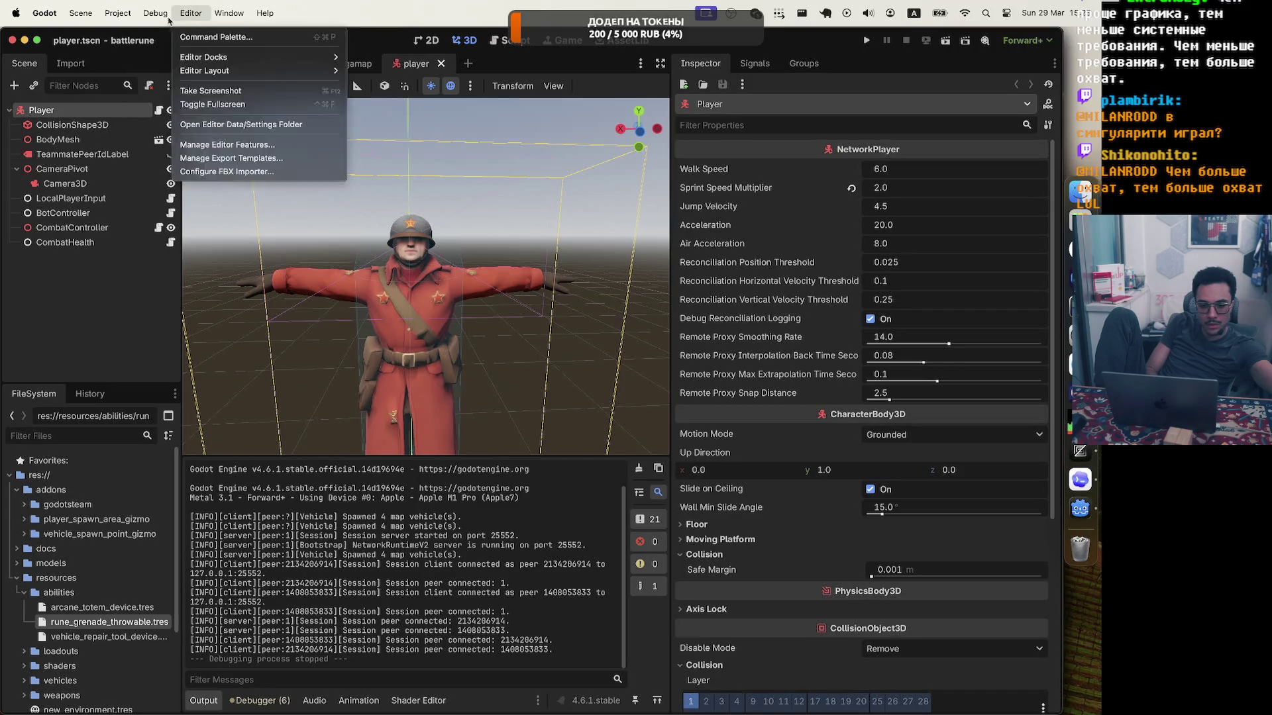
{"action": "left_click", "coordinate": [202, 199]}
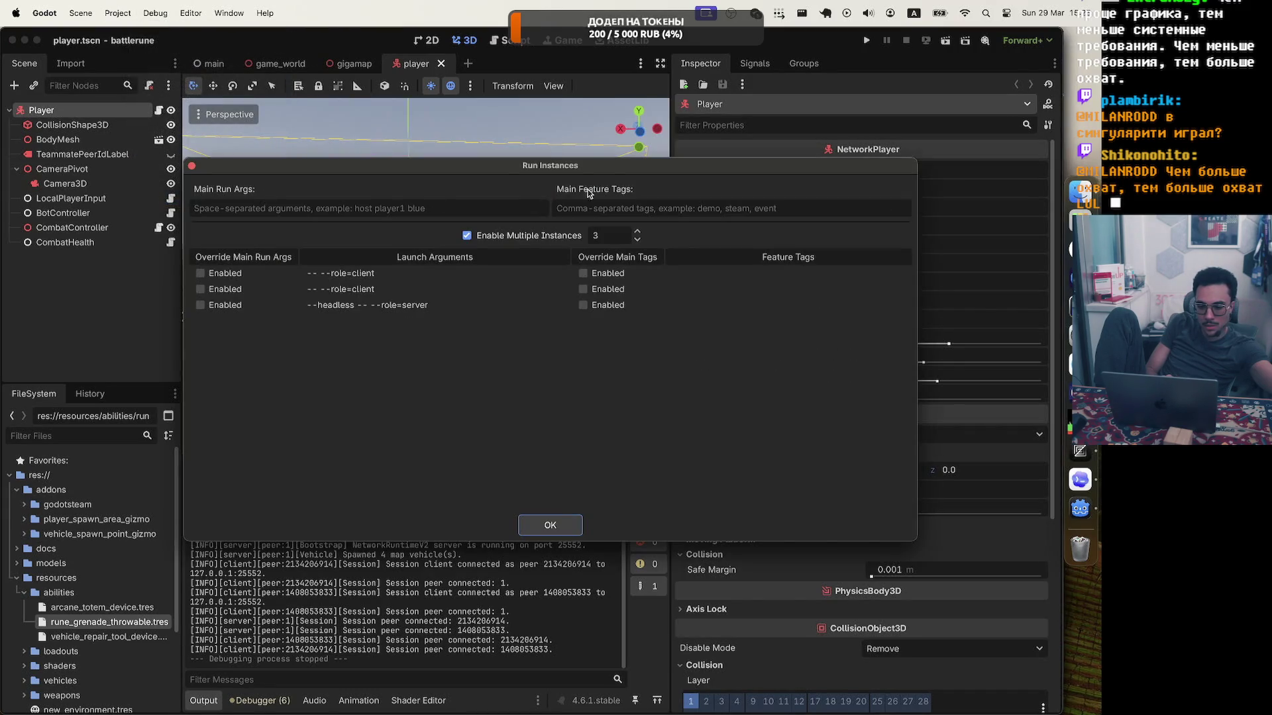
{"action": "double_click", "coordinate": [637, 232]}
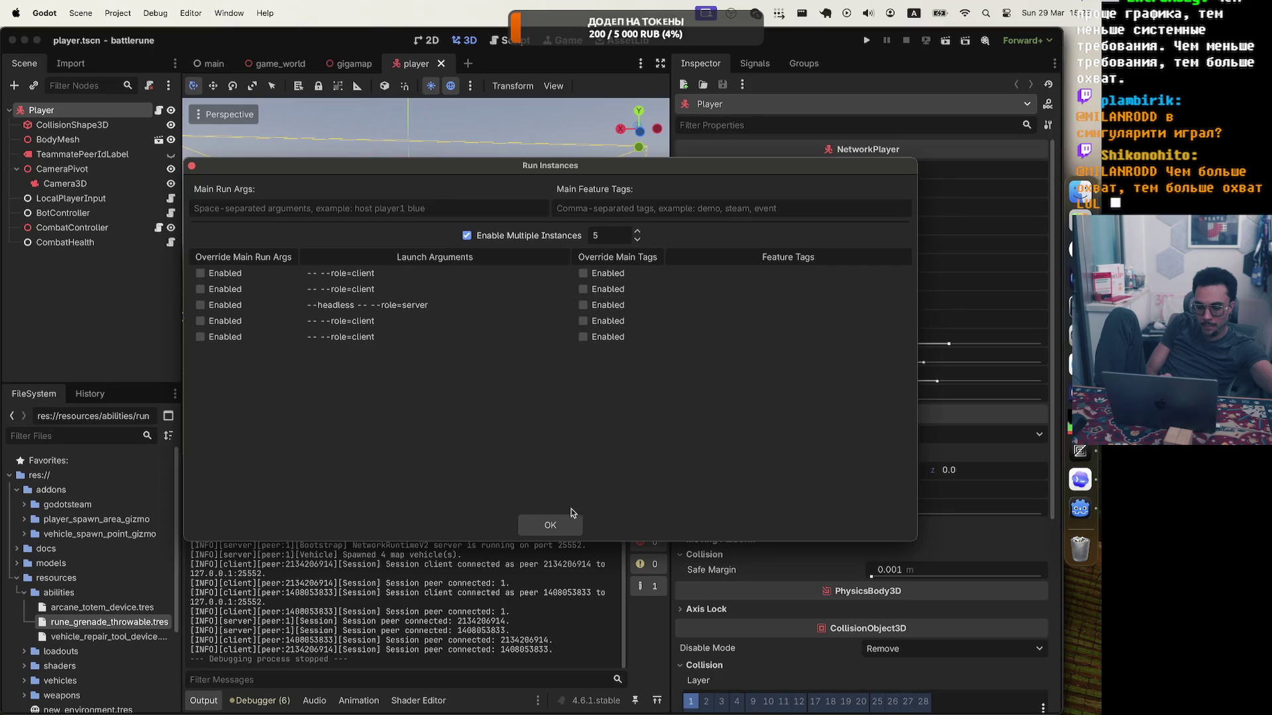
{"action": "left_click", "coordinate": [562, 523]}
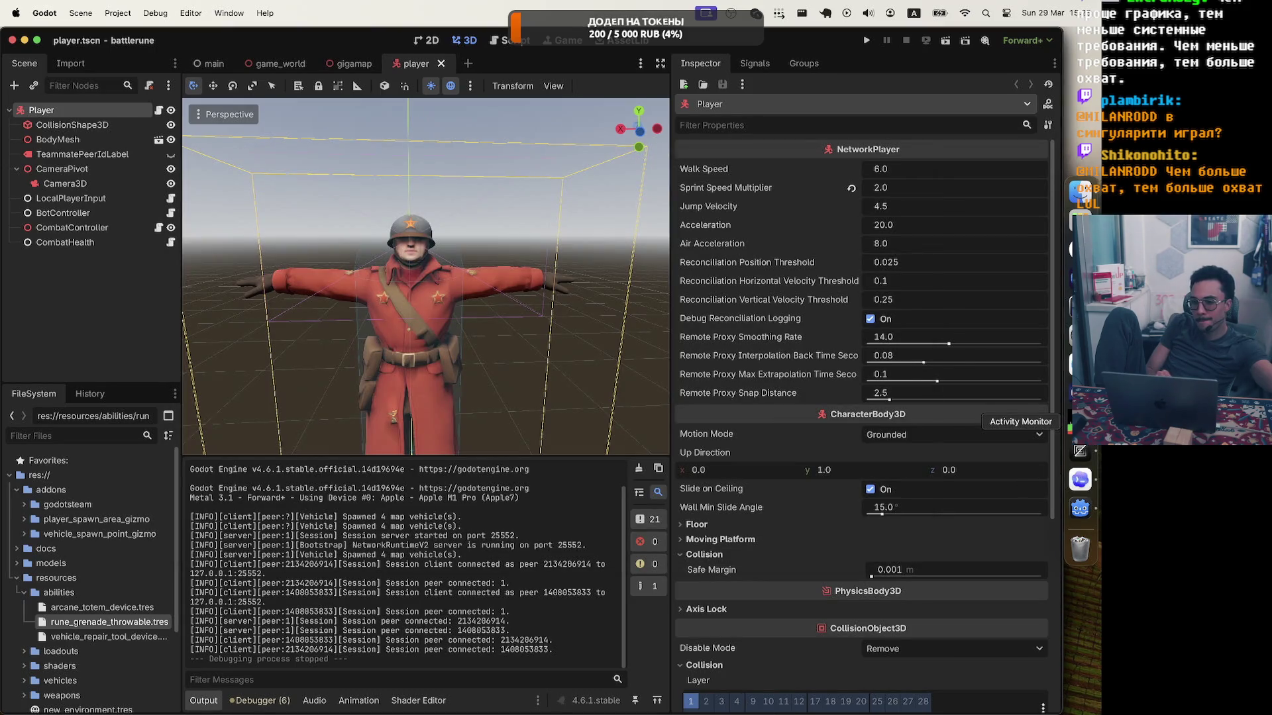
{"action": "left_click", "coordinate": [1080, 480]}
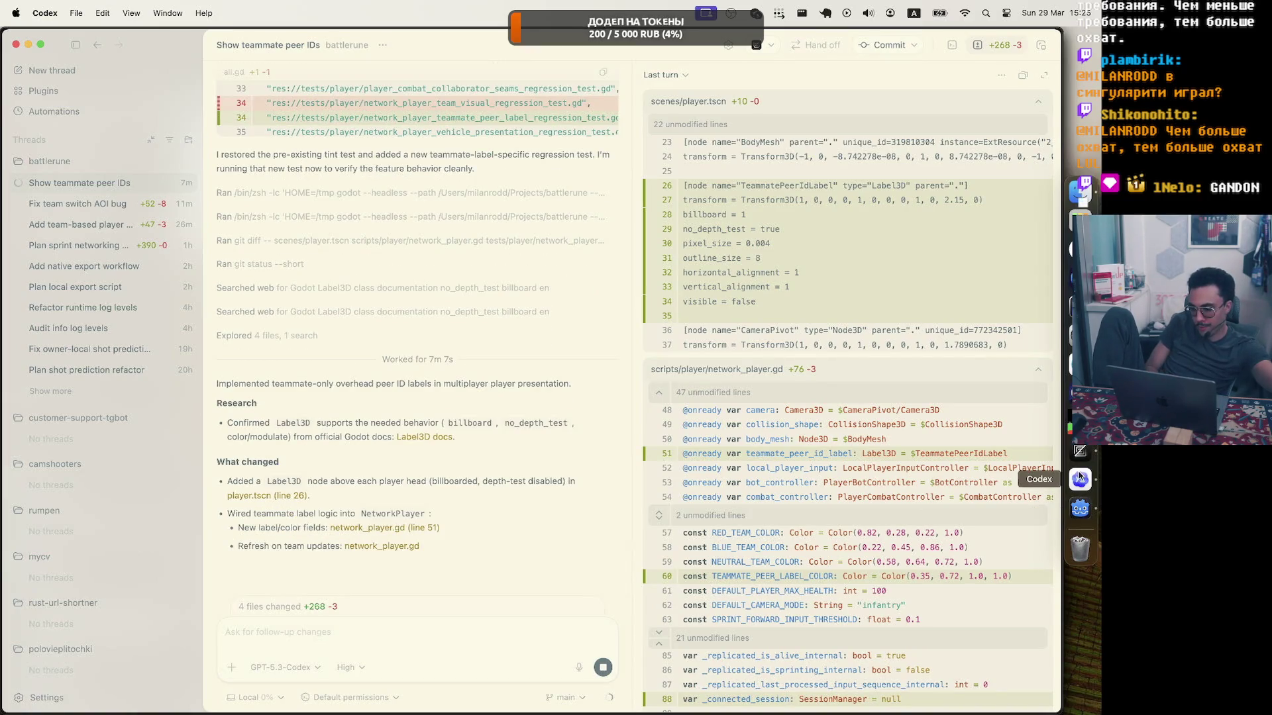
Launch battlerune from Godot in multiple debug instances to test the teammate labels.
{"action": "left_click", "coordinate": [1080, 508]}
{"action": "left_click", "coordinate": [867, 40]}
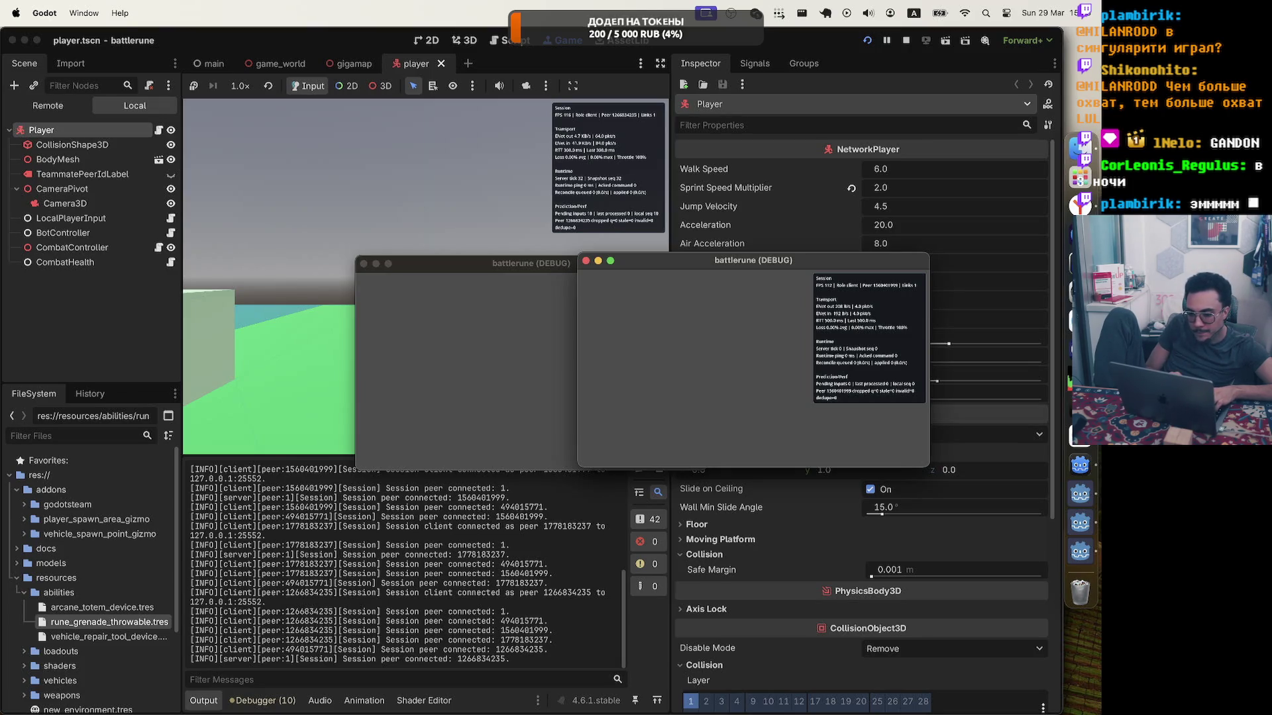
Quit a debug game window and switch to Zed to watch the release export's packing.
{"action": "key", "text": "super+Tab"}
{"action": "key", "text": "super+q"}
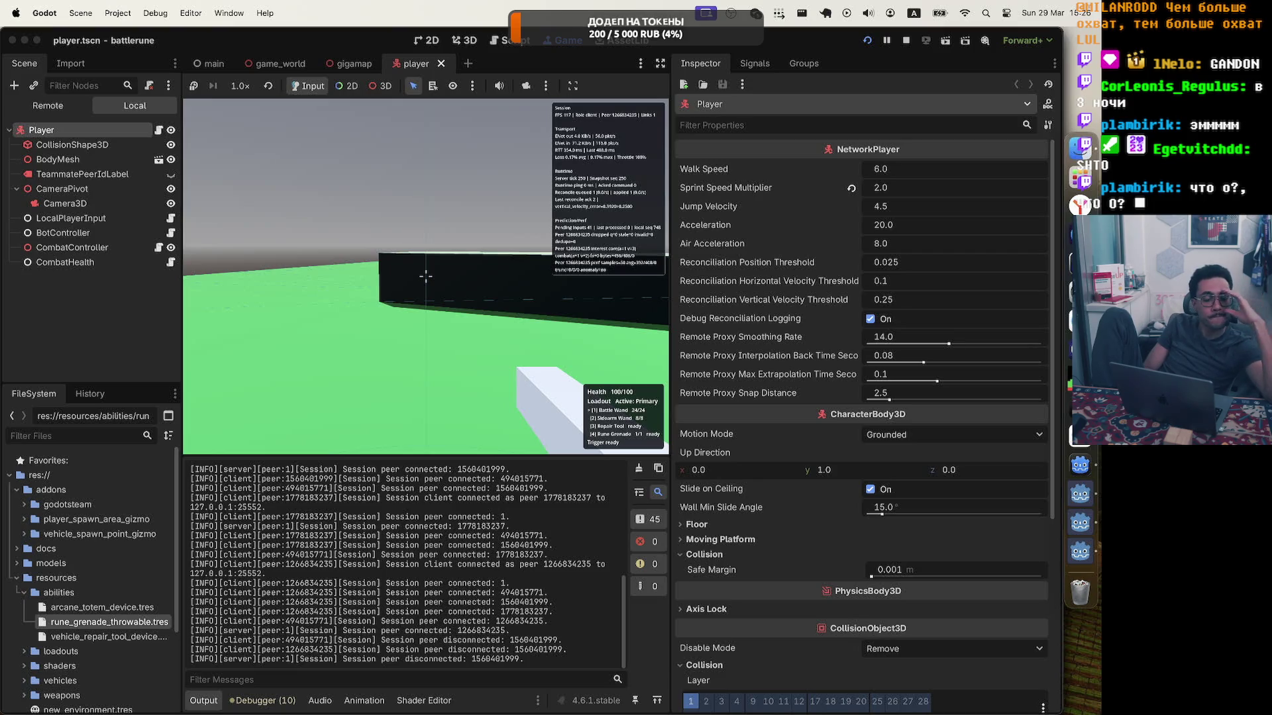
{"action": "key", "text": "super+Tab"}
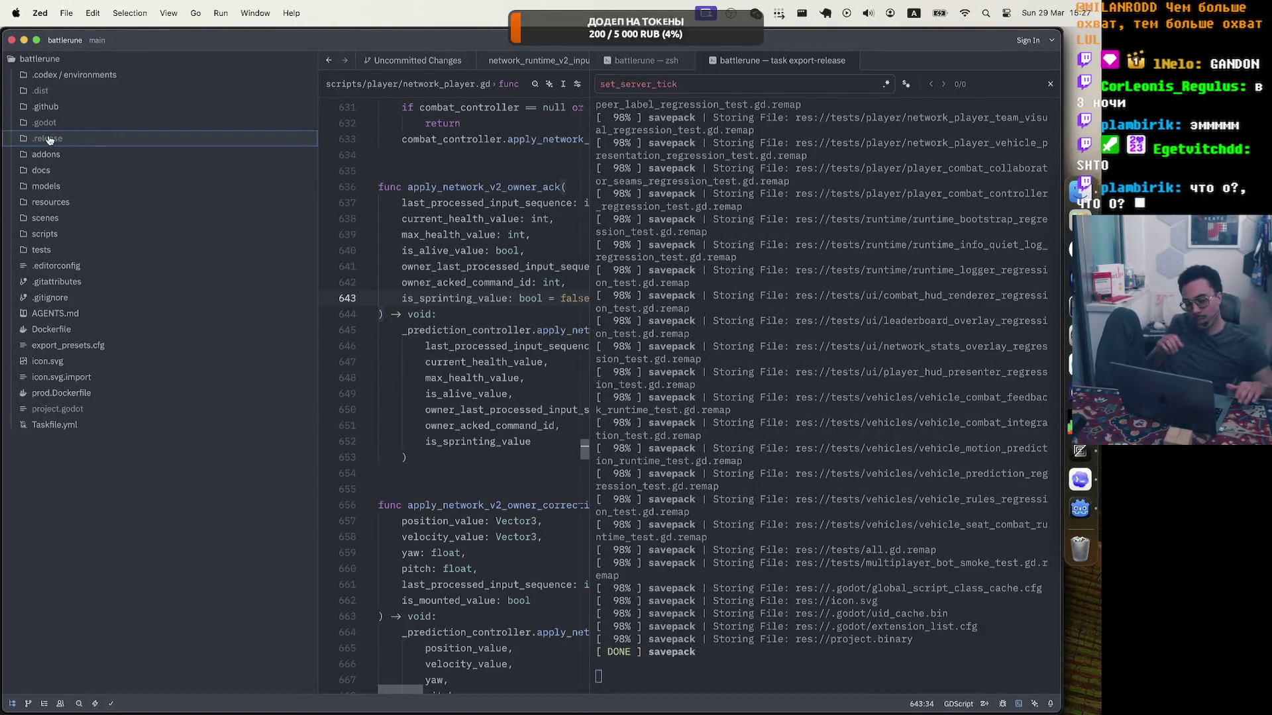
Check the Dokploy game-server deployments, then return to Zed's finished release export for 90e6a5d.
{"action": "key", "text": "super+Tab"}
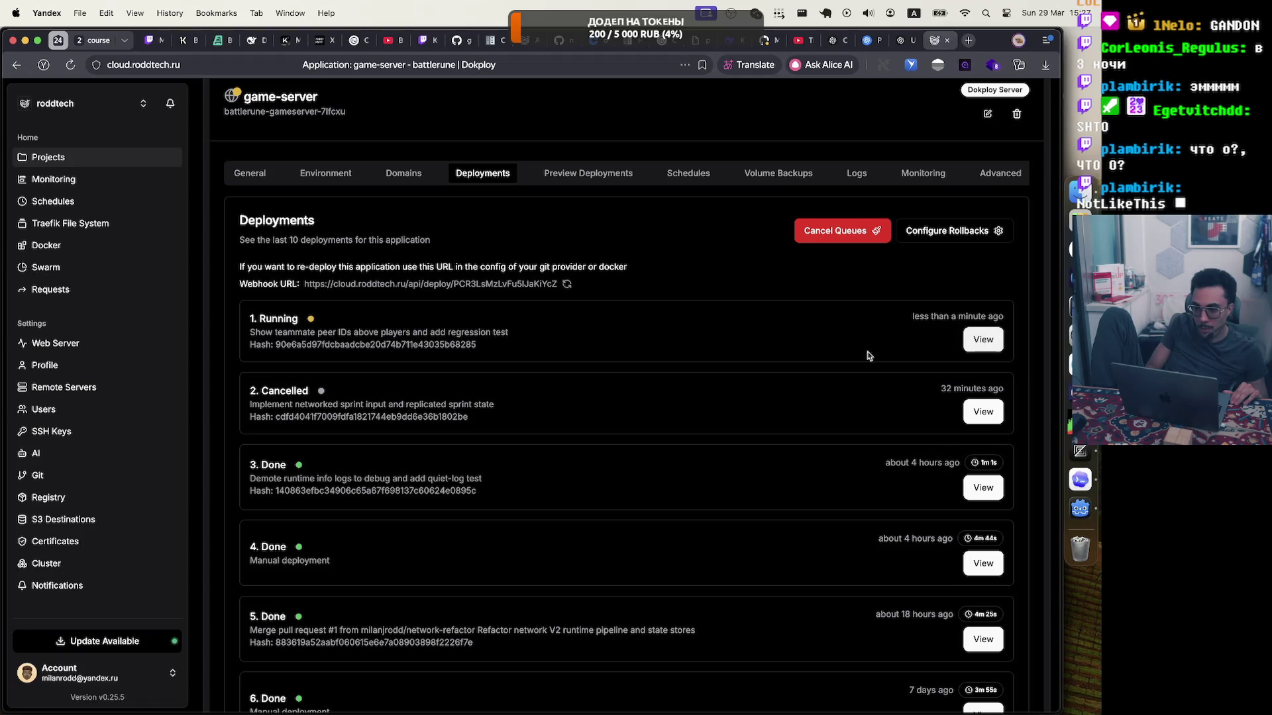
{"action": "key", "text": "super+Tab"}
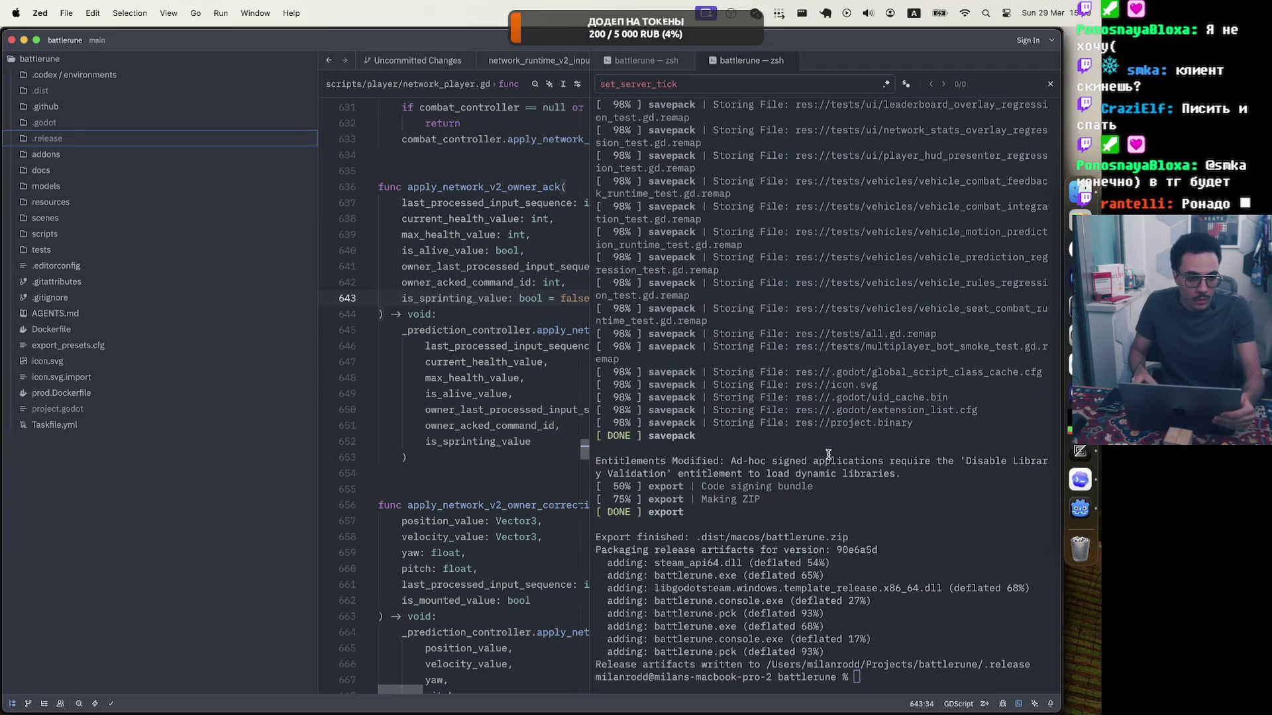
{"action": "key", "text": "super+Tab"}
{"action": "key", "text": "super+r"}
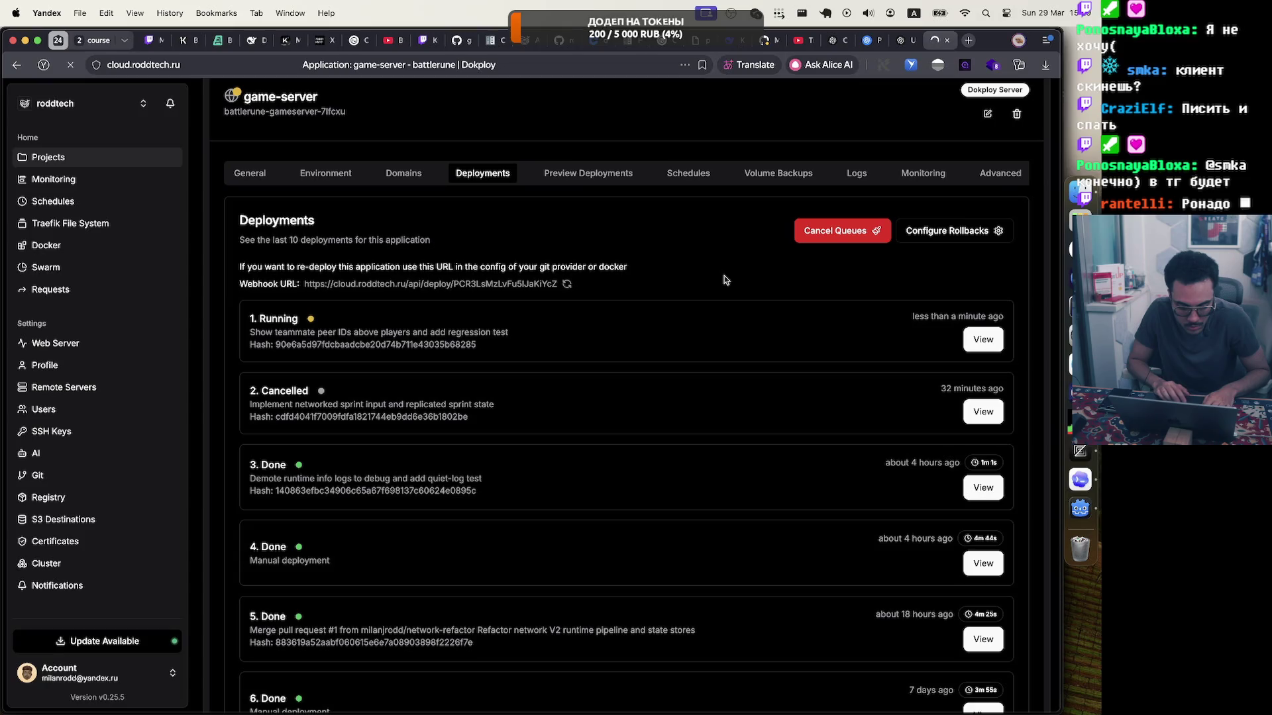
{"action": "left_click", "coordinate": [975, 348]}
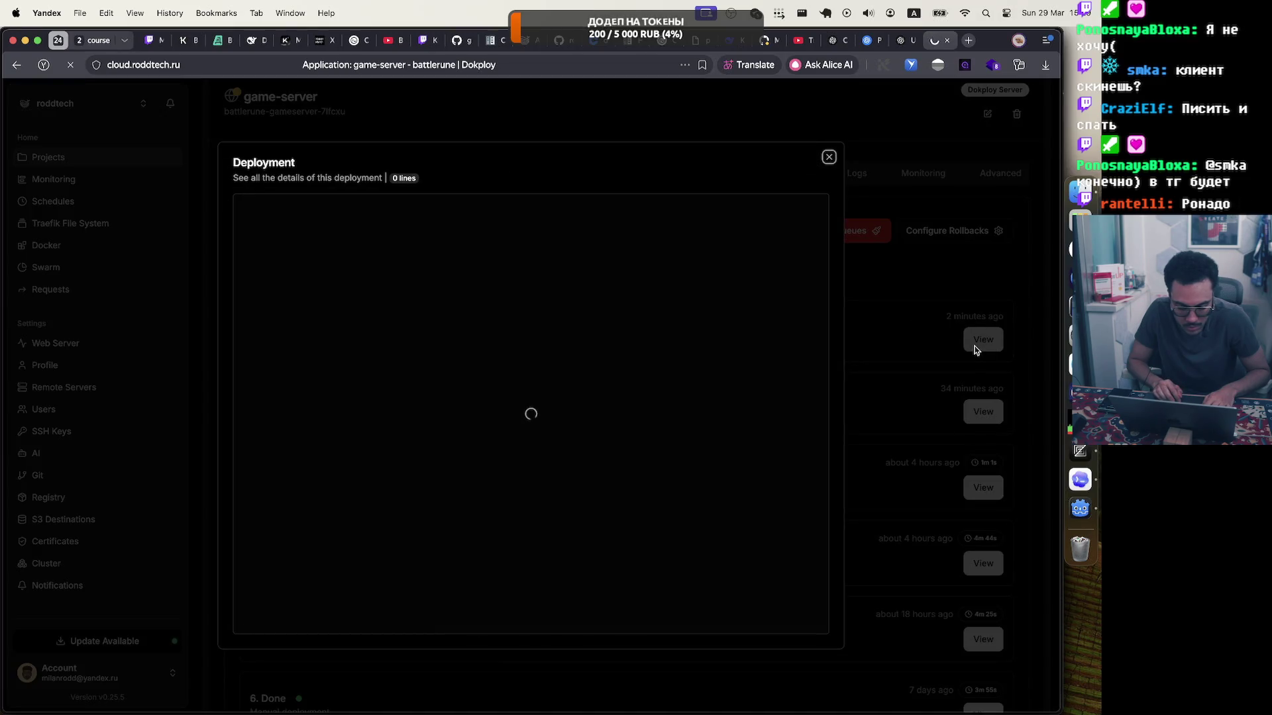
{"action": "left_click", "coordinate": [829, 157]}
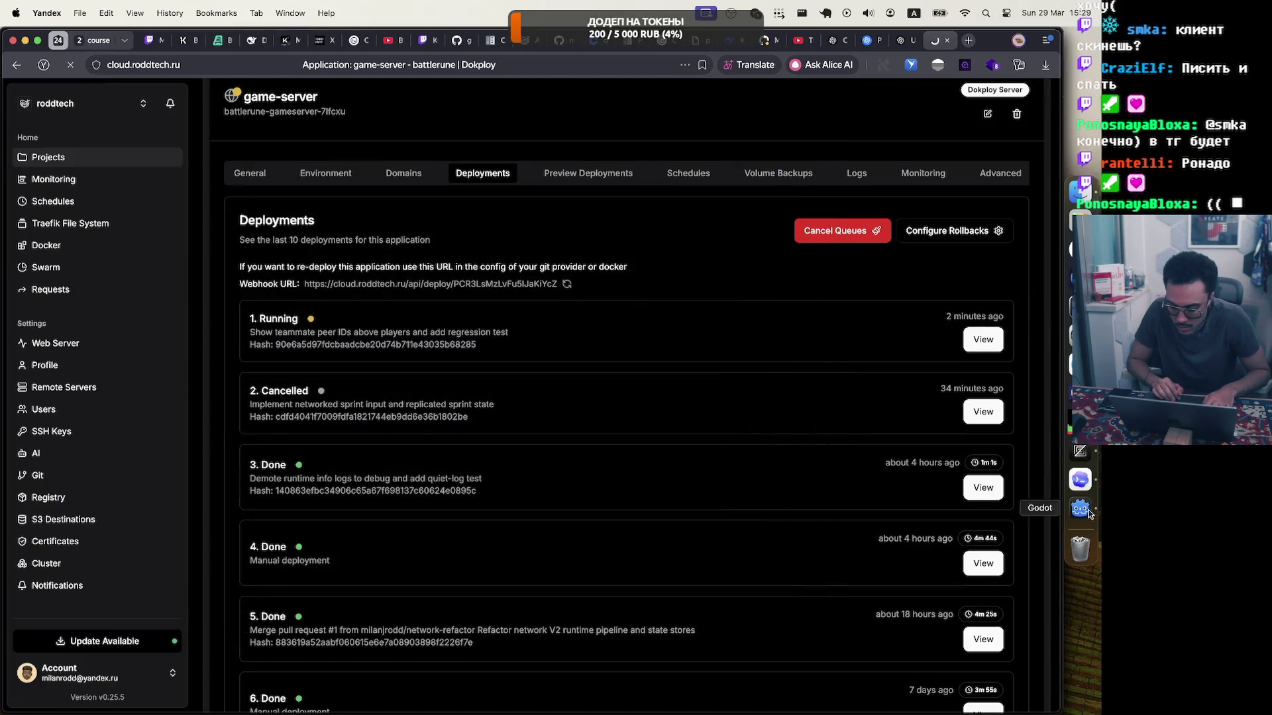
{"action": "left_click", "coordinate": [1086, 454]}
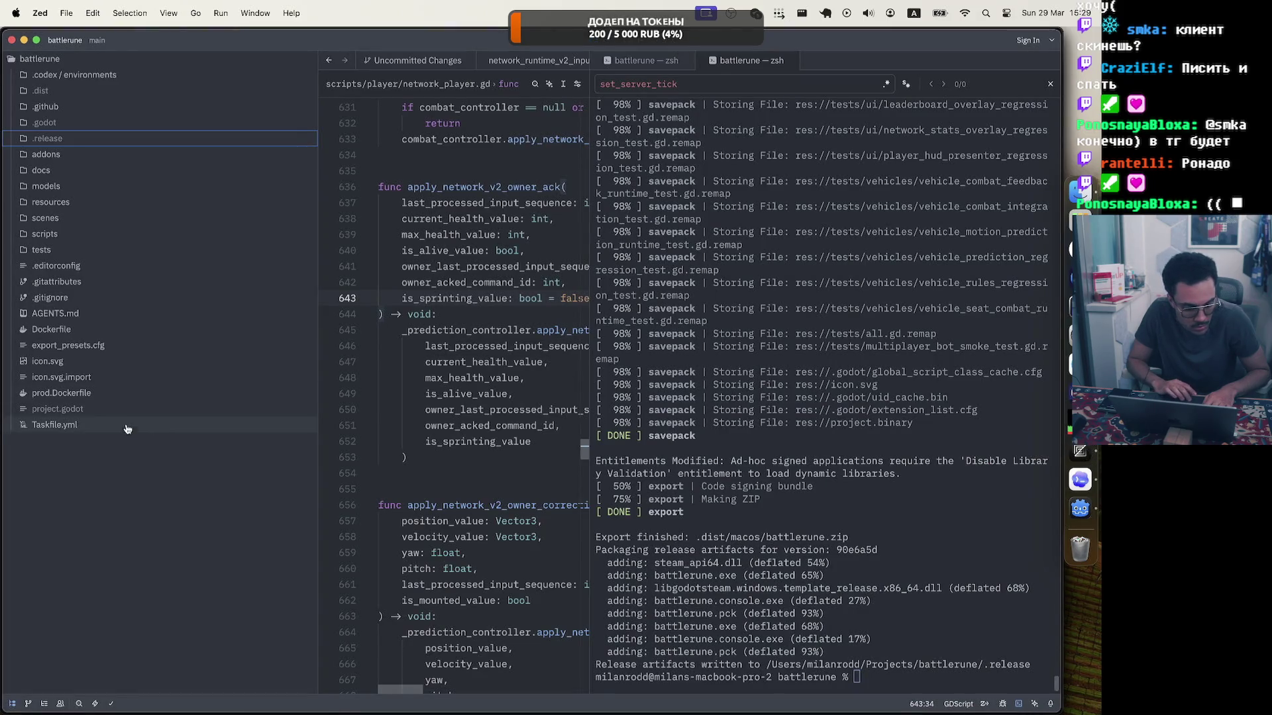
Open the Dockerfile in a widened Zed pane and review its headless server setup exposing 25552.
{"action": "left_click", "coordinate": [163, 329]}
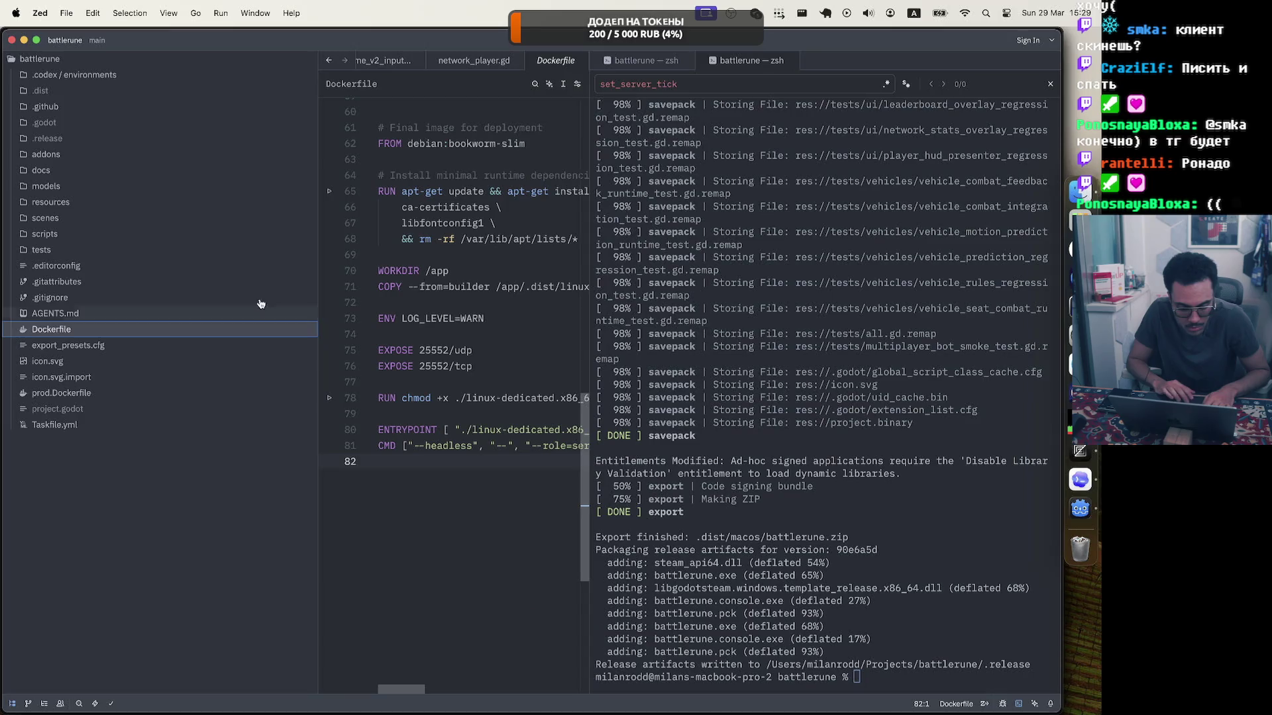
{"action": "left_click_drag", "start_coordinate": [590, 278], "coordinate": [865, 285]}
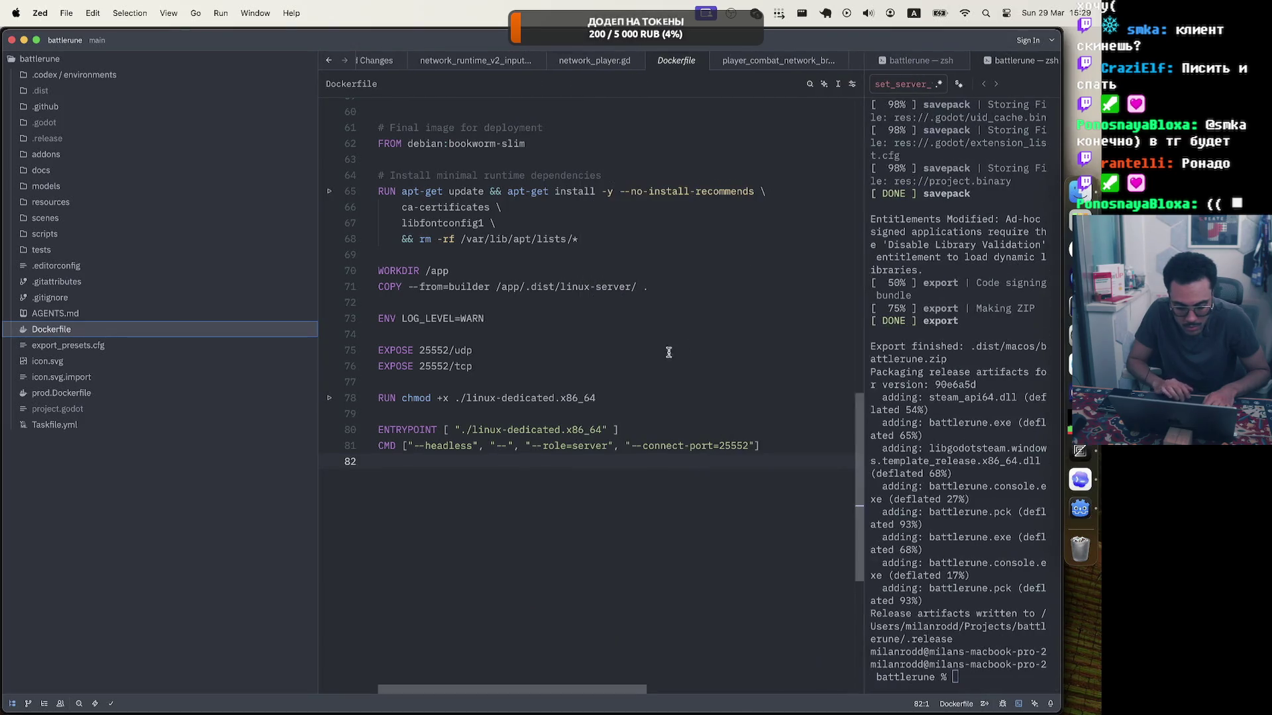
{"action": "scroll", "coordinate": [618, 369], "scroll_direction": "up", "scroll_amount": 15}
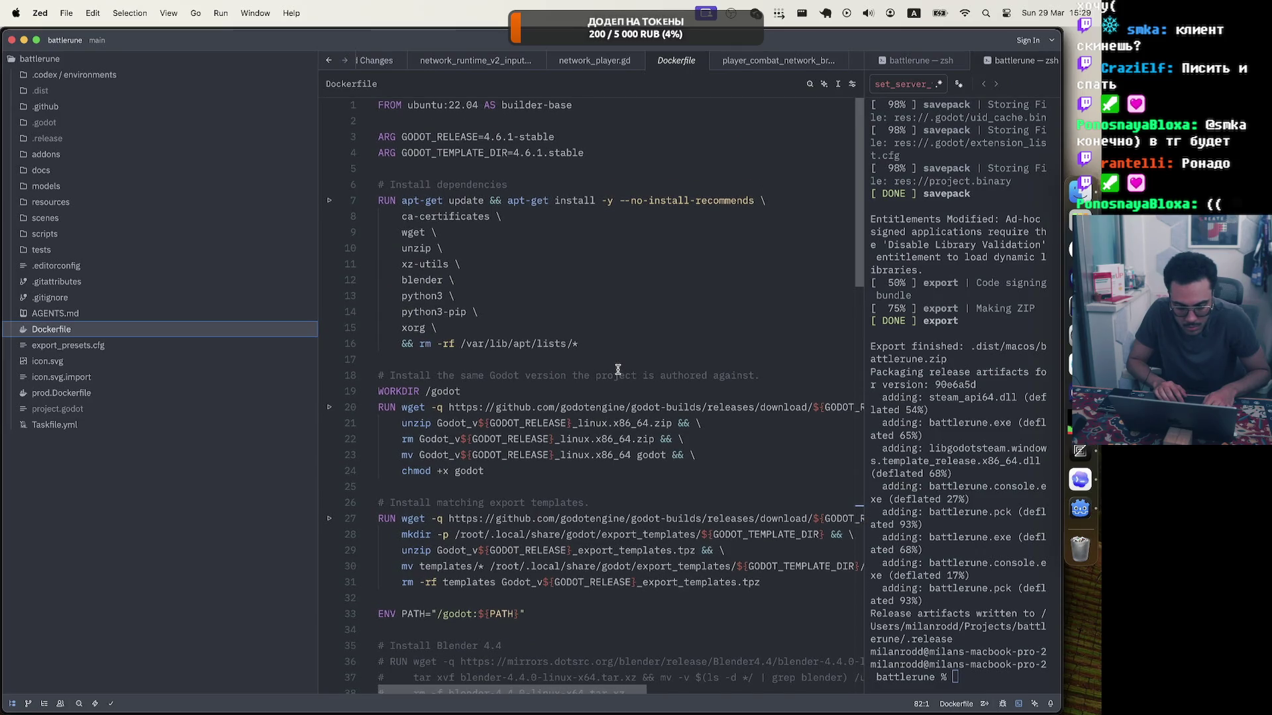
{"action": "scroll", "coordinate": [618, 369], "scroll_direction": "down", "scroll_amount": 1}
{"action": "scroll", "coordinate": [617, 369], "scroll_direction": "down", "scroll_amount": 10}
{"action": "scroll", "coordinate": [617, 369], "scroll_direction": "down", "scroll_amount": 8}
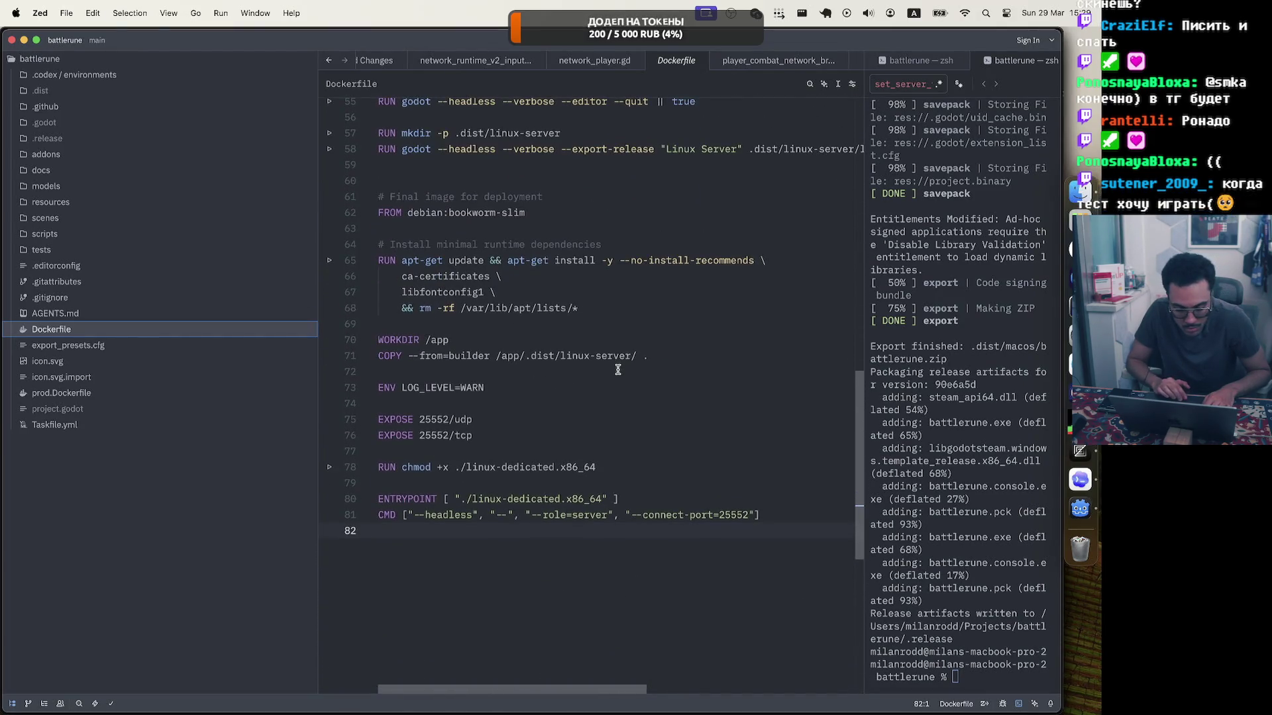
{"action": "scroll", "coordinate": [618, 369], "scroll_direction": "up", "scroll_amount": 6}
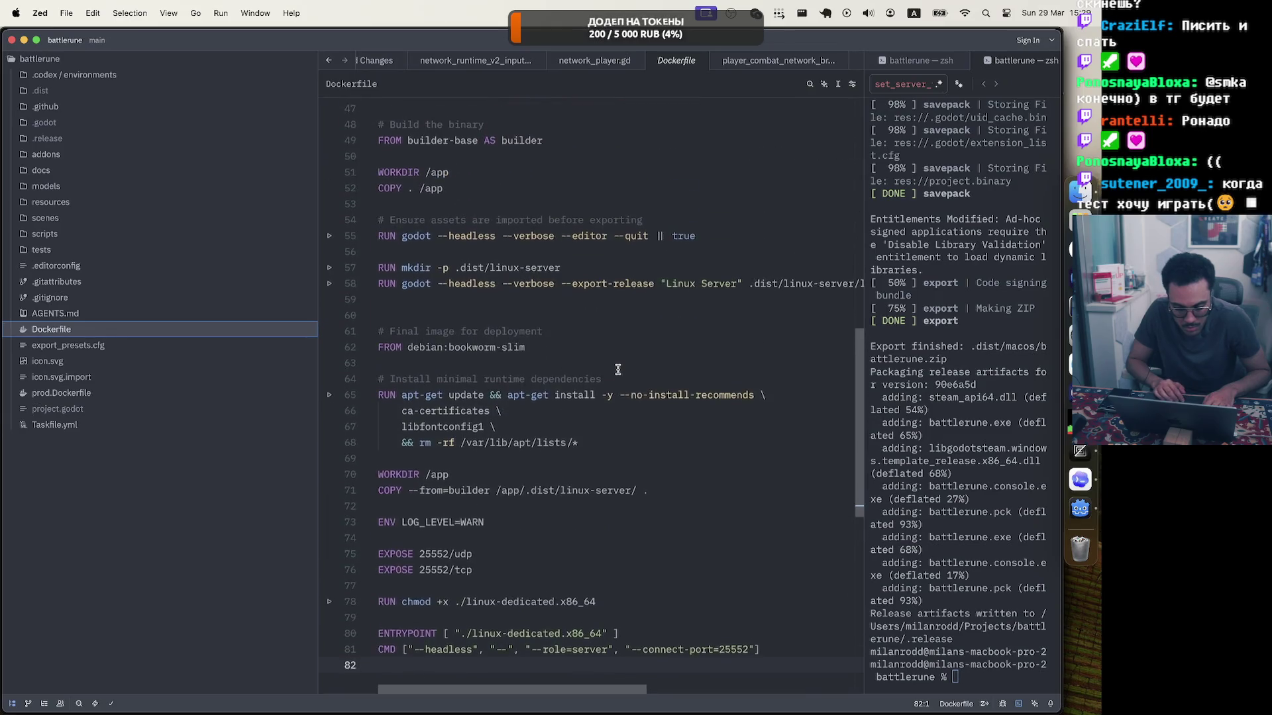